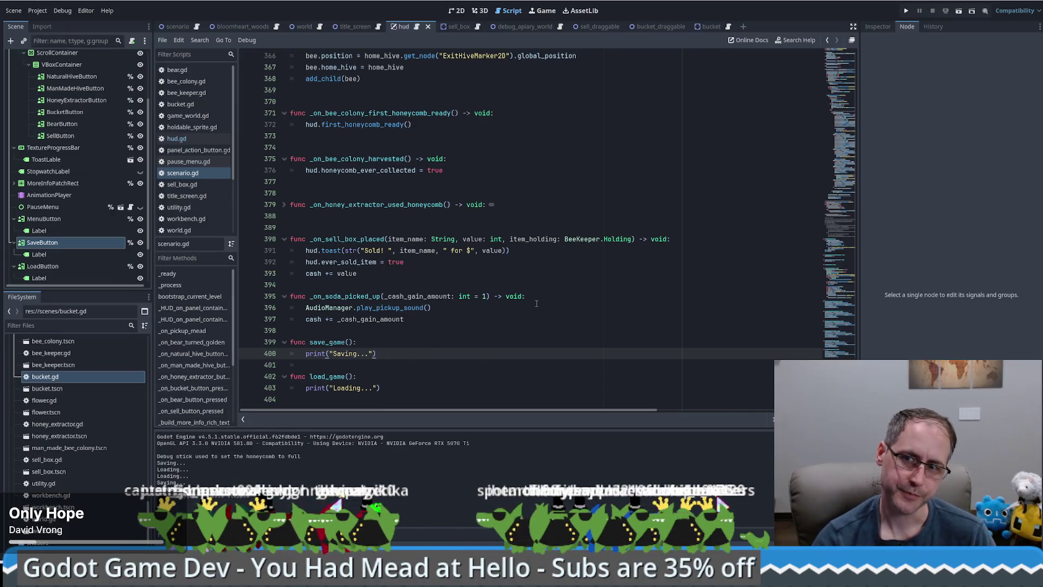
# Write '# Plan:' comments in save_game(): use an 'is_serializable' group, serialize into a JSON array
pyautogui.press('Return')
pyautogui.write('#')
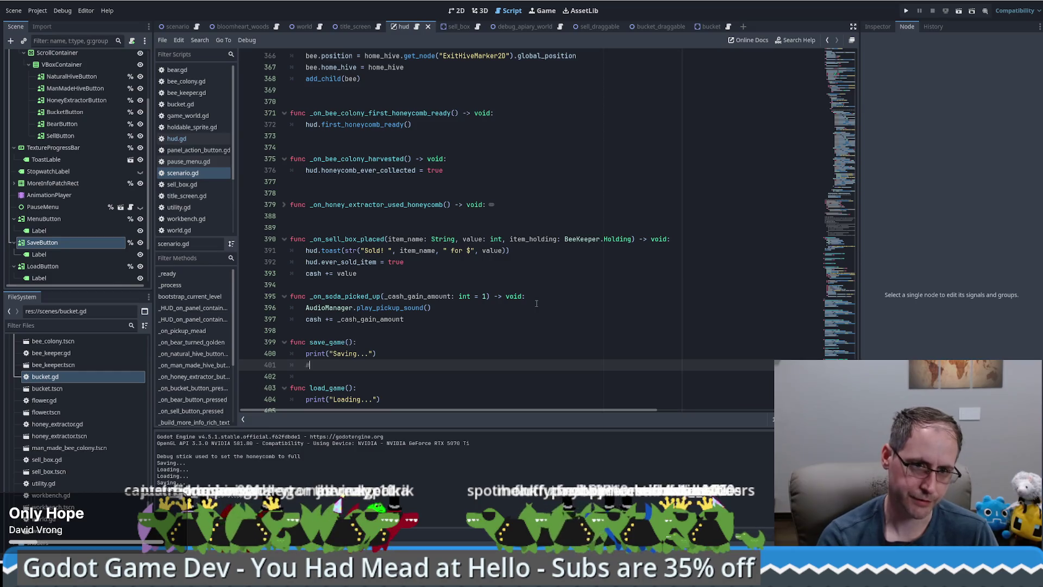
pyautogui.write(' Plan:')
pyautogui.press('Return')
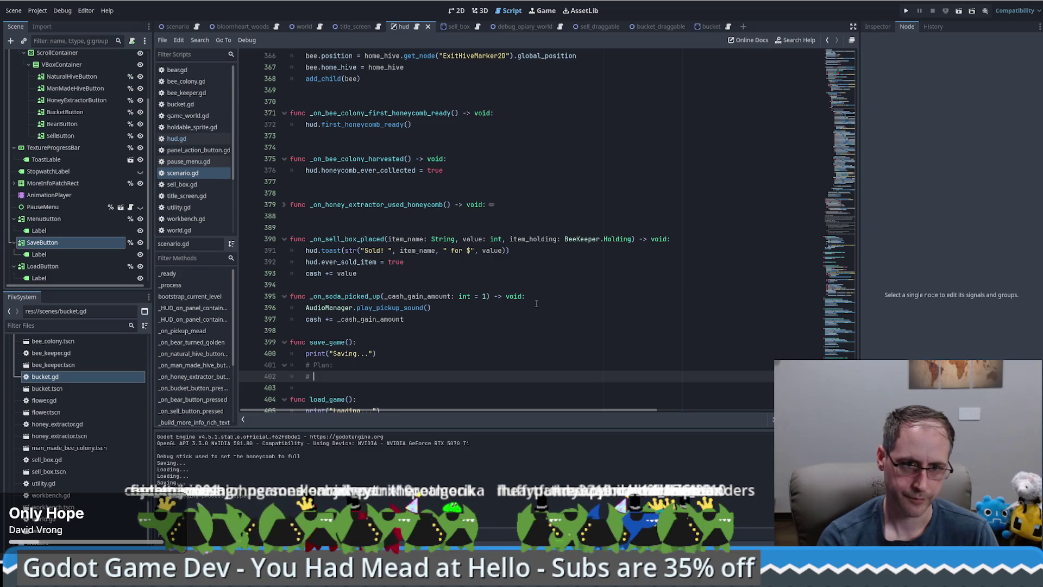
pyautogui.write('Add things to a')
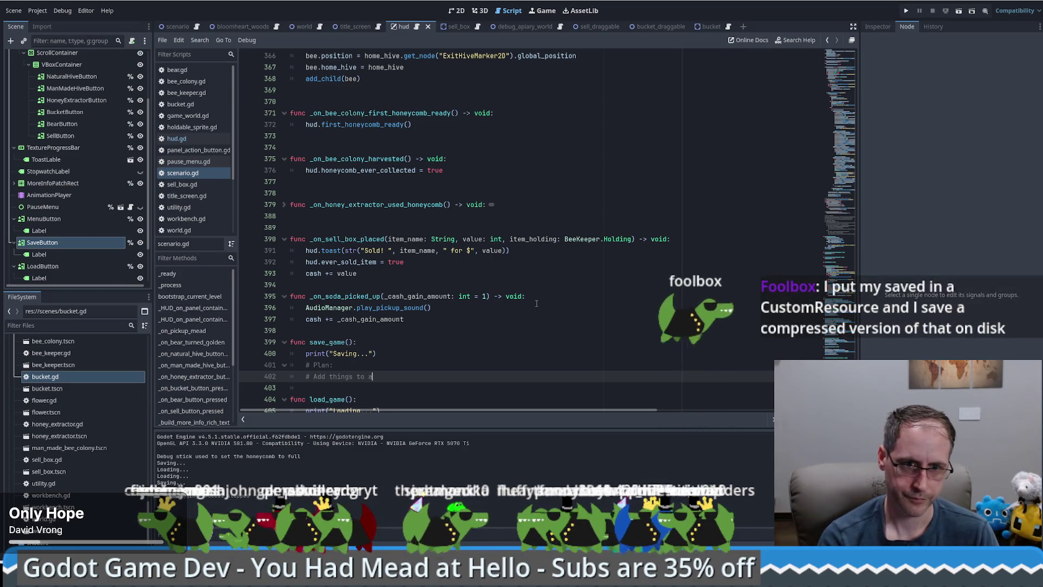
pyautogui.write(' "')
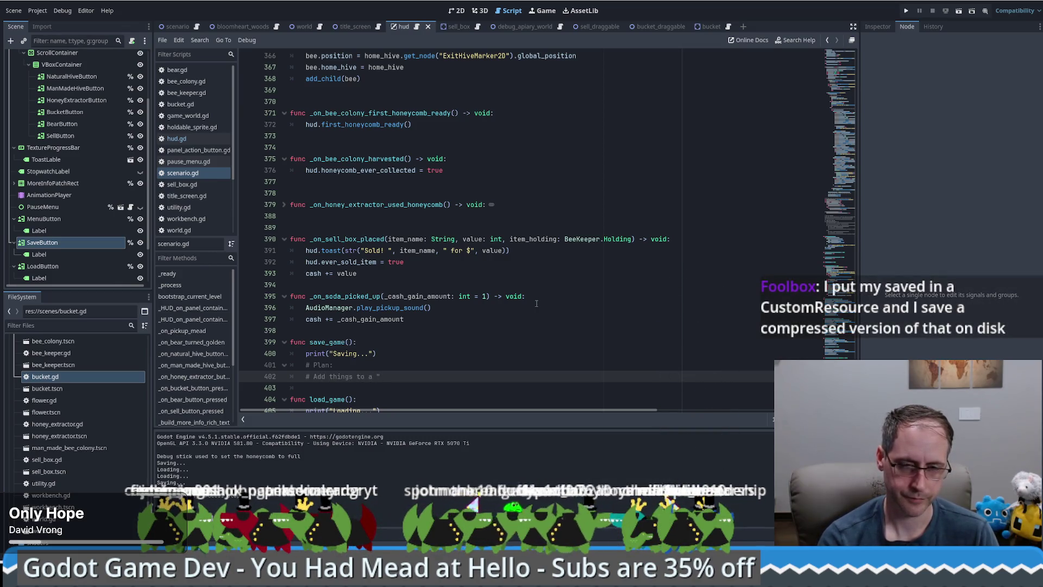
pyautogui.write('is_serializ')
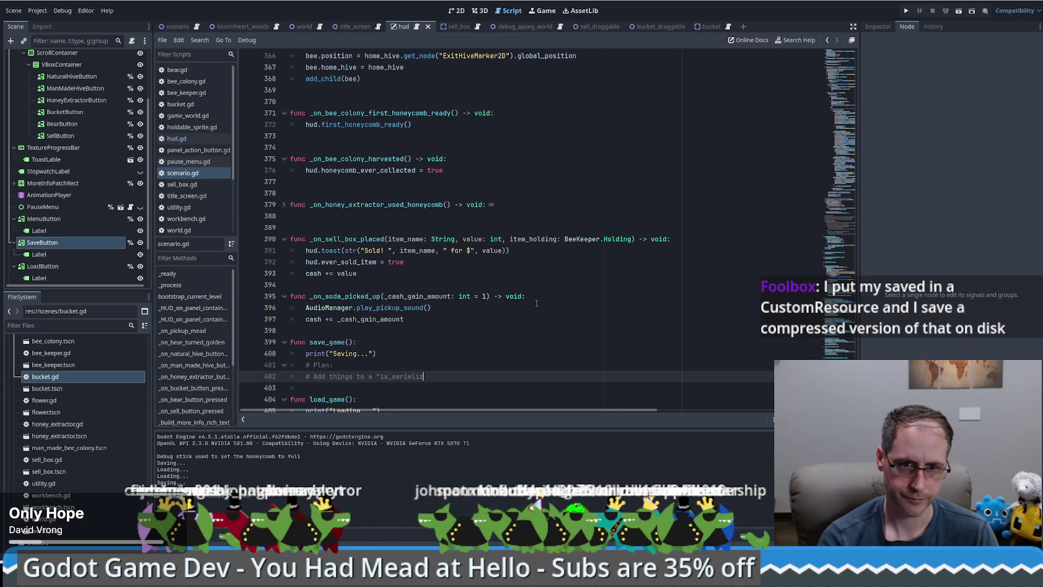
pyautogui.write('able" group')
pyautogui.press('Return')
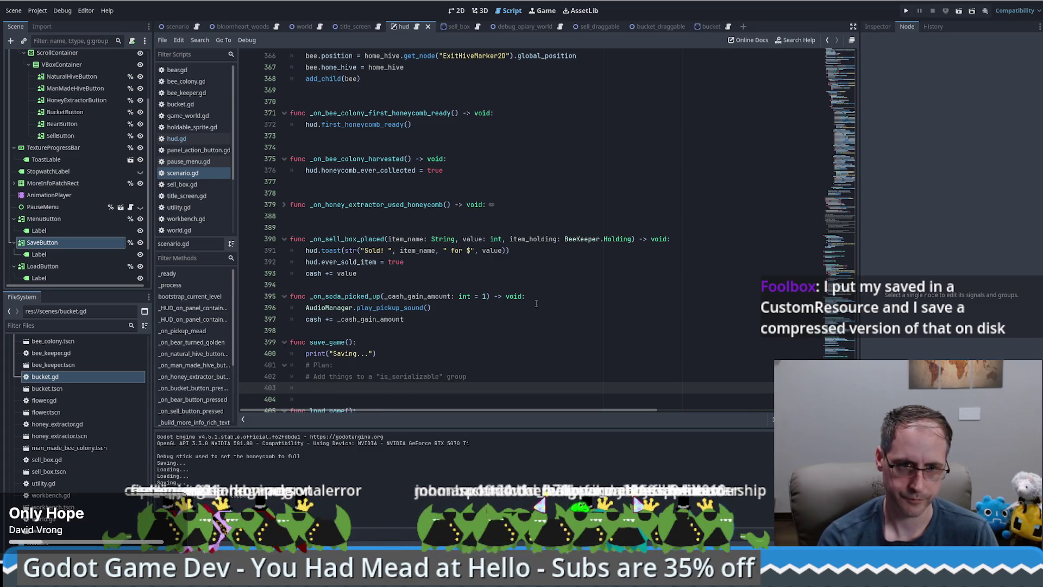
pyautogui.write('# Find them all and ')
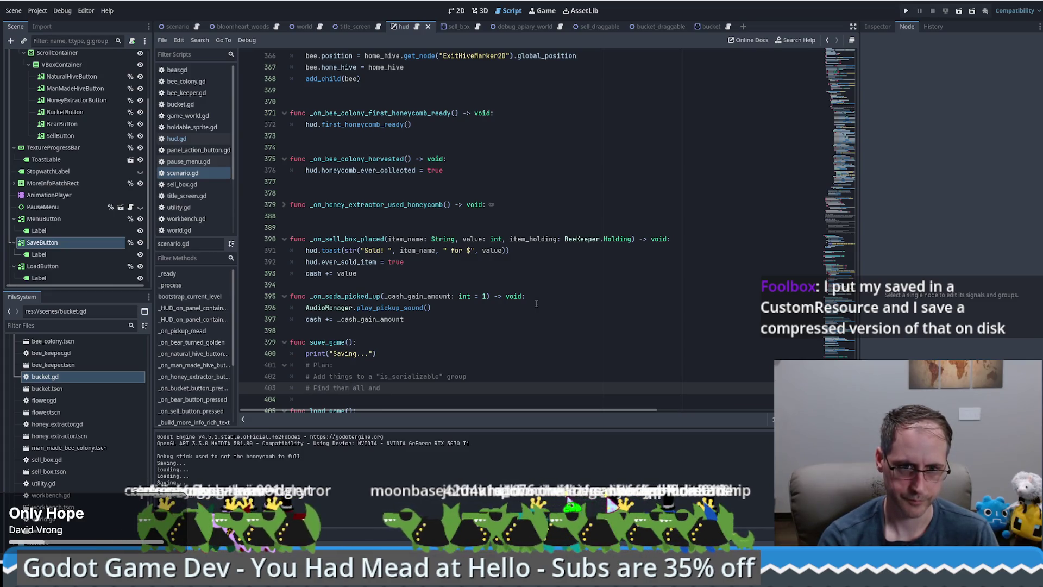
pyautogui.write('serialize them, add them to a JSON array')
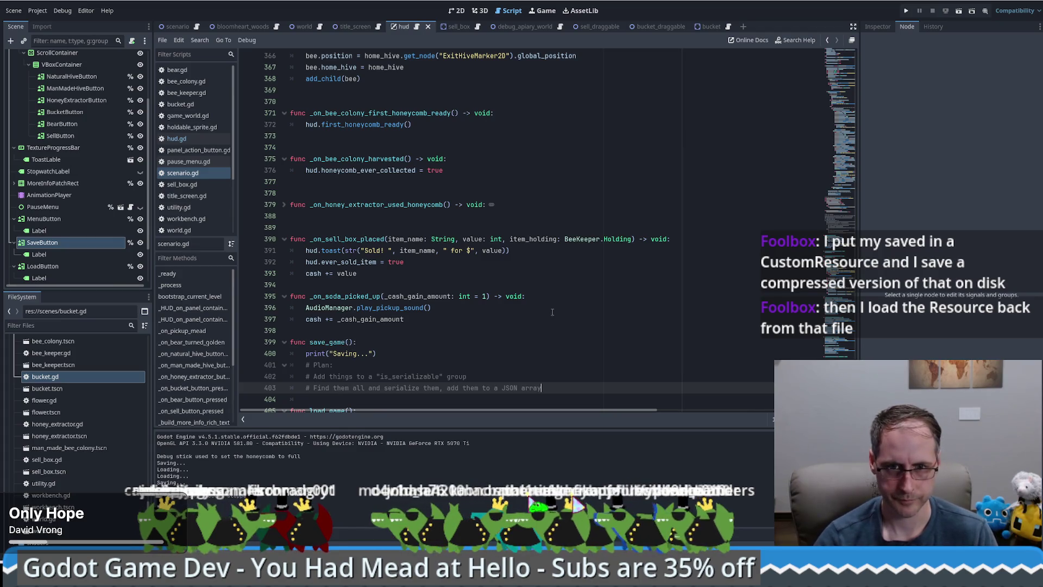
pyautogui.write(' all the way down')
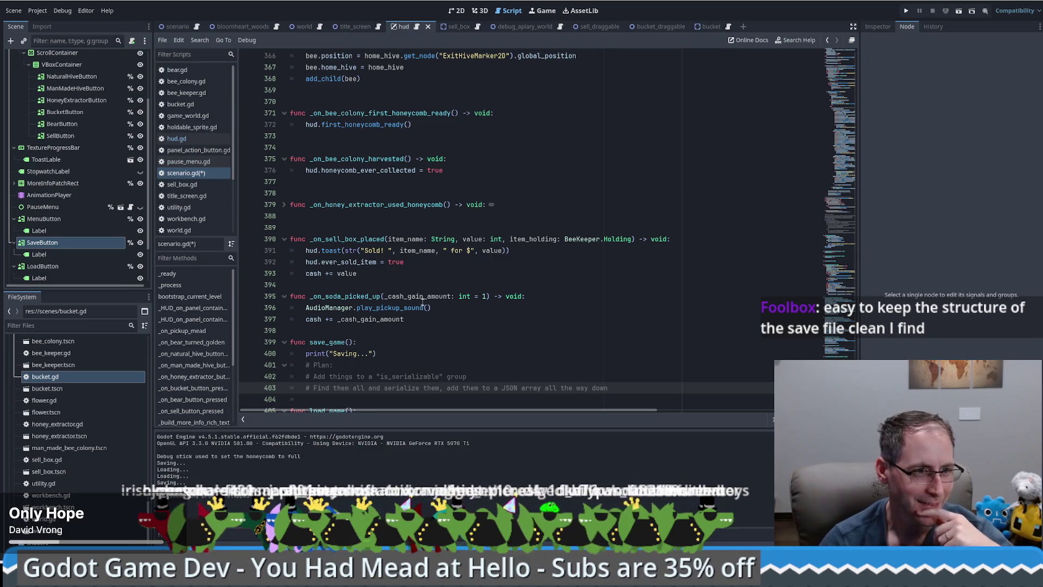
# Add the comment '# For now: Save and laod a beekeeper' below the JSON array note
pyautogui.scroll(-1, 400, 297)
pyautogui.scroll(1, 401, 297)
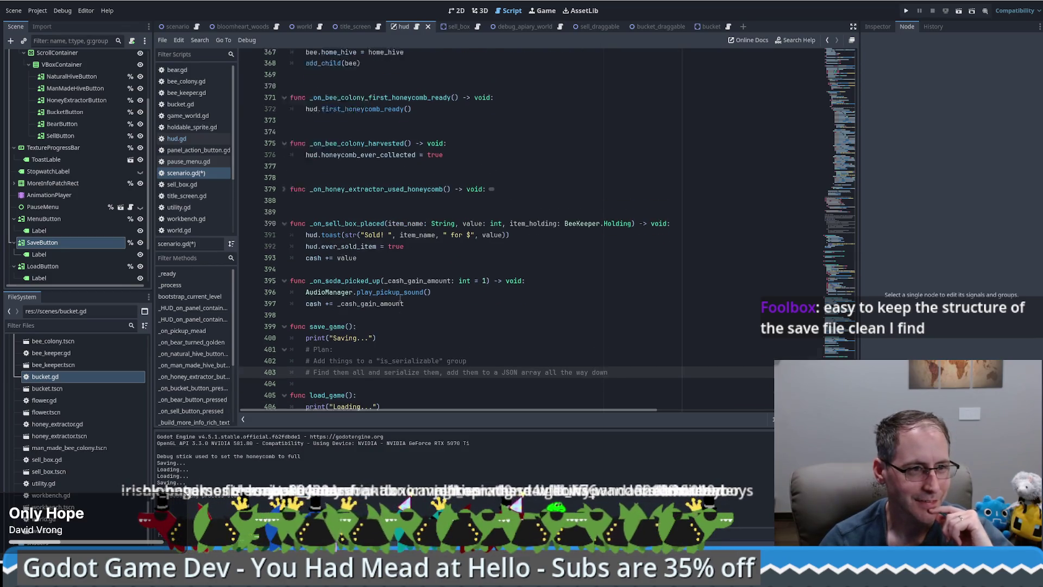
pyautogui.scroll(-1, 400, 297)
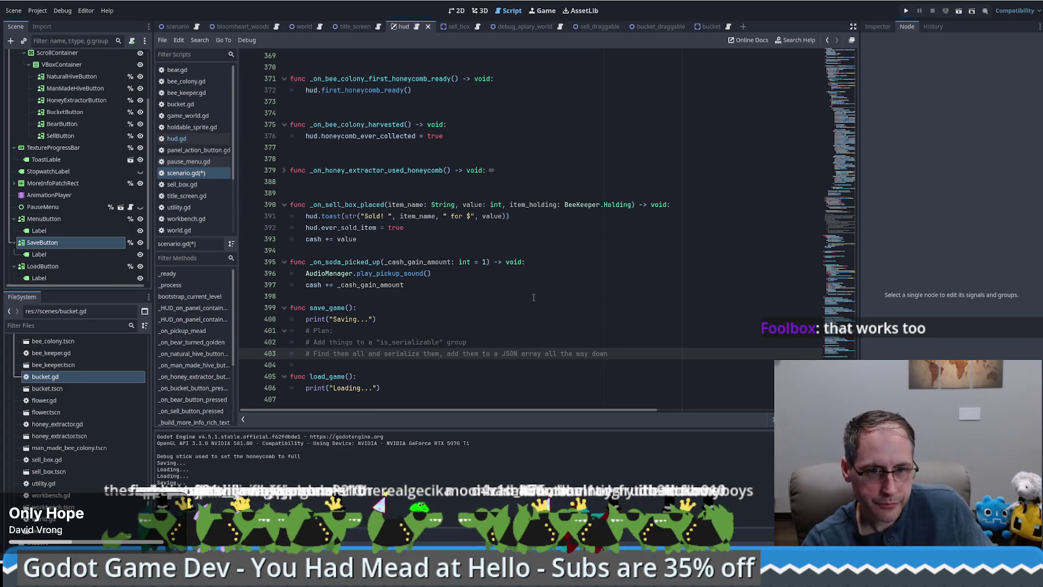
pyautogui.press('Return')
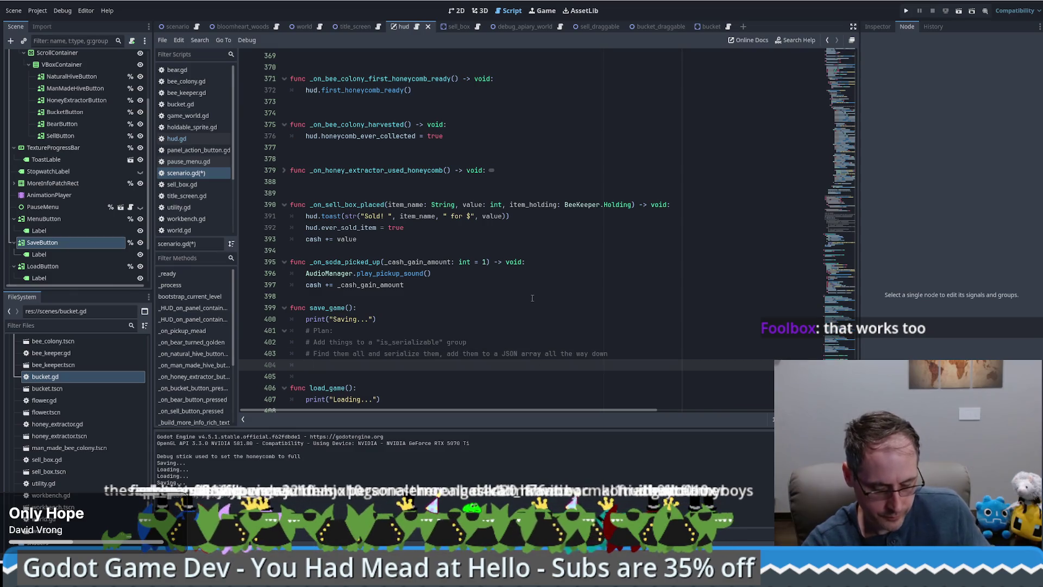
pyautogui.write('# For now')
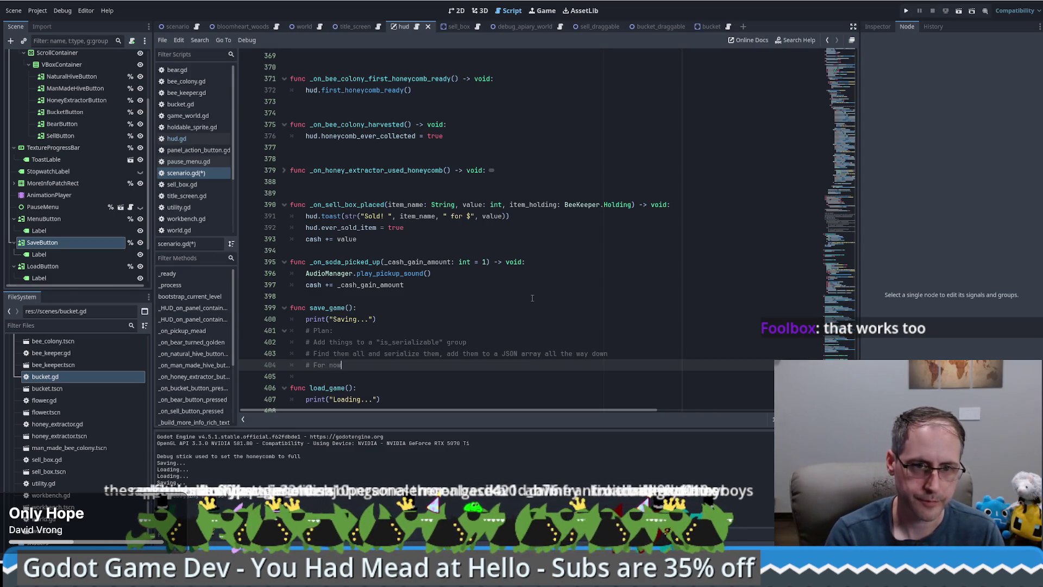
pyautogui.write(': Save and laod a b')
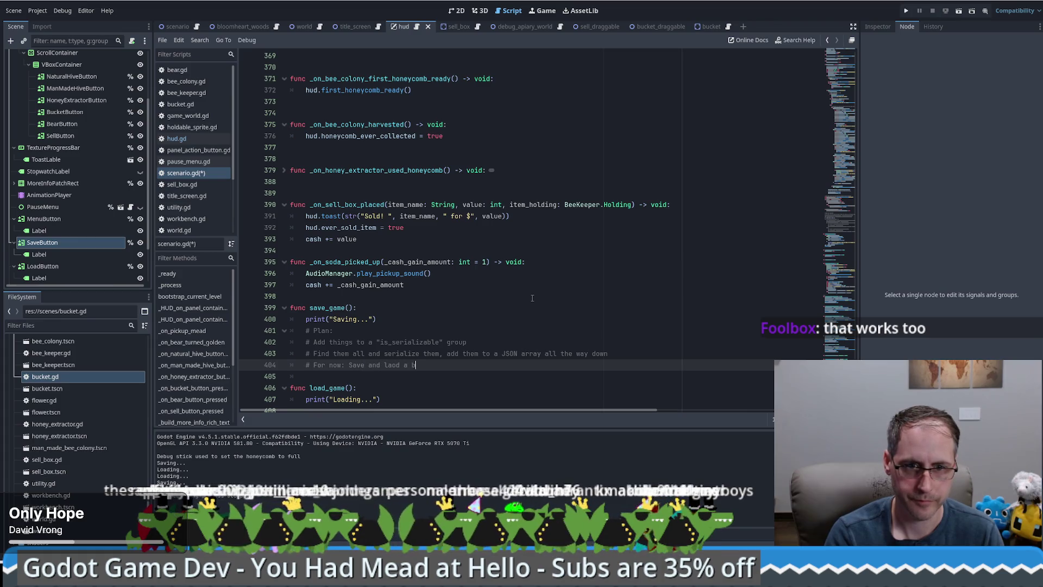
pyautogui.write('eekeeper')
pyautogui.press('Return')
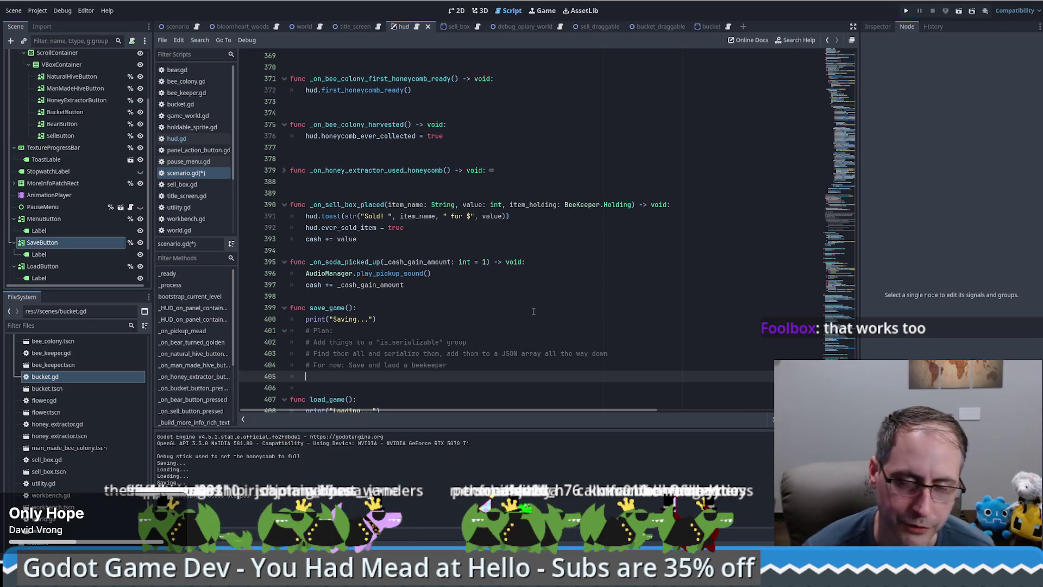
pyautogui.scroll(-1, 527, 314)
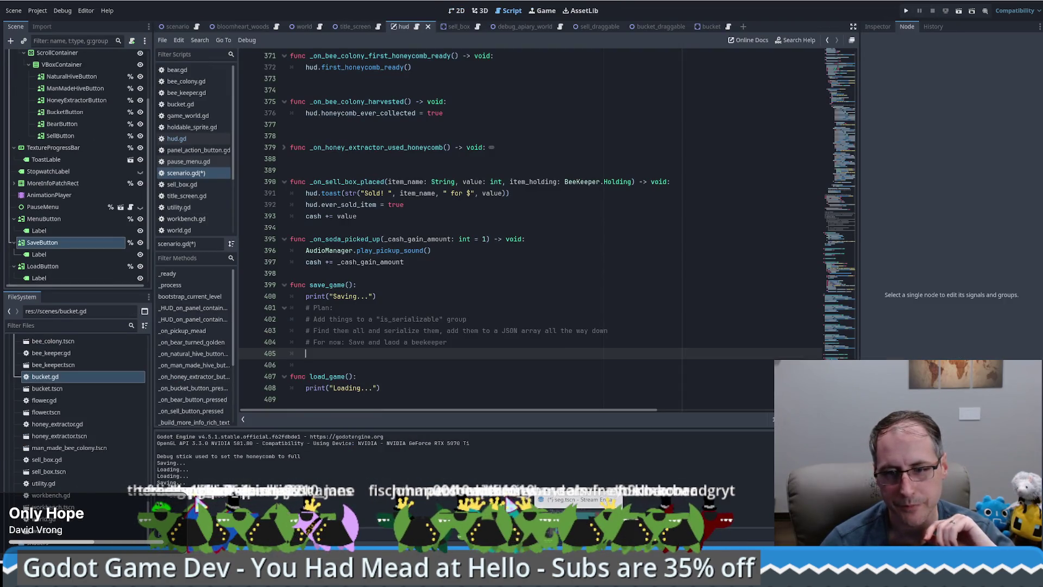
pyautogui.click(971, 6)
# Launch Godot and open Goblinstorm: Rise of Rinkollette (Web), viewing its witch.gd script
pyautogui.doubleClick(967, 7)
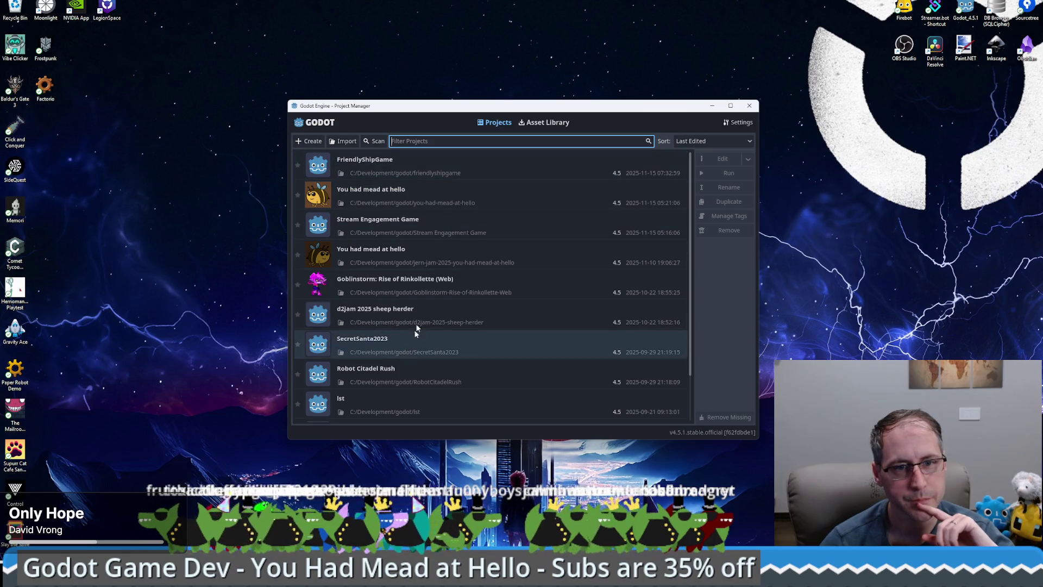
pyautogui.click(426, 293)
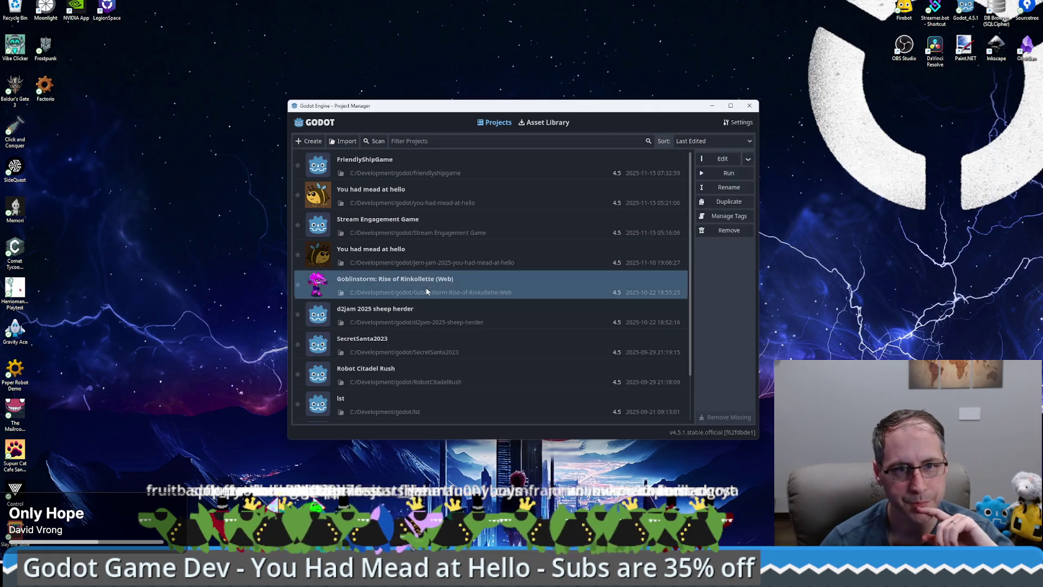
pyautogui.click(731, 162)
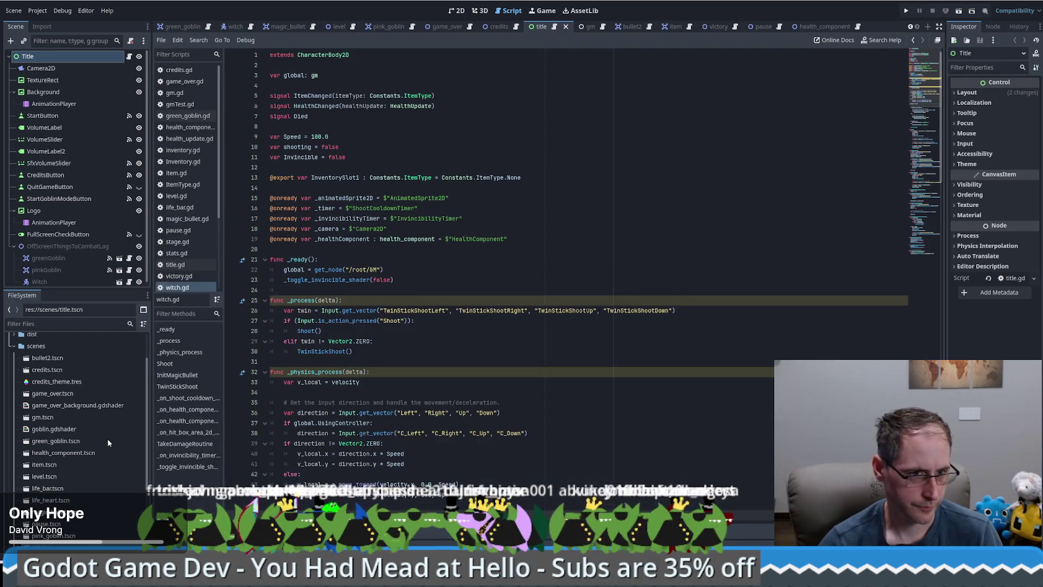
pyautogui.click(486, 157)
pyautogui.scroll(-1, 526, 191)
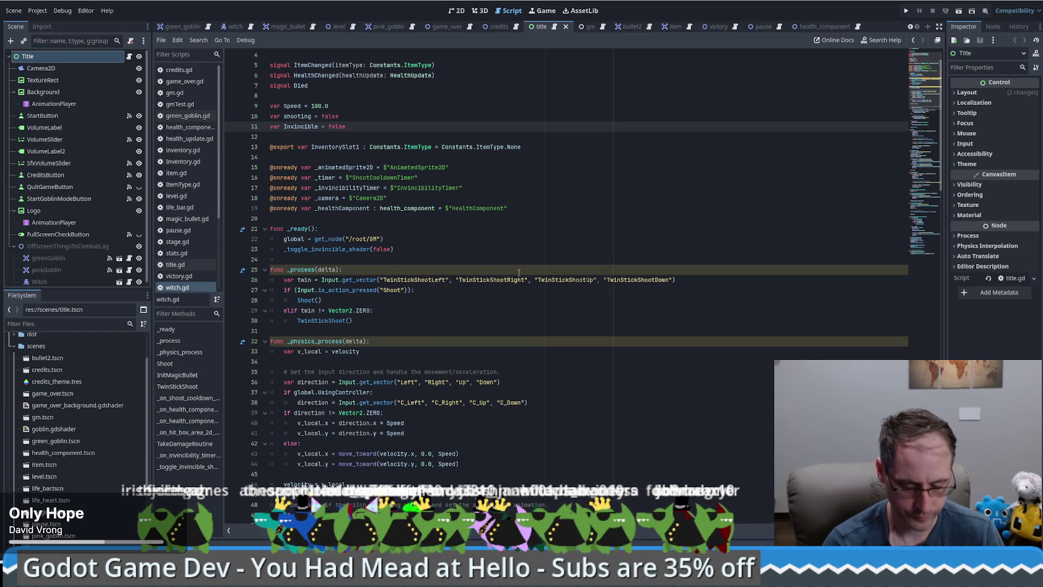
pyautogui.hotkey('ctrl', 'shift', 'f')
pyautogui.write('resources')
pyautogui.press('BackSpace')
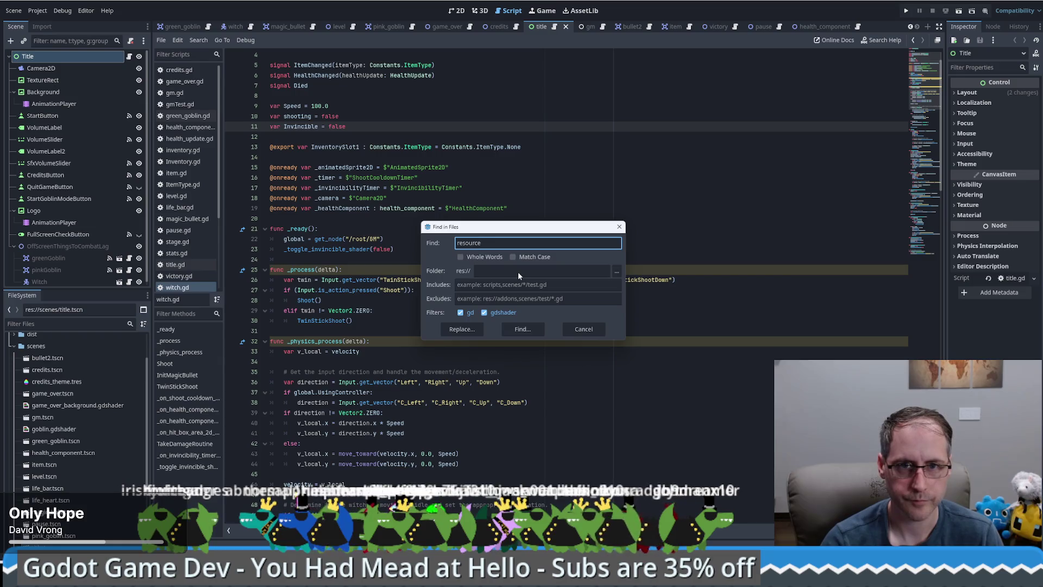
pyautogui.press('Return')
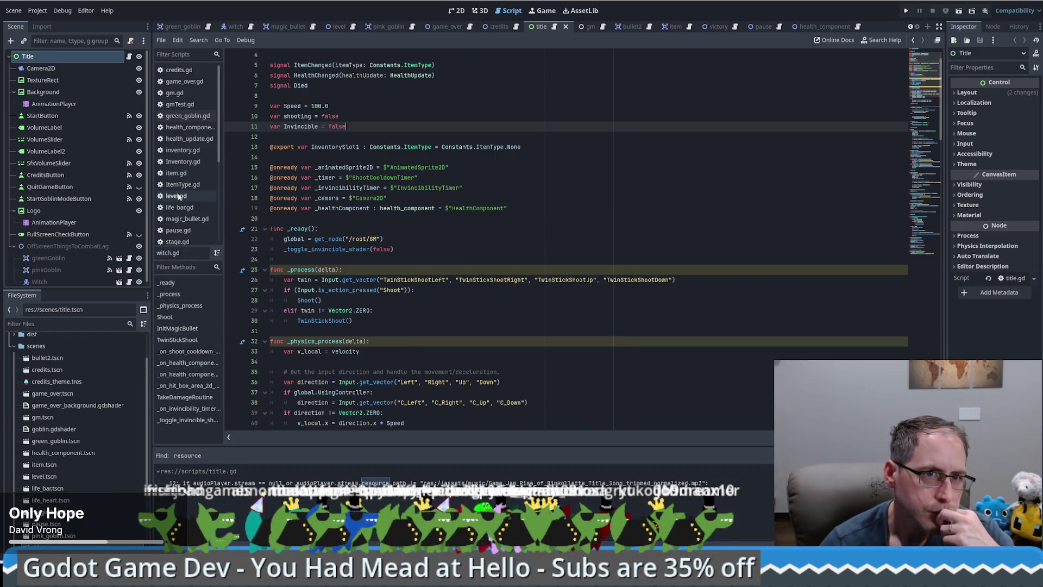
pyautogui.click(176, 173)
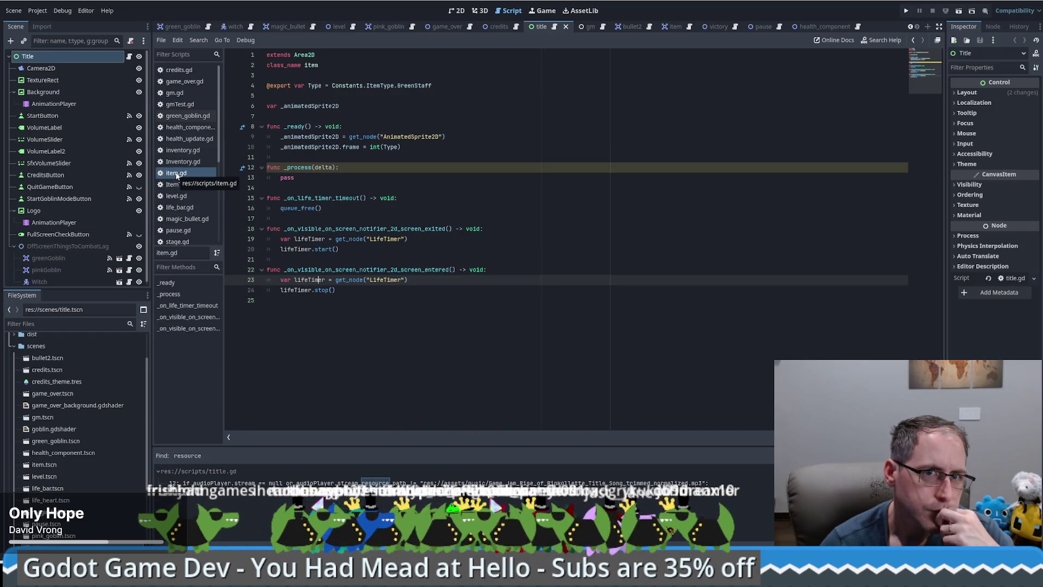
pyautogui.click(177, 129)
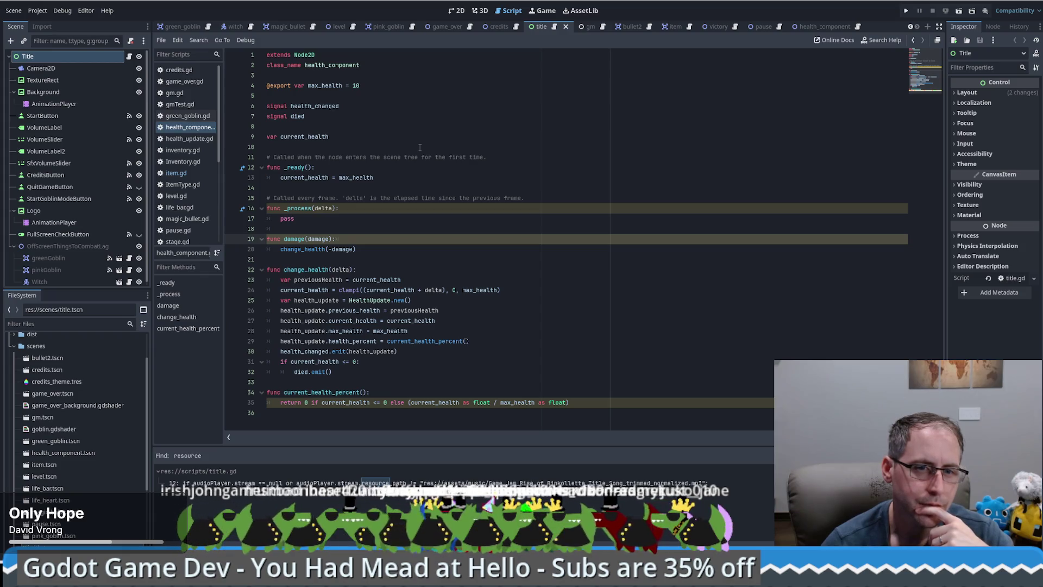
pyautogui.click(194, 140)
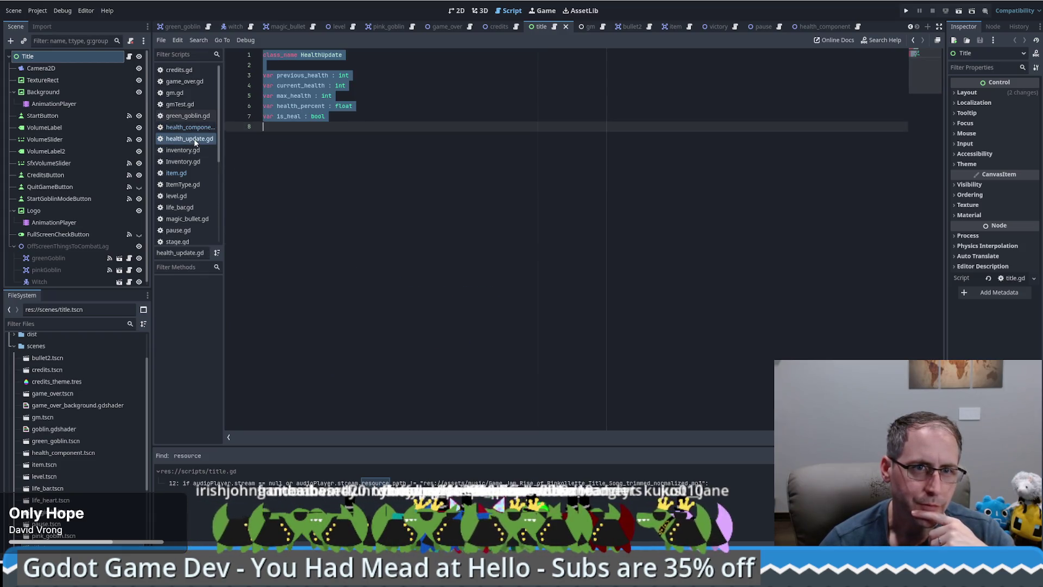
pyautogui.click(378, 126)
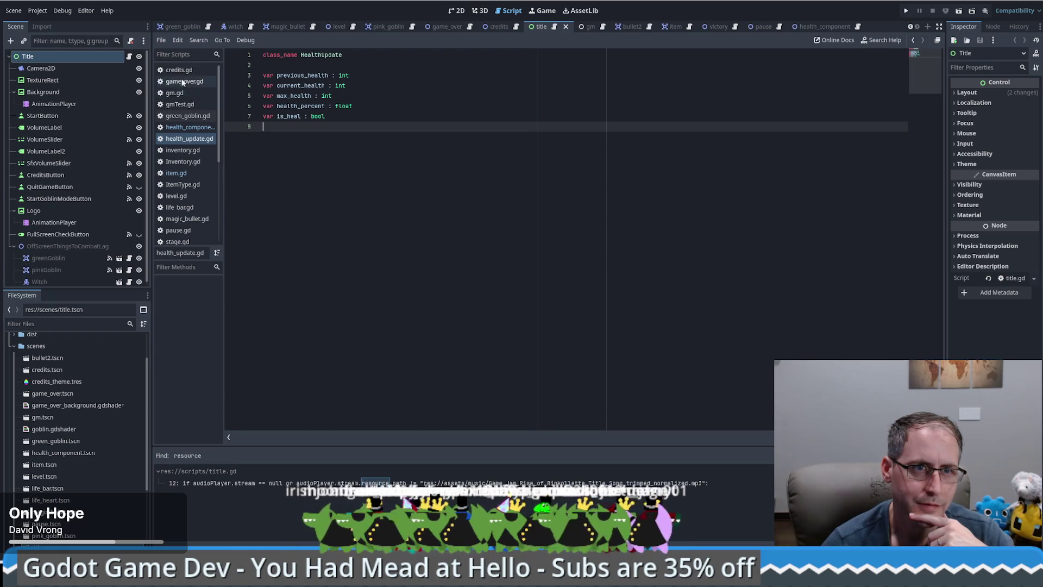
pyautogui.scroll(-2, 179, 94)
pyautogui.click(171, 198)
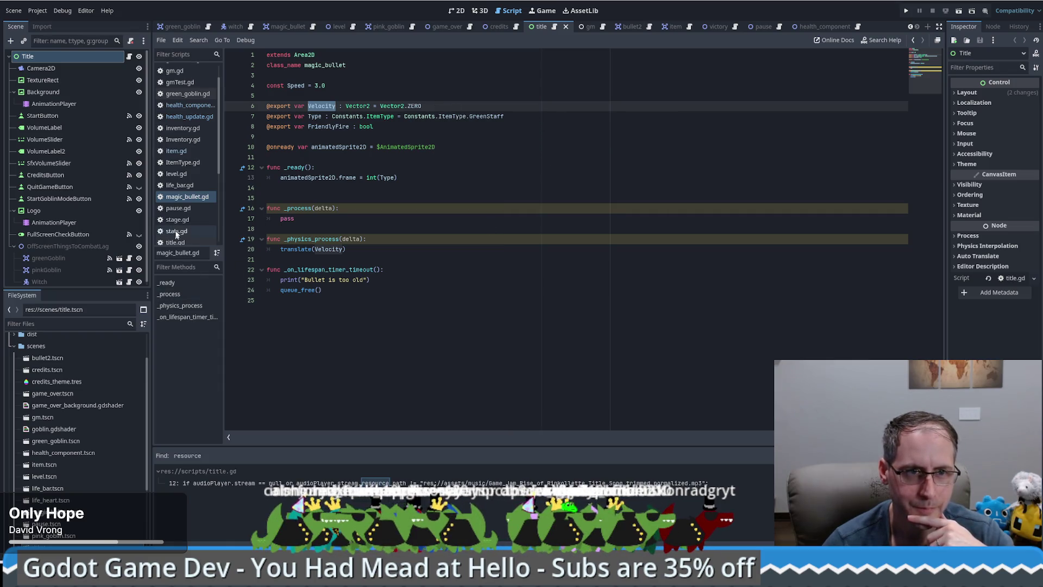
pyautogui.scroll(-1, 180, 229)
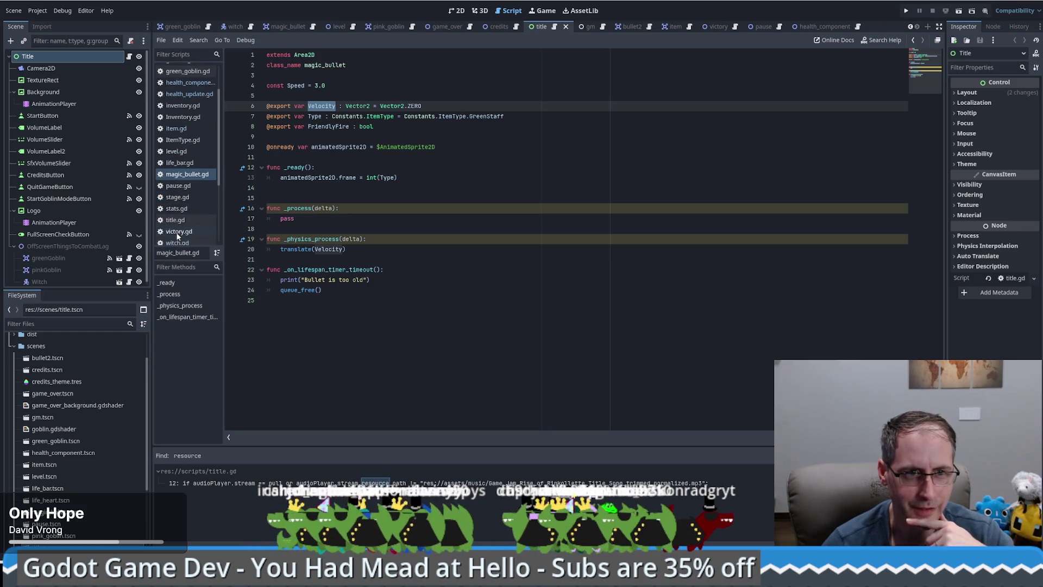
pyautogui.click(179, 232)
pyautogui.click(180, 243)
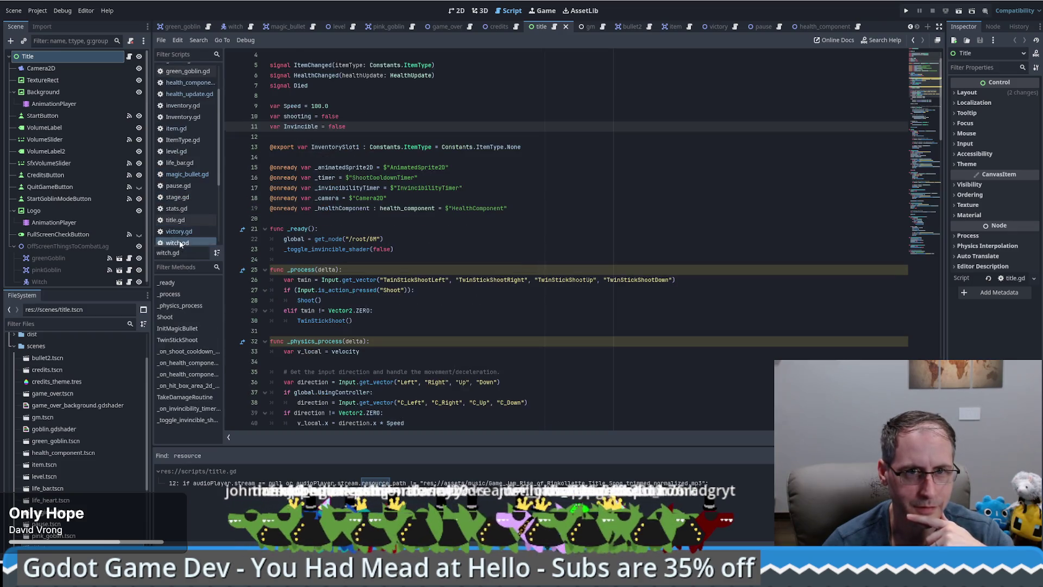
pyautogui.scroll(1, 533, 176)
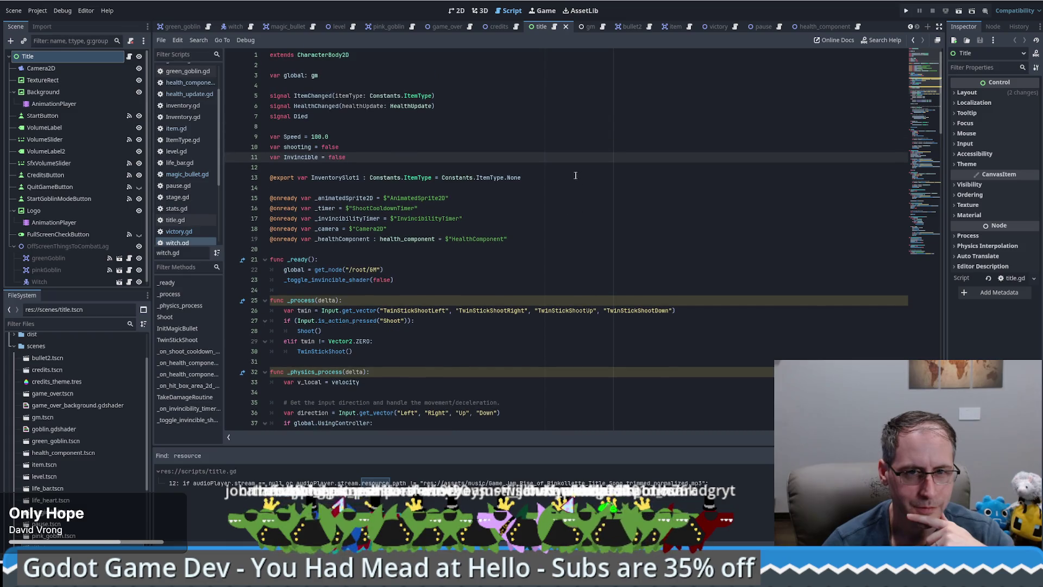
pyautogui.click(413, 239)
pyautogui.keyDown('ctrl'); pyautogui.click(414, 241); pyautogui.keyUp('ctrl')
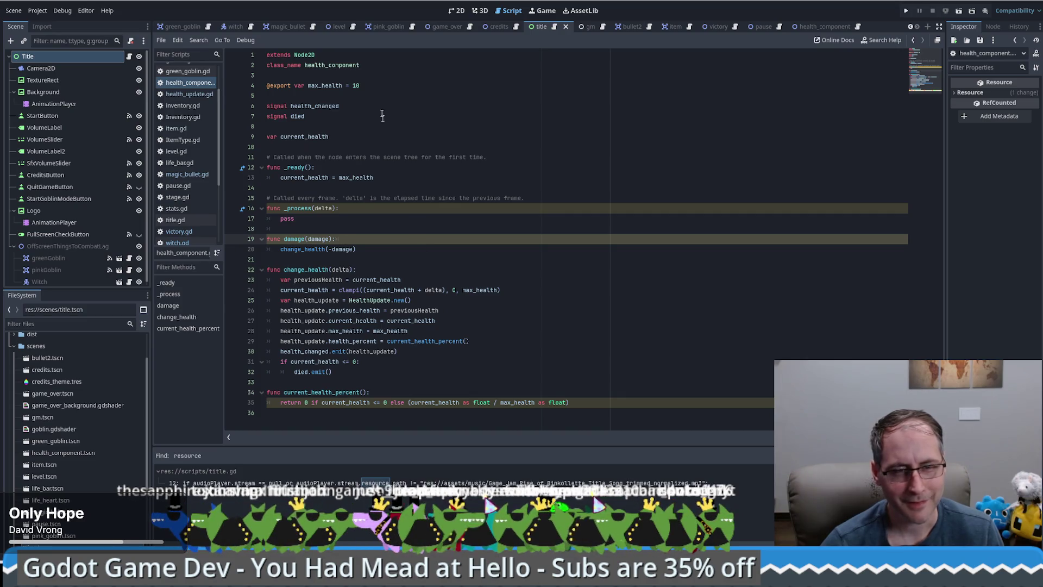
pyautogui.click(376, 59)
pyautogui.tripleClick(404, 65)
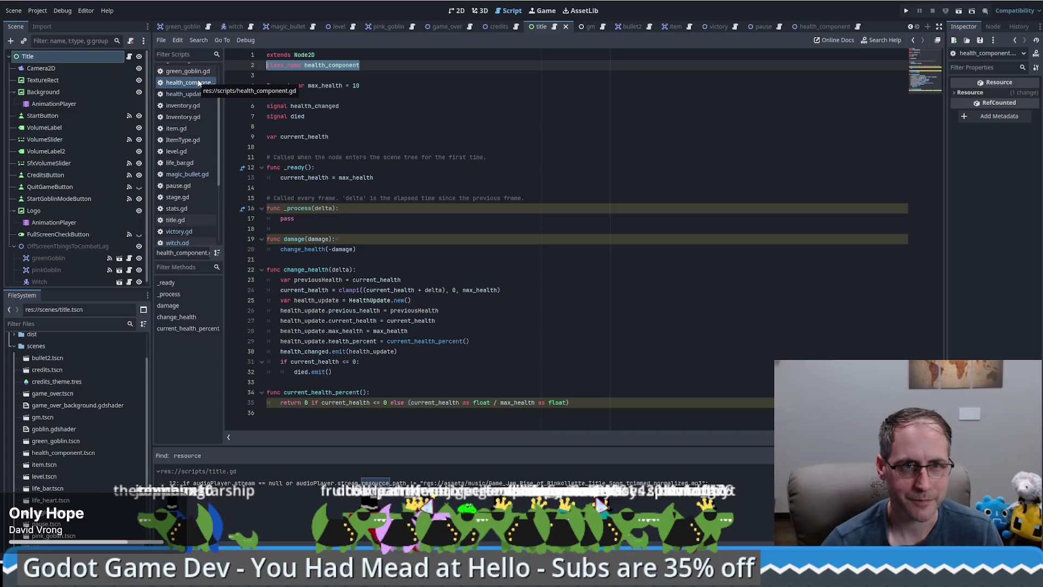
pyautogui.click(434, 88)
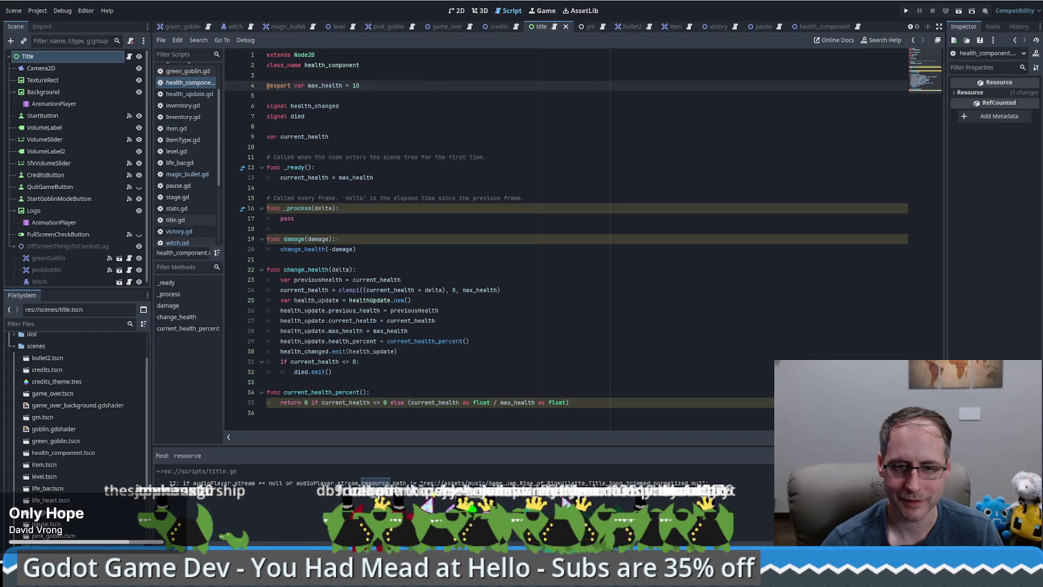
# Search 'godot resource' in a new browser tab and open the Godot docs Resources page
pyautogui.hotkey('alt', 'Tab')
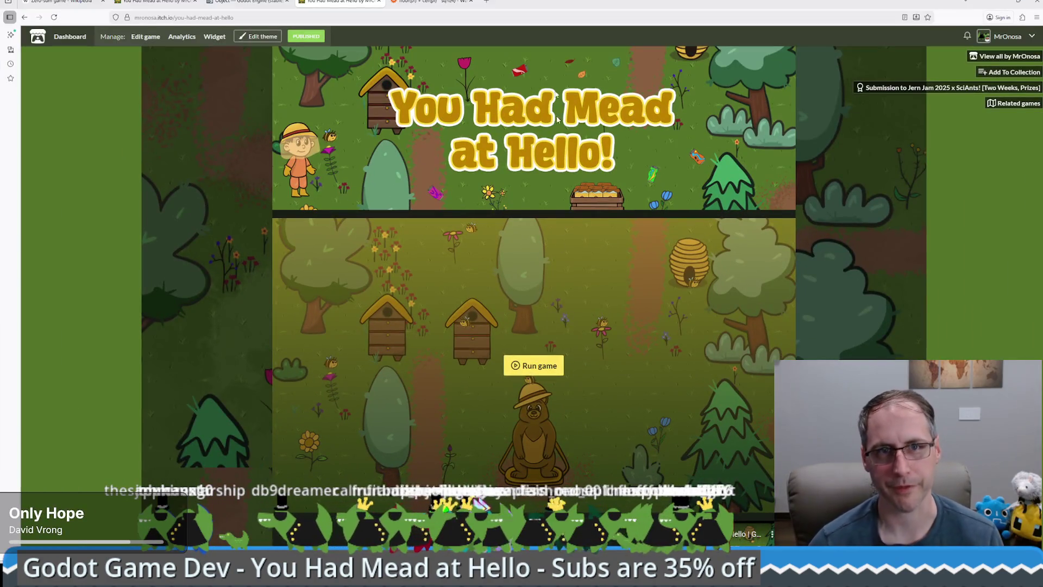
pyautogui.click(485, 3)
pyautogui.write('godot re')
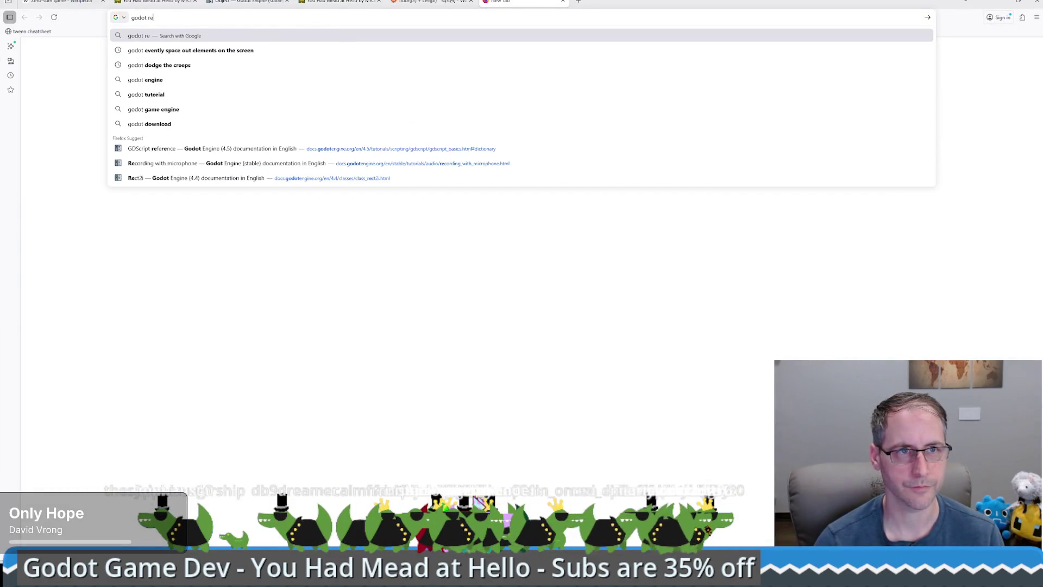
pyautogui.write('source')
pyautogui.press('Return')
pyautogui.click(212, 118)
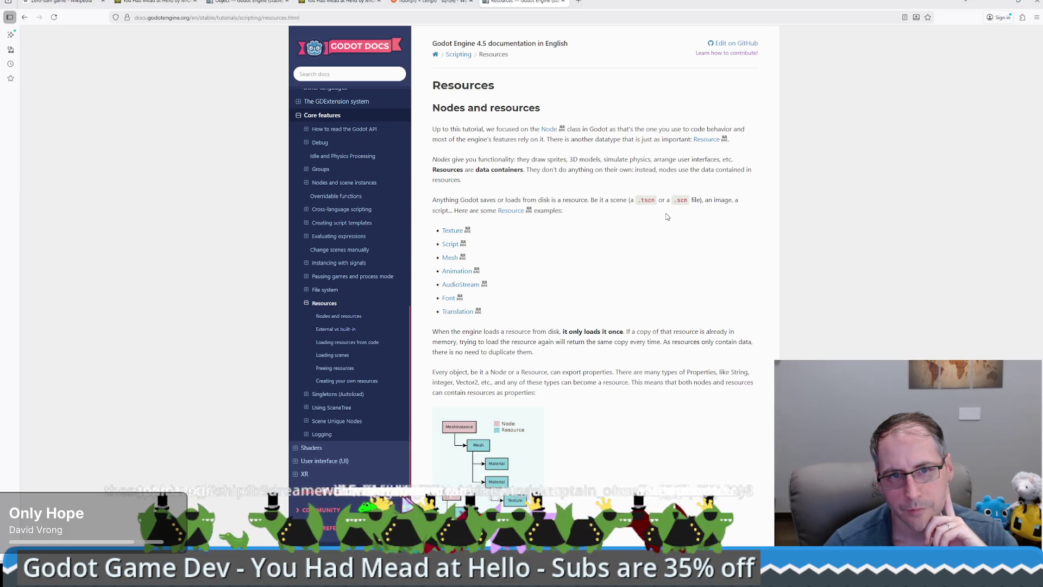
# Scroll to 'Creating your own resources' and highlight the example's extends Resource line
pyautogui.scroll(-6, 668, 216)
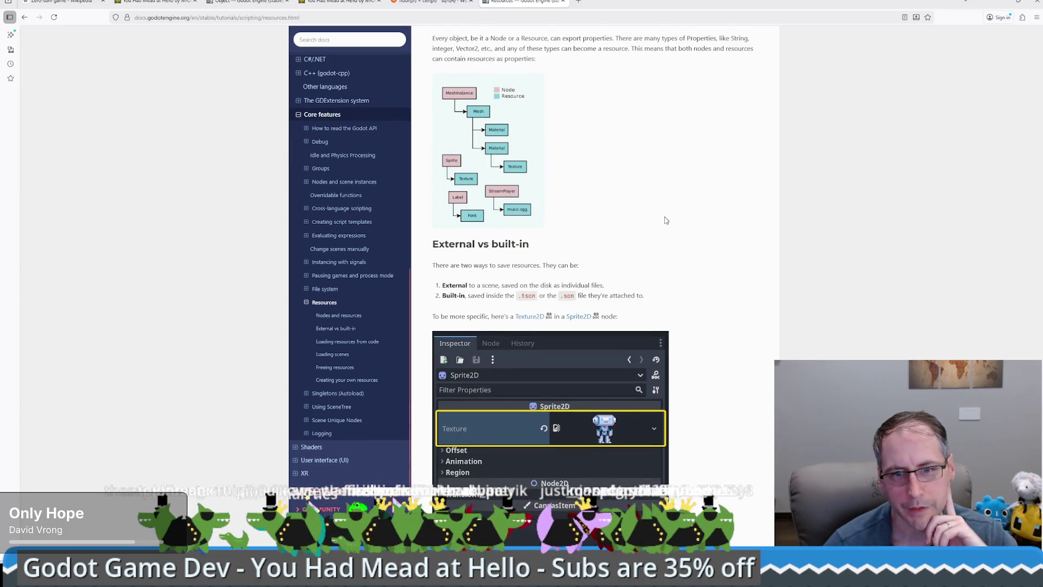
pyautogui.scroll(-6, 666, 220)
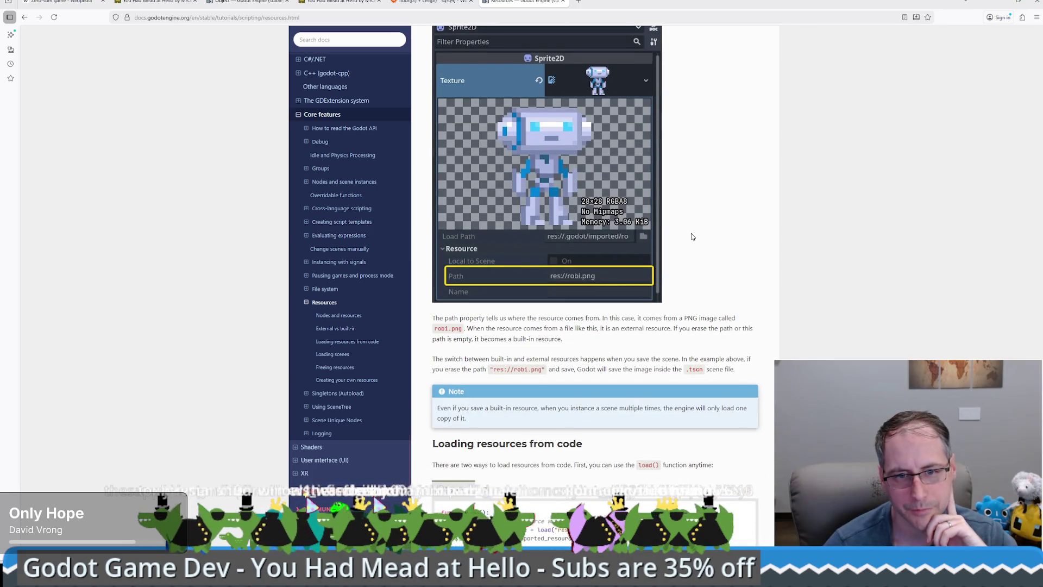
pyautogui.scroll(-4, 691, 234)
pyautogui.scroll(-2, 684, 235)
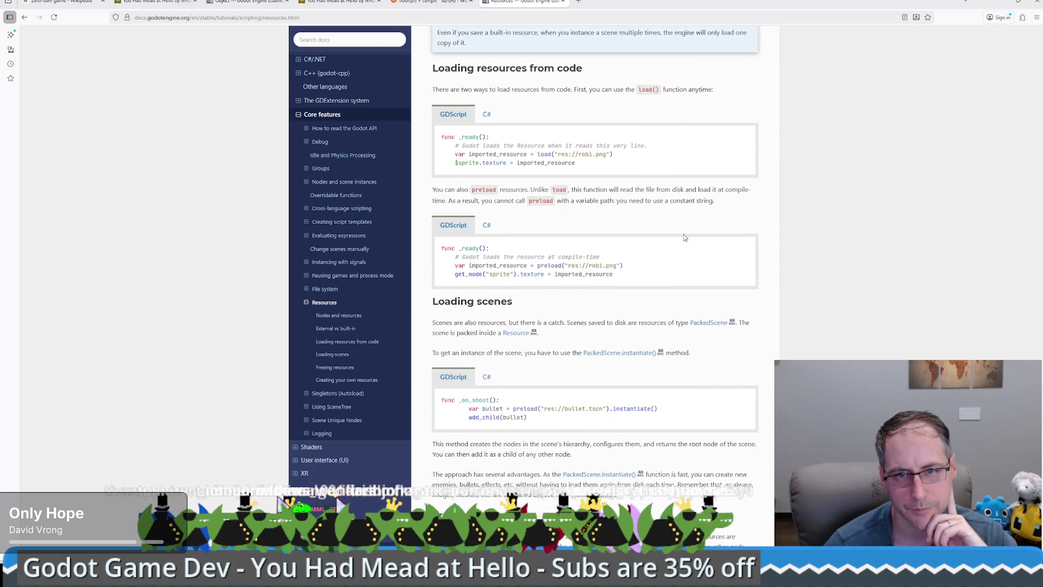
pyautogui.scroll(-9, 684, 235)
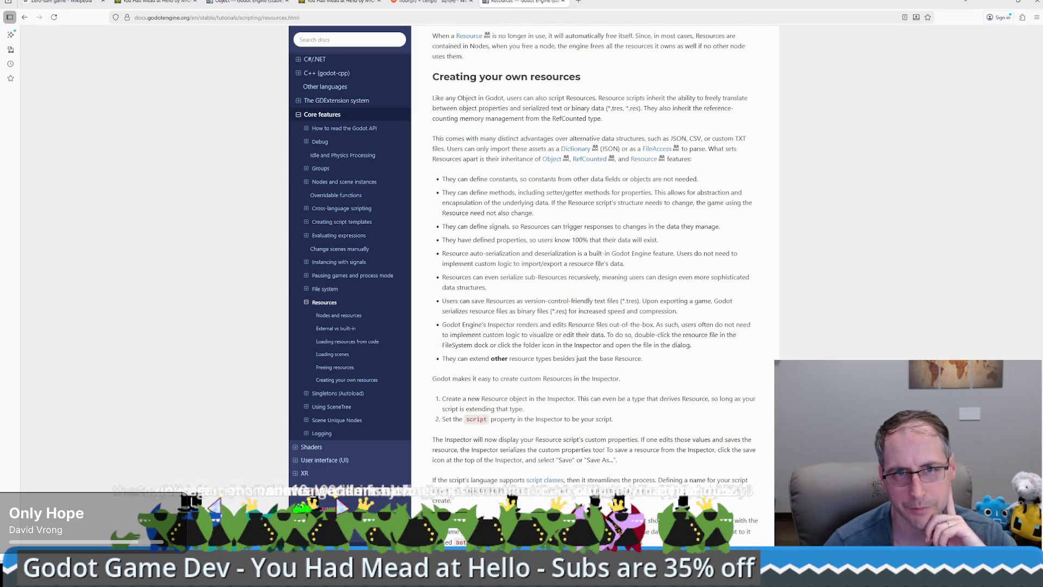
pyautogui.scroll(-2, 683, 234)
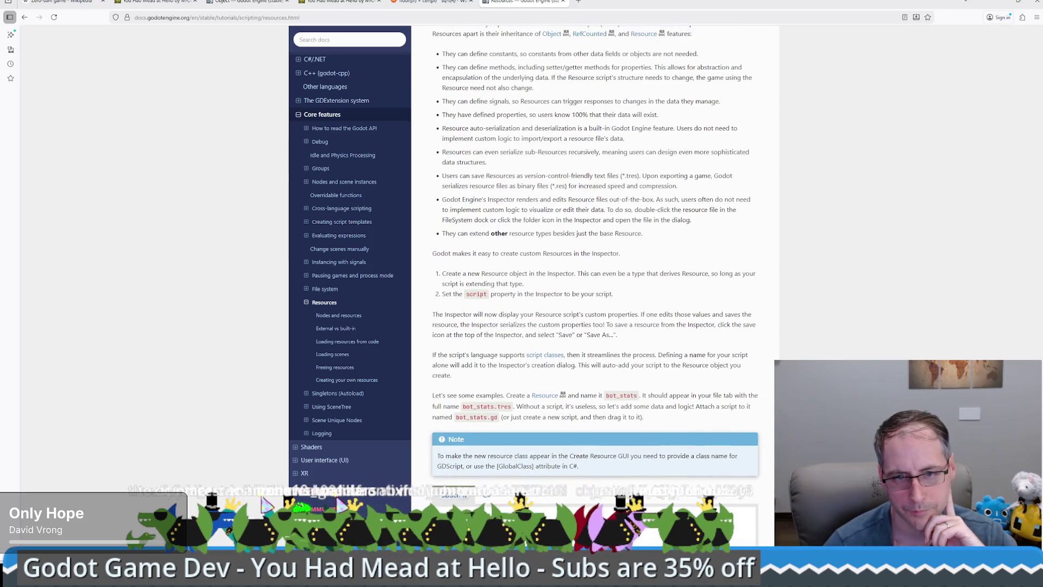
pyautogui.scroll(2, 684, 235)
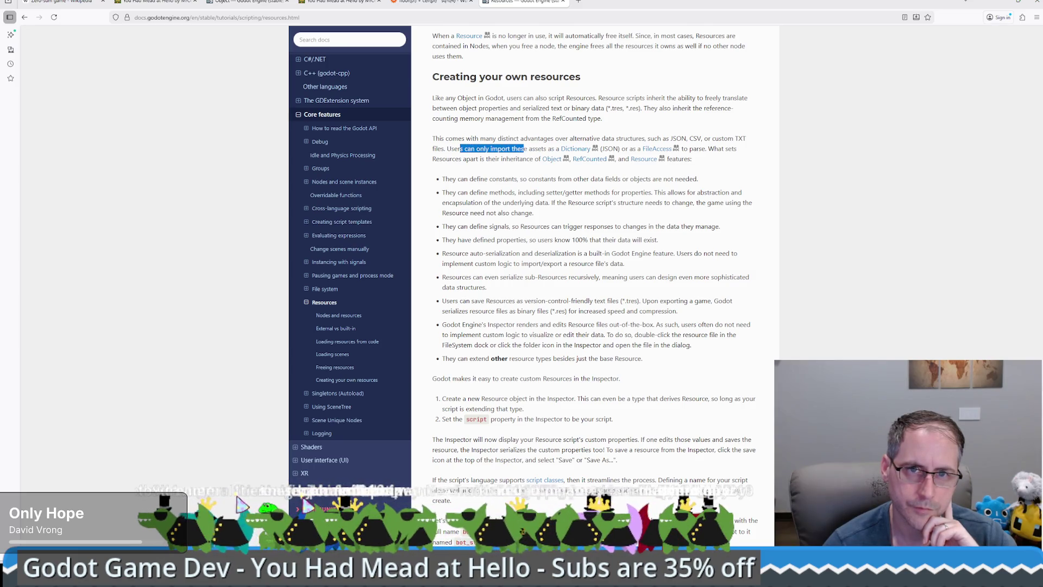
pyautogui.click(525, 148)
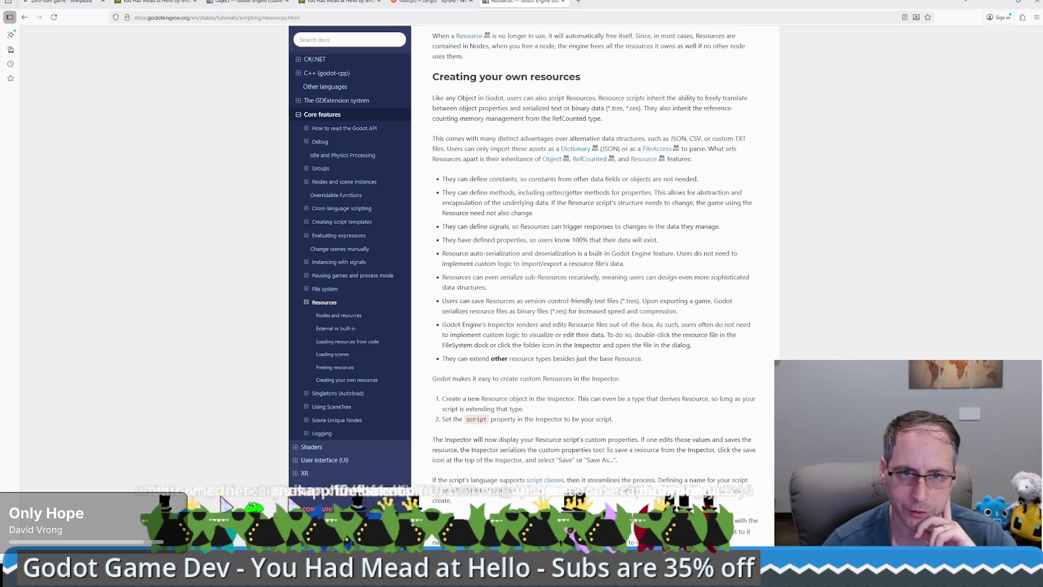
pyautogui.scroll(-2, 595, 272)
pyautogui.scroll(-2, 595, 271)
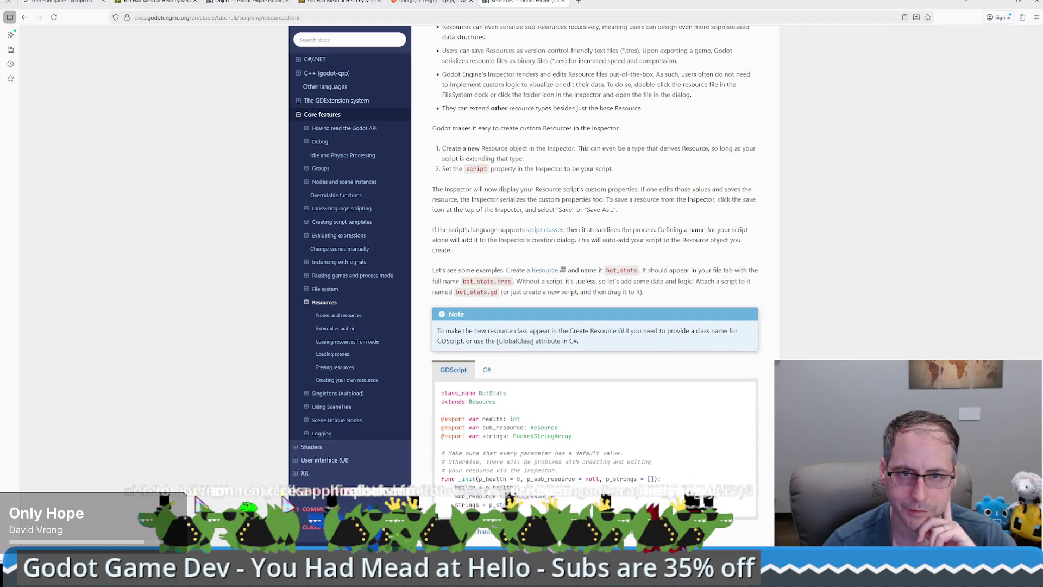
pyautogui.moveTo(441, 402); pyautogui.dragTo(497, 401)
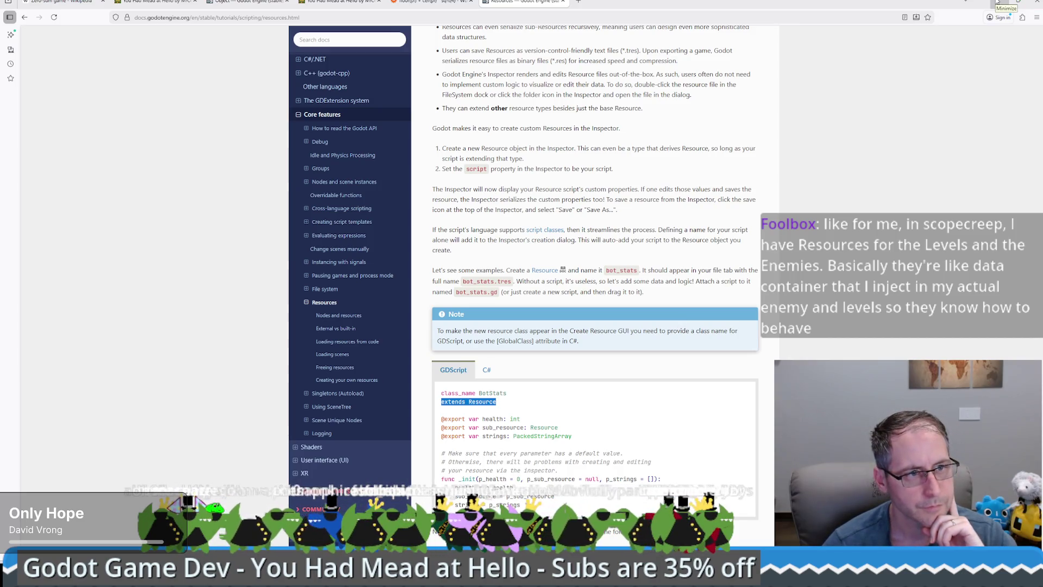
pyautogui.click(998, 3)
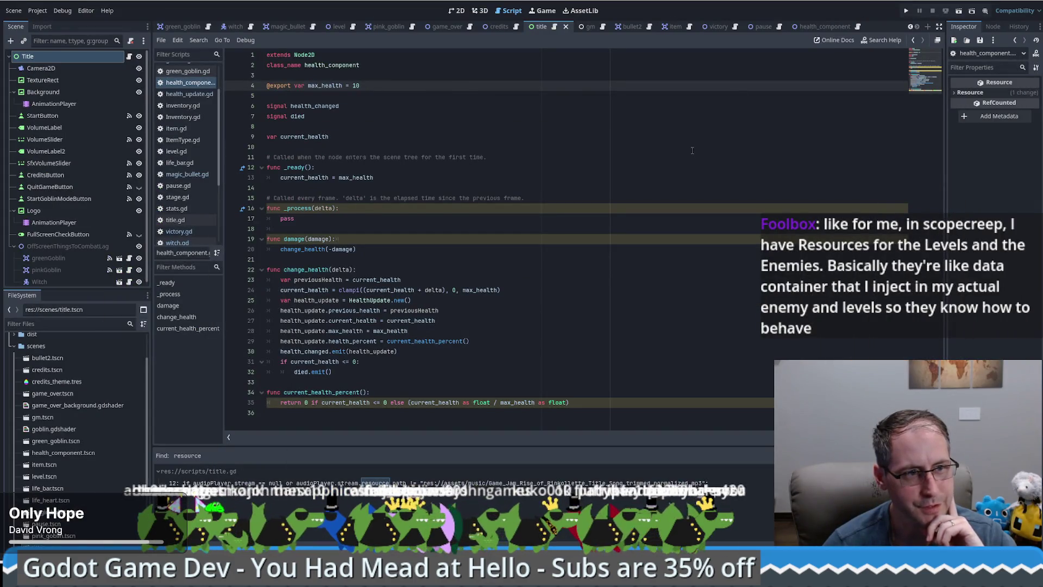
# Run the You Had Mead at Hello project and start a New Game
pyautogui.click(906, 11)
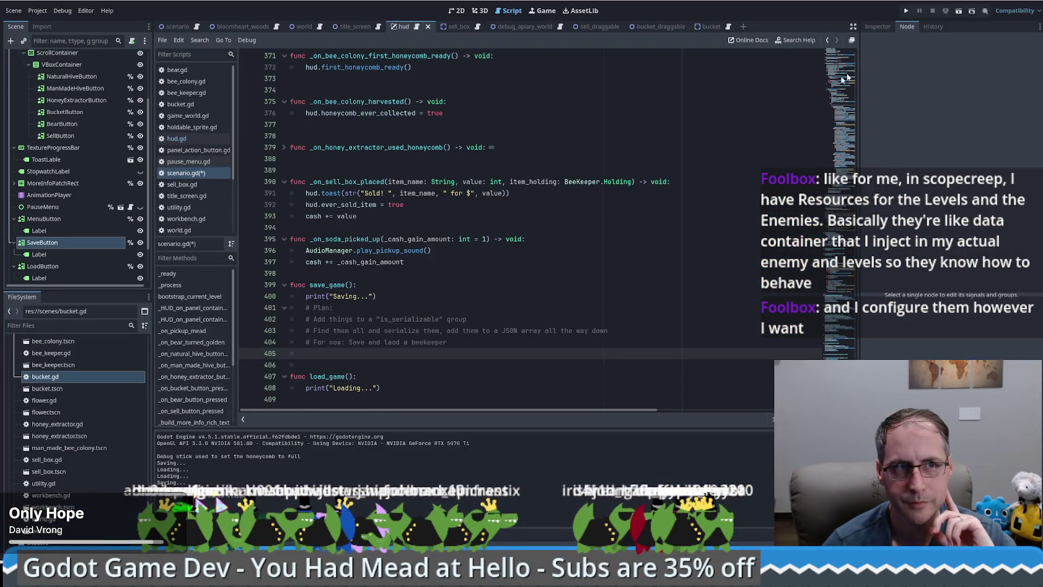
pyautogui.click(906, 11)
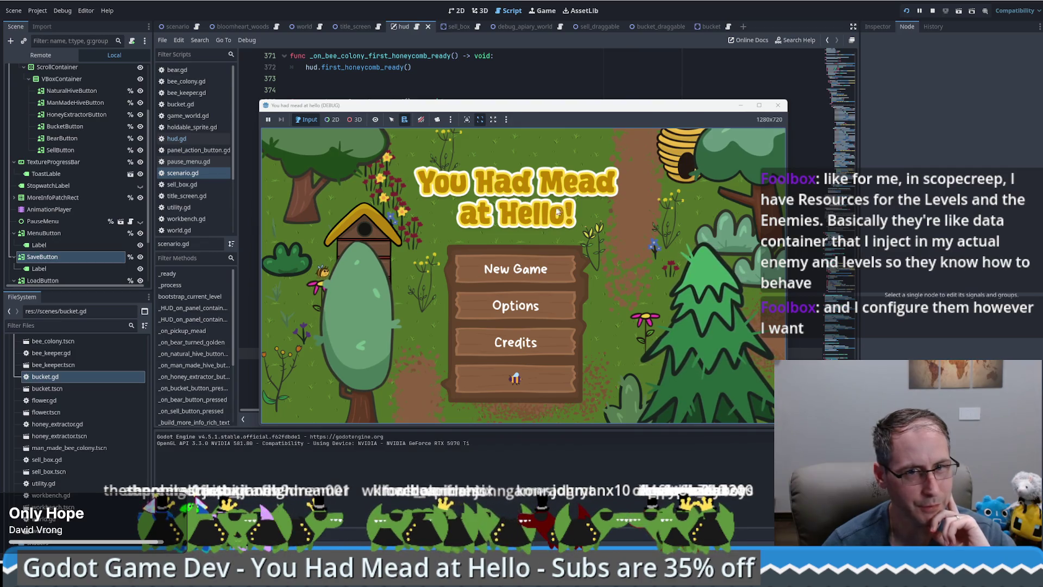
pyautogui.click(516, 268)
# Maximise the game window and place a Human Made Bee Hive on the path for $300
pyautogui.click(759, 105)
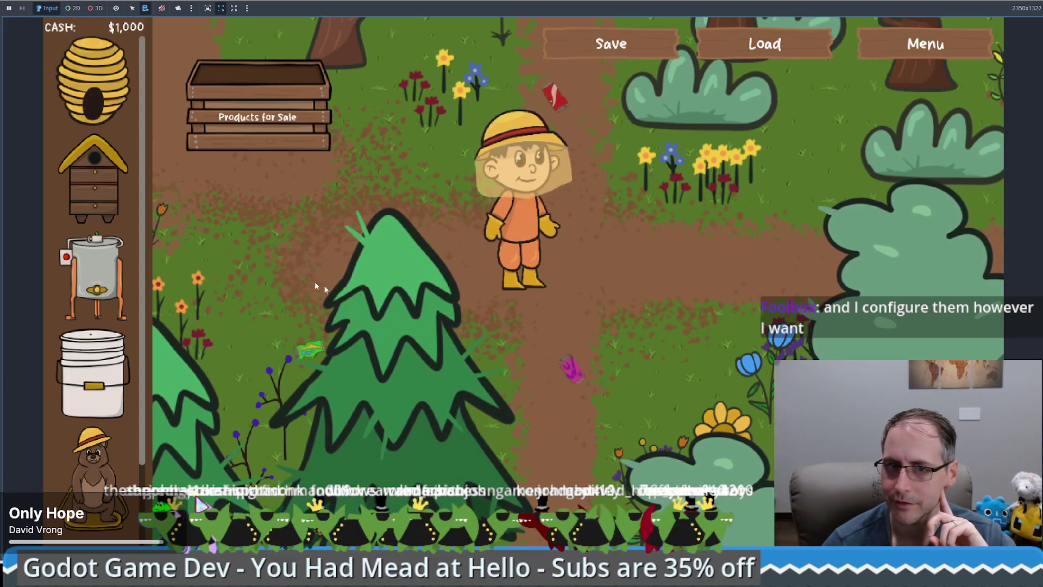
pyautogui.press('d')
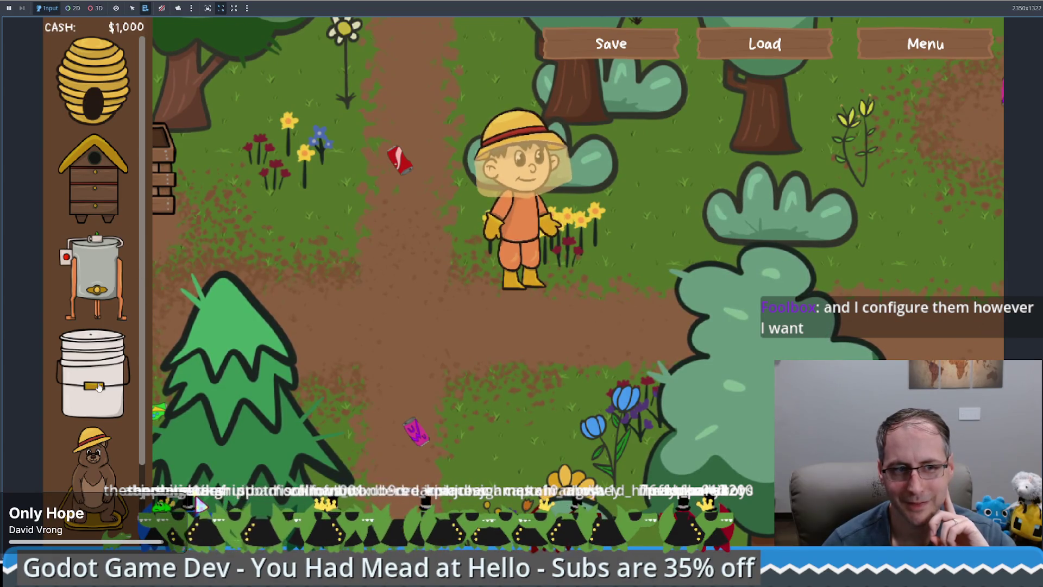
pyautogui.moveTo(93, 177)
pyautogui.mouseDown()
pyautogui.moveTo(261, 233)
pyautogui.moveTo(384, 245)
pyautogui.mouseUp()
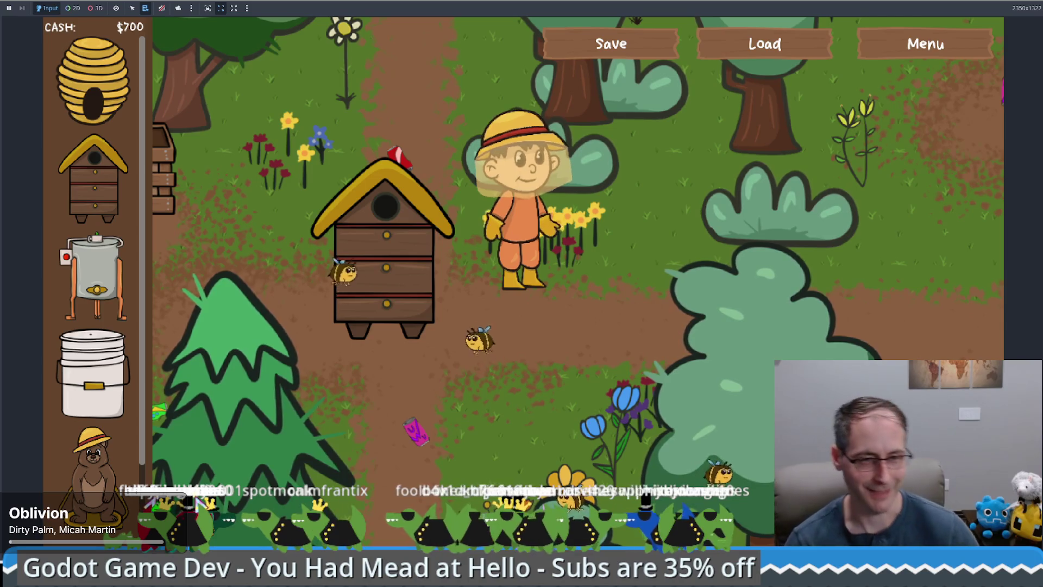
pyautogui.press('d')
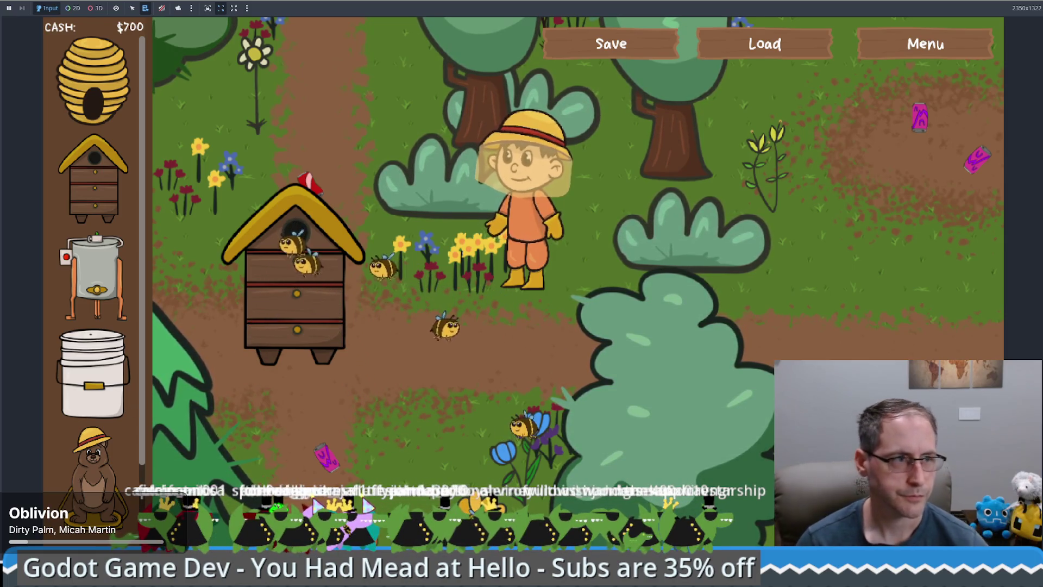
# Walk the beekeeper past the Products for Sale crate and back to the hive, then quit with F8
pyautogui.press('a')
pyautogui.press('s')
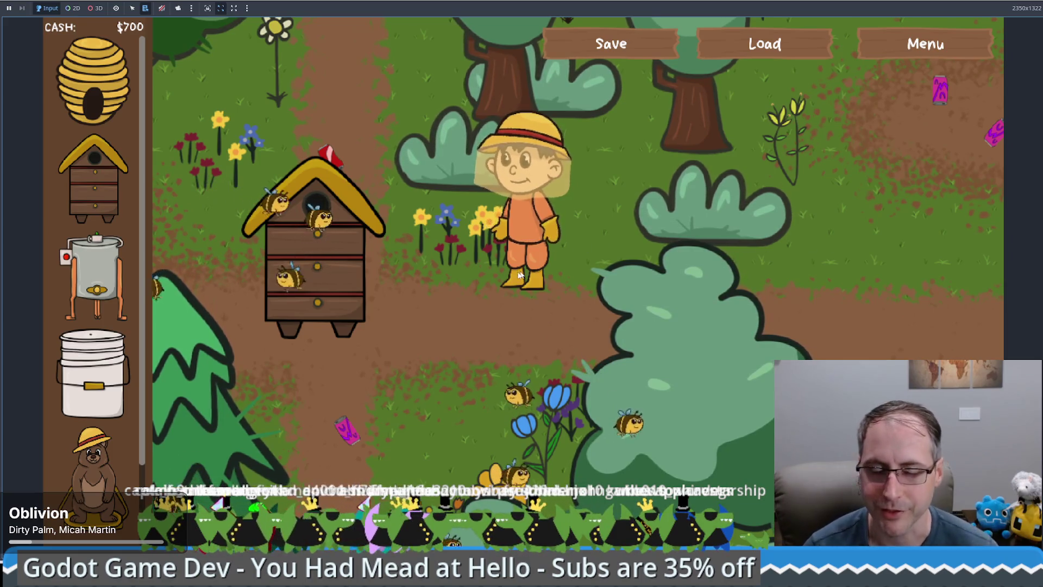
pyautogui.press('w')
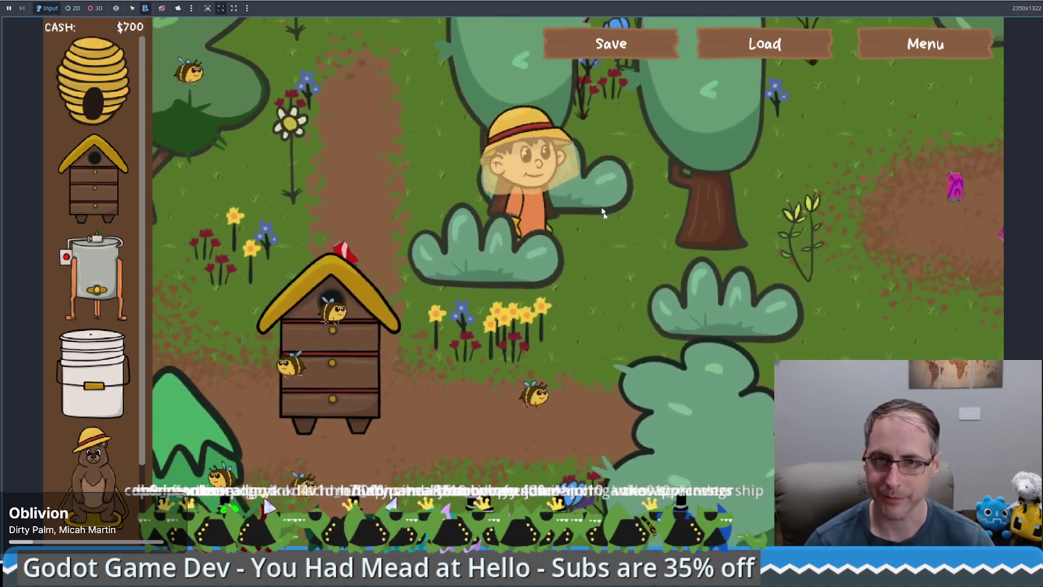
pyautogui.press('a')
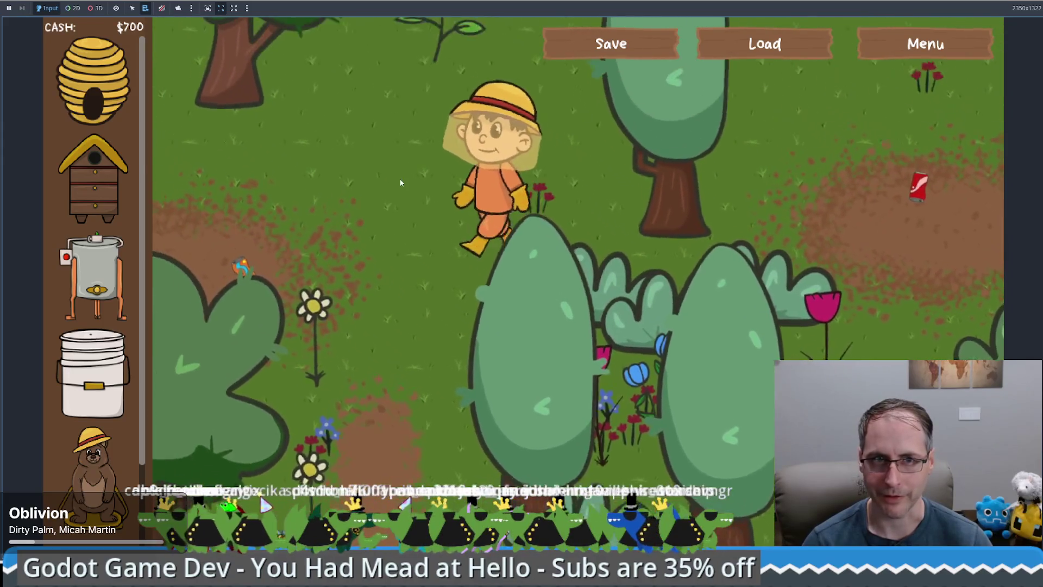
pyautogui.press('s')
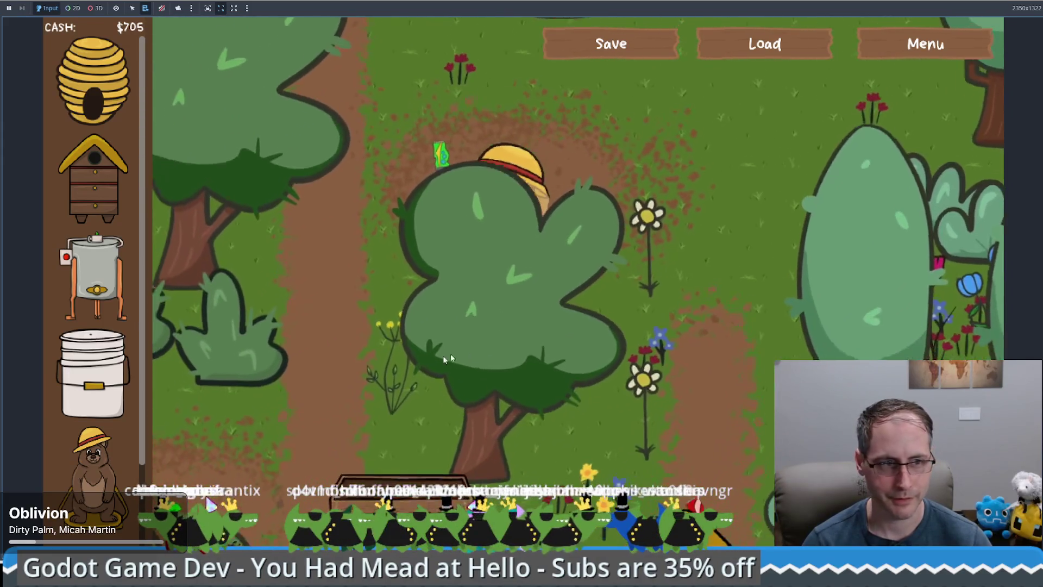
pyautogui.press('s')
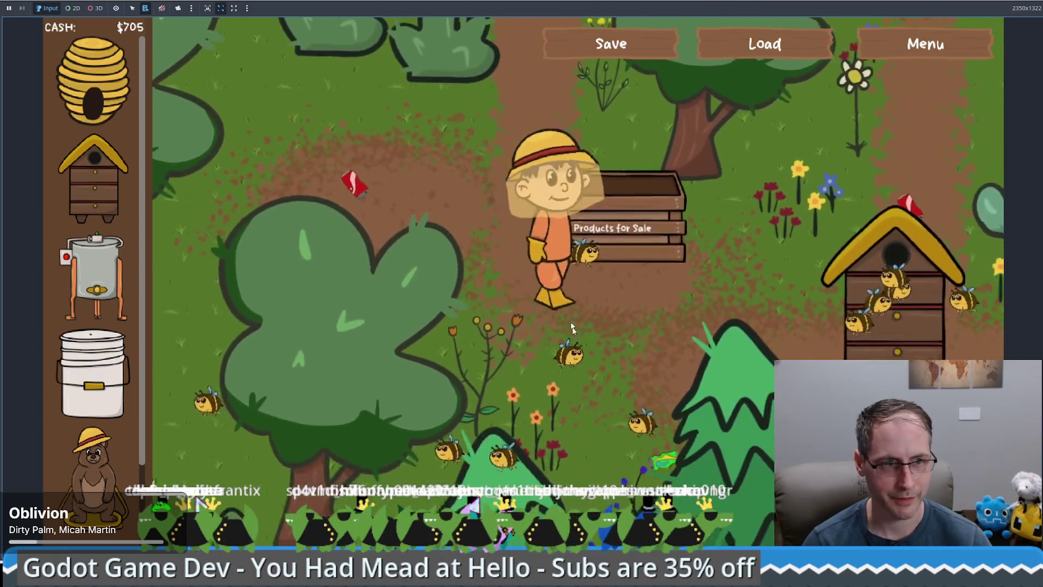
pyautogui.press('s')
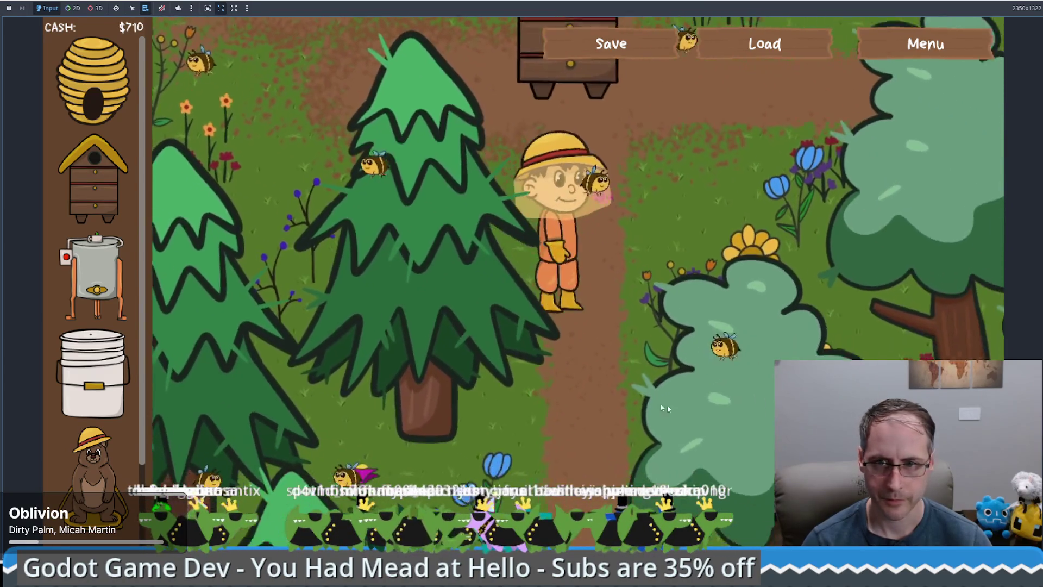
pyautogui.press('w')
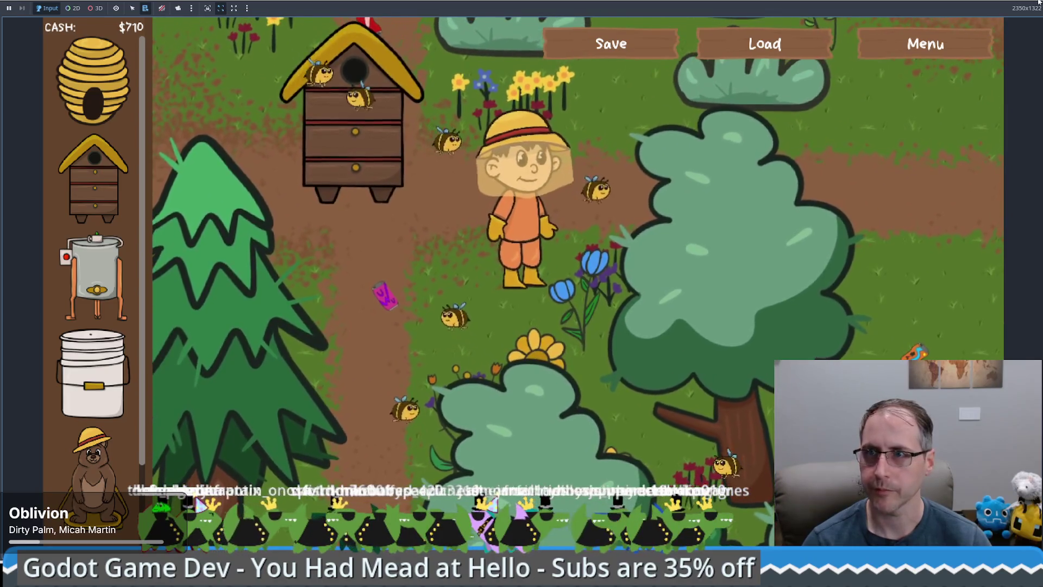
pyautogui.press('F8')
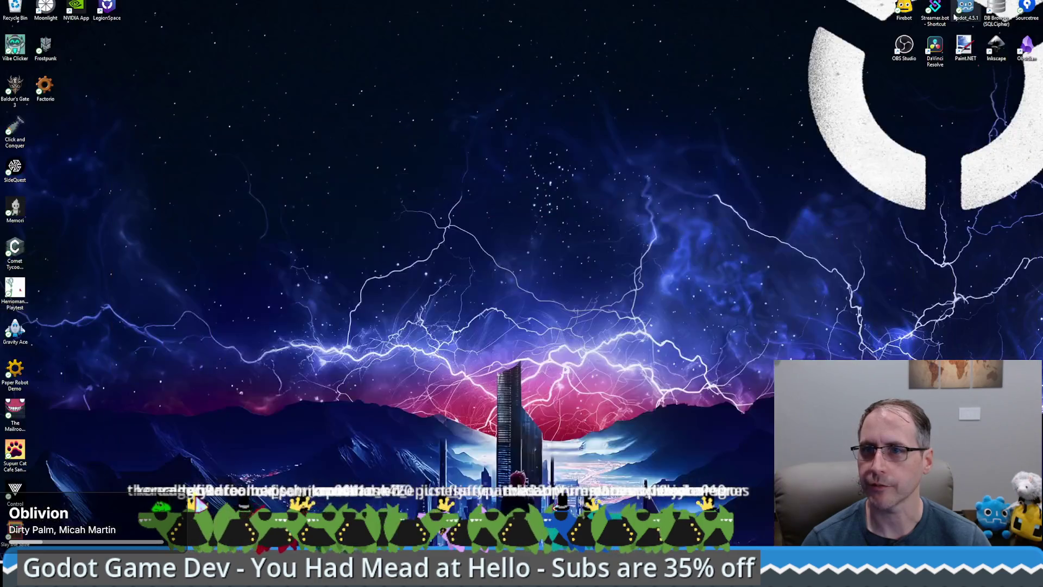
pyautogui.click(958, 9)
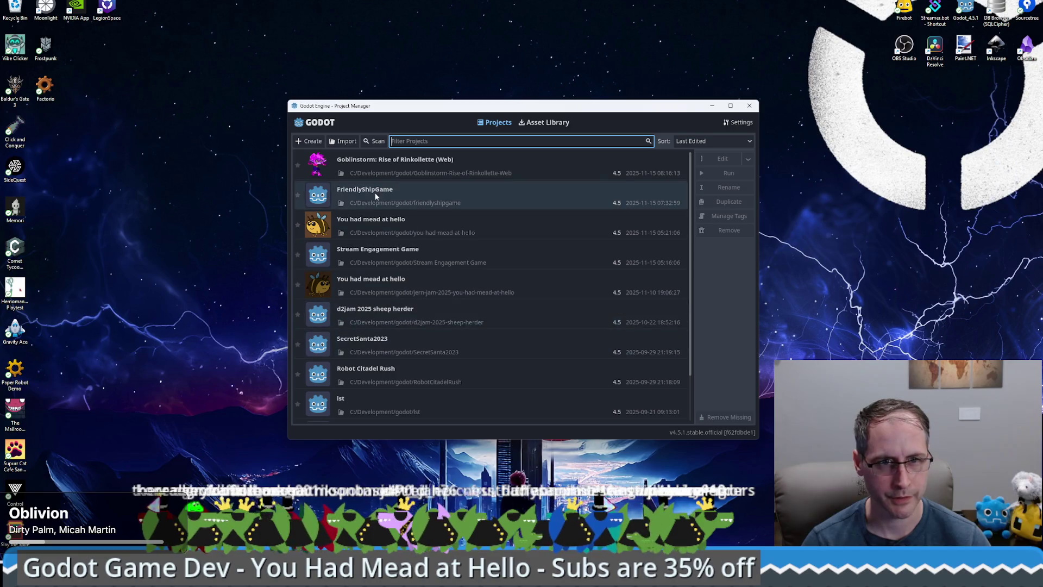
# Open the Robot Citadel Rush project and jump to the SaveGame definition in save_game.gd
pyautogui.click(421, 376)
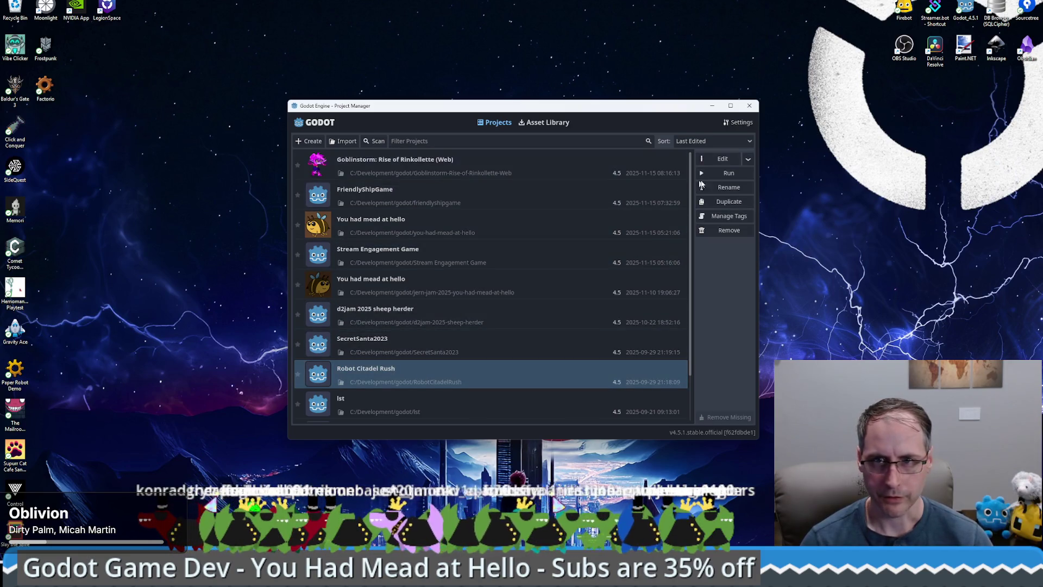
pyautogui.click(724, 160)
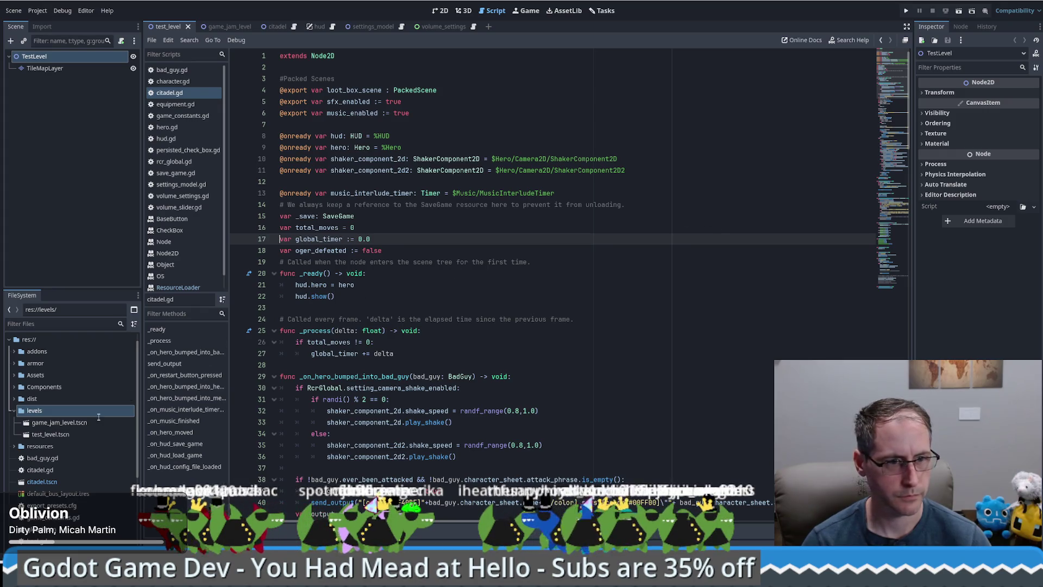
pyautogui.scroll(-1, 138, 459)
pyautogui.scroll(1, 138, 459)
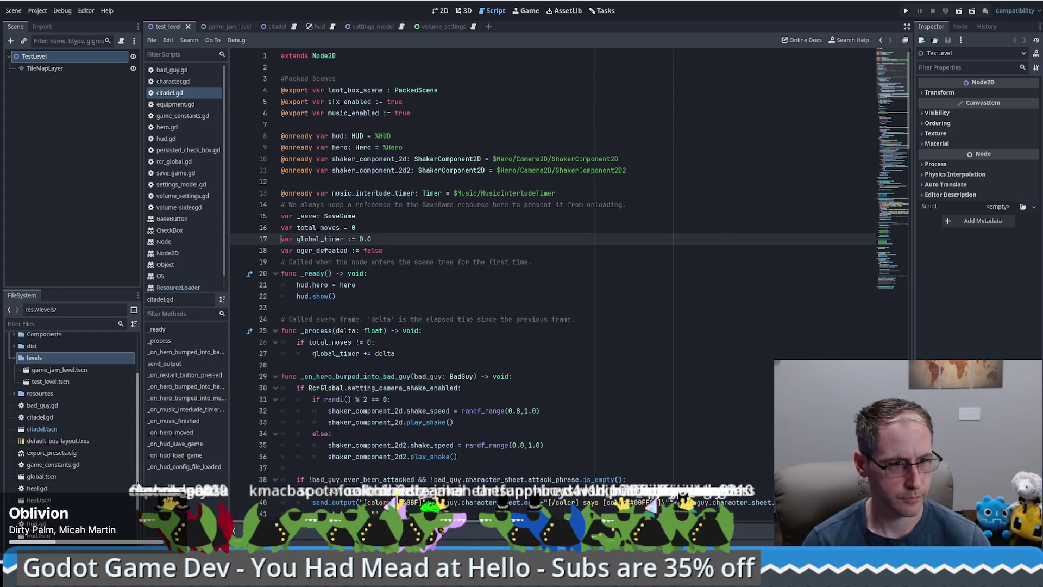
pyautogui.click(312, 218)
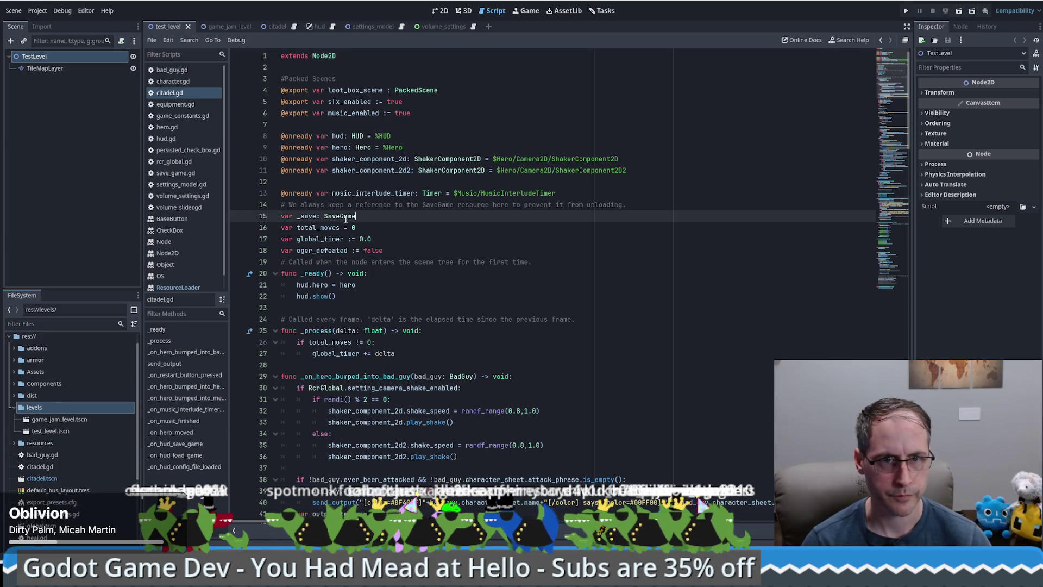
pyautogui.keyDown('ctrl'); pyautogui.click(342, 216); pyautogui.keyUp('ctrl')
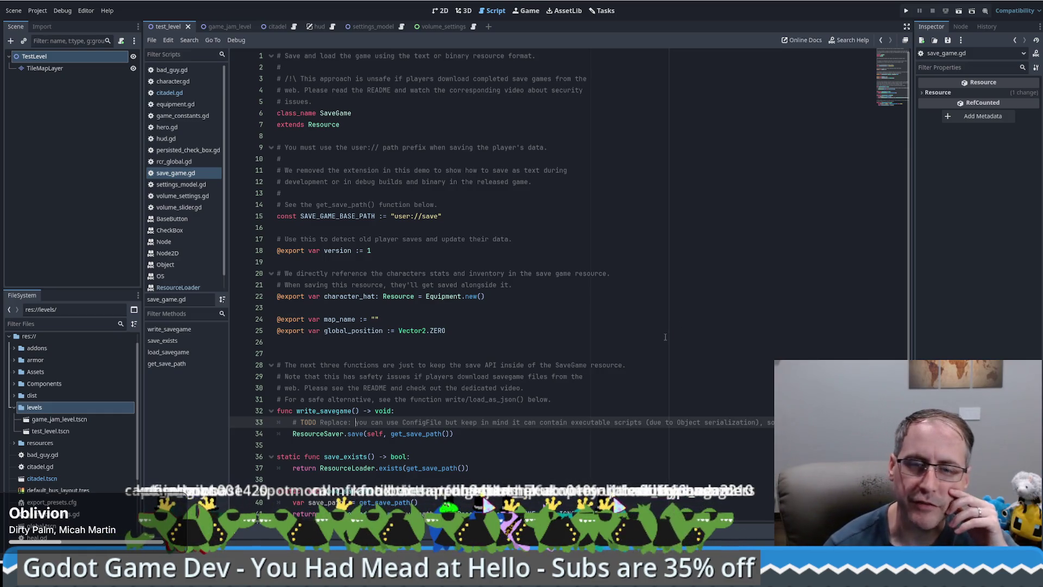
# Read through save_game.gd's SaveGame Resource script, briefly selecting 'extends Resource', then show the desktop
pyautogui.scroll(-3, 635, 338)
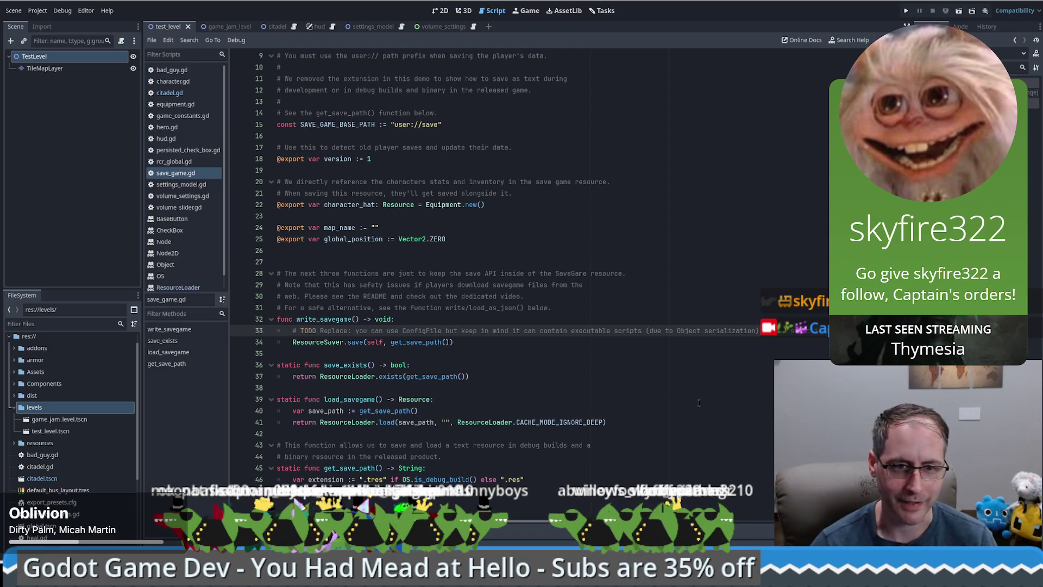
pyautogui.scroll(3, 658, 408)
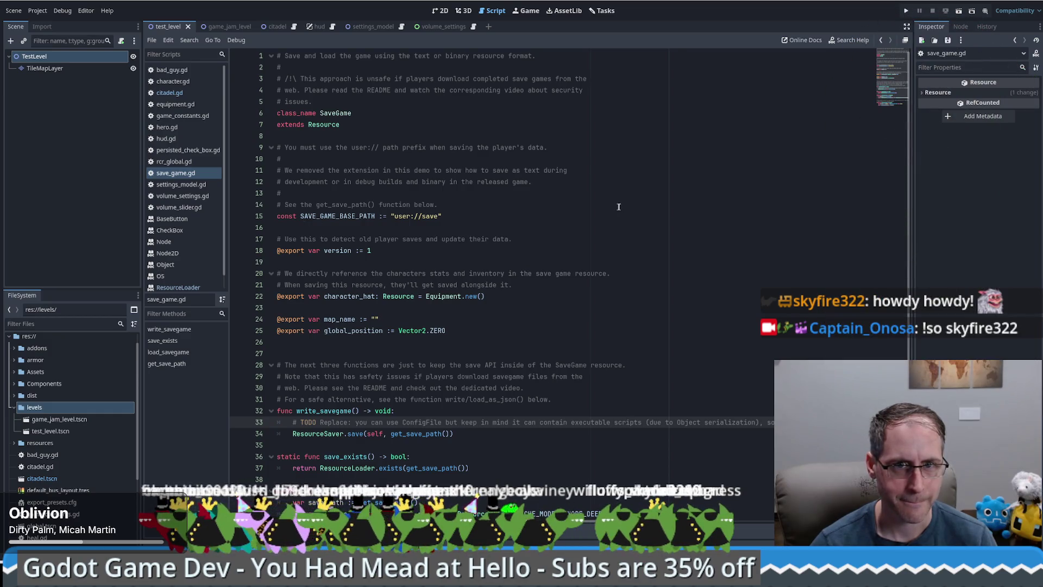
pyautogui.scroll(-3, 623, 221)
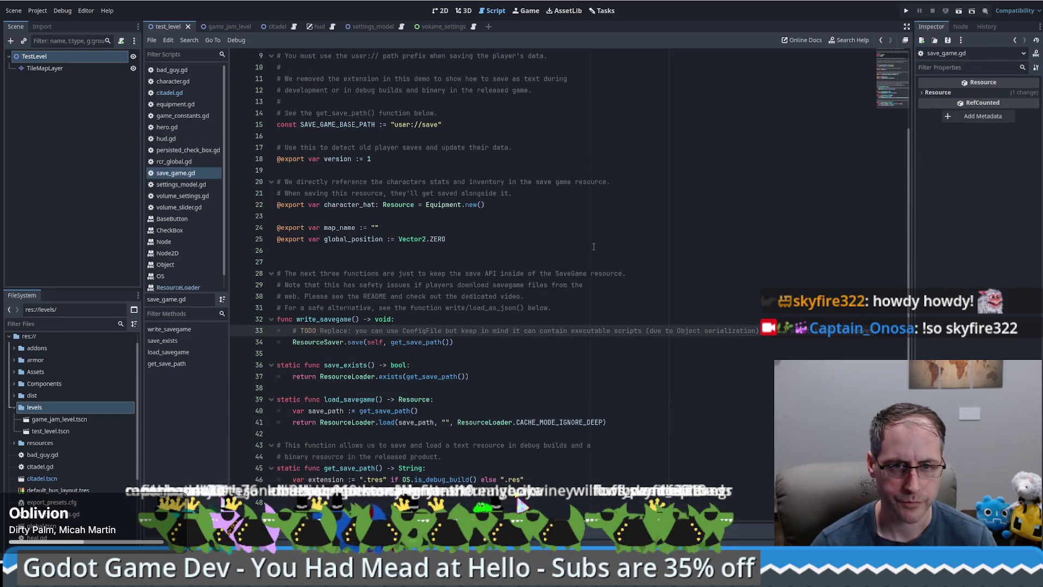
pyautogui.scroll(3, 481, 197)
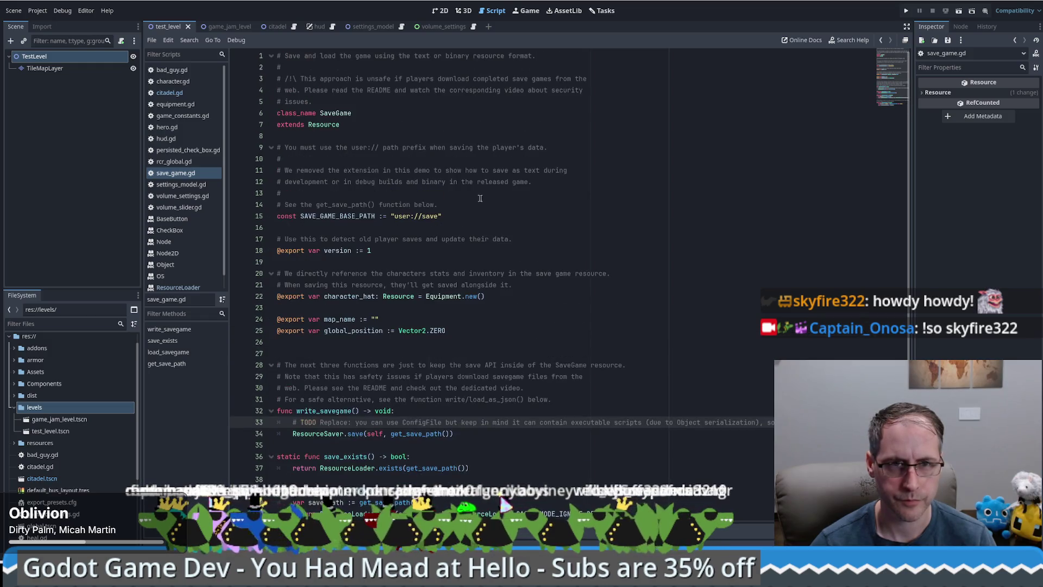
pyautogui.click(510, 215)
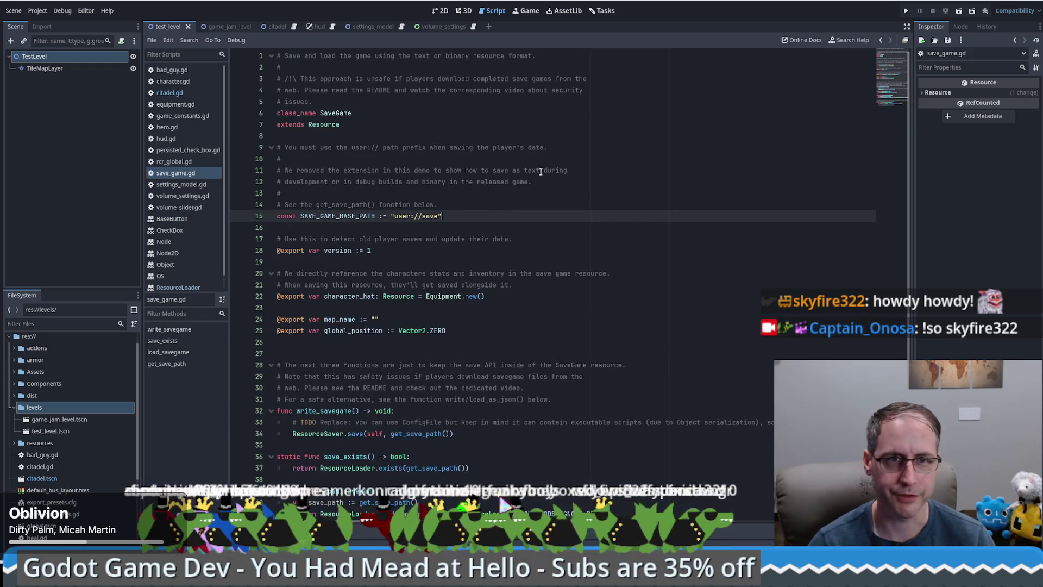
pyautogui.moveTo(356, 114); pyautogui.dragTo(375, 122)
pyautogui.click(371, 123)
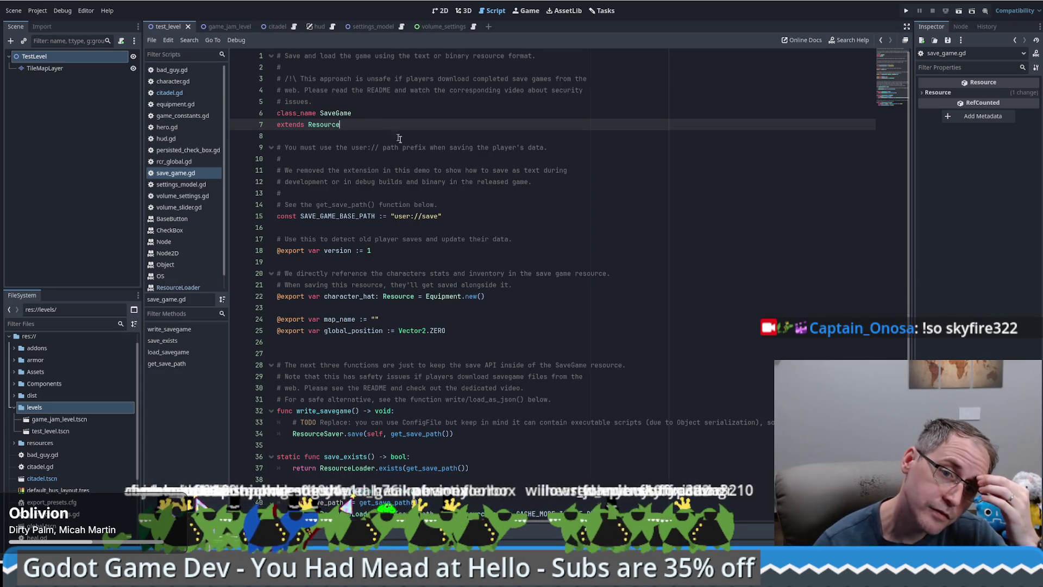
pyautogui.scroll(-3, 399, 139)
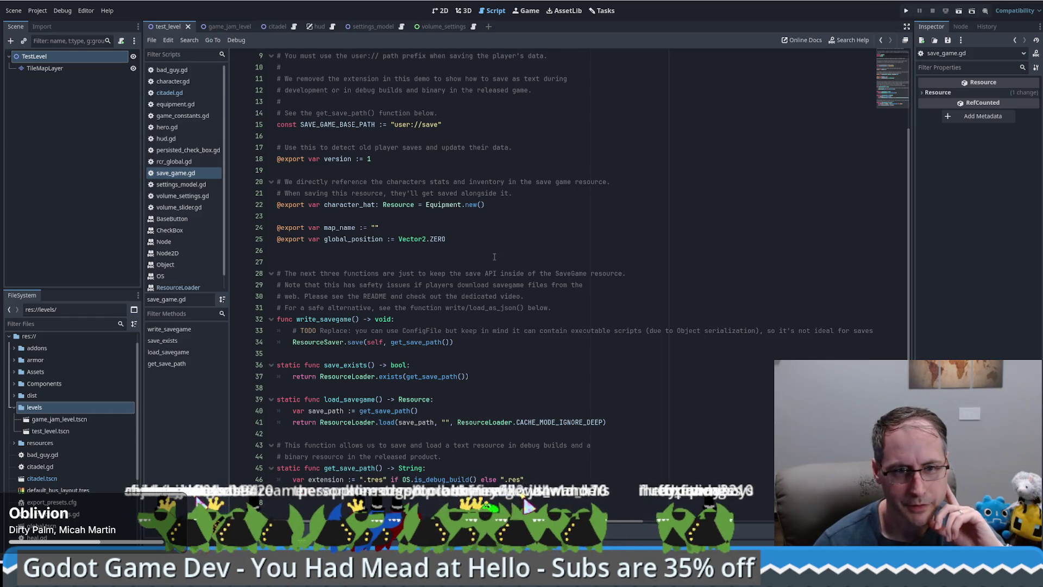
pyautogui.scroll(3, 605, 292)
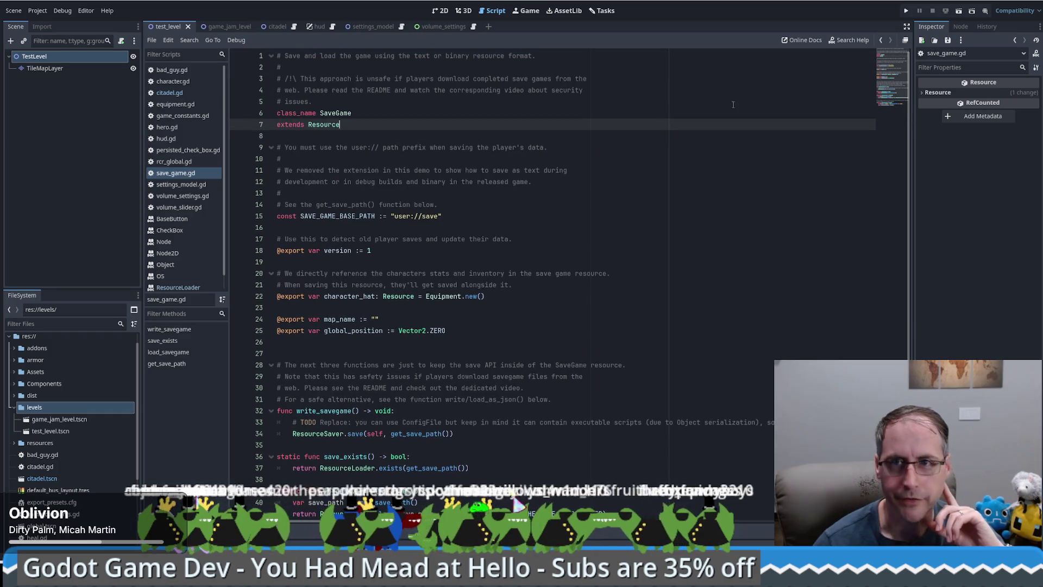
pyautogui.press('super+d')
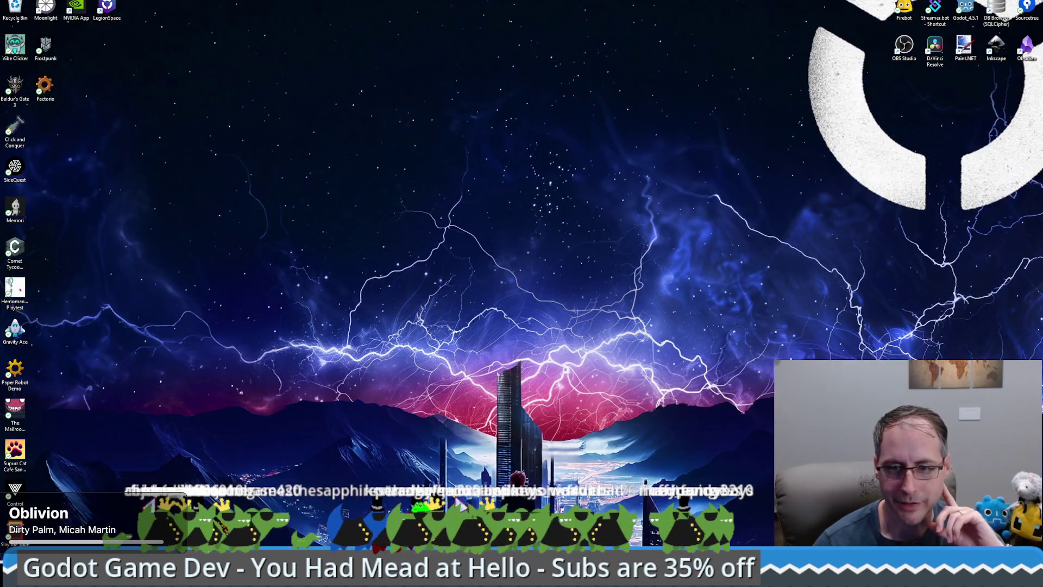
# Bring the Godot window with scenario.gd to the front and dismiss the play_pickup_sound popup
pyautogui.press('super+d')
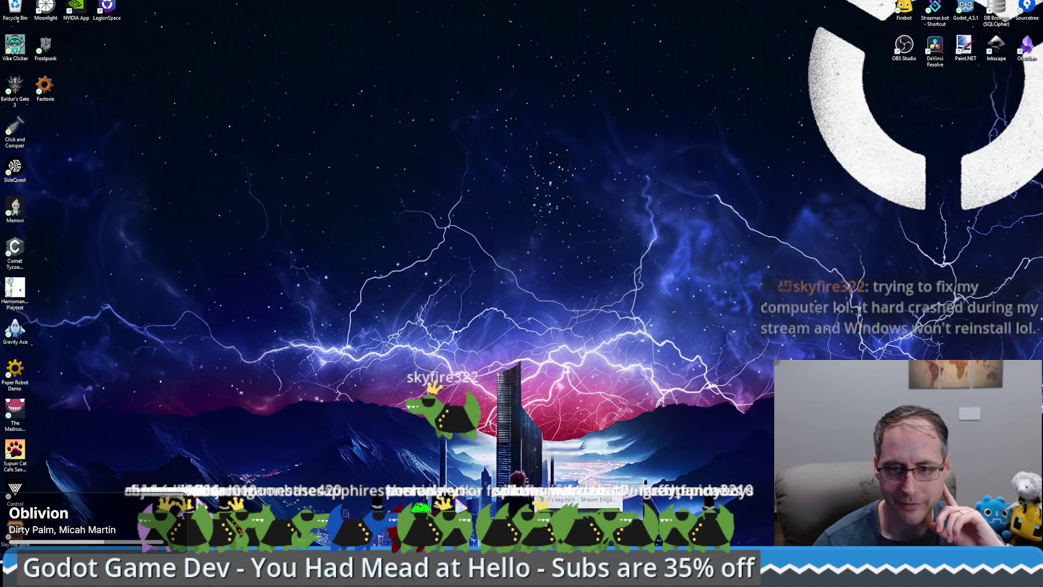
pyautogui.moveTo(735, 537)
pyautogui.moveTo(576, 522)
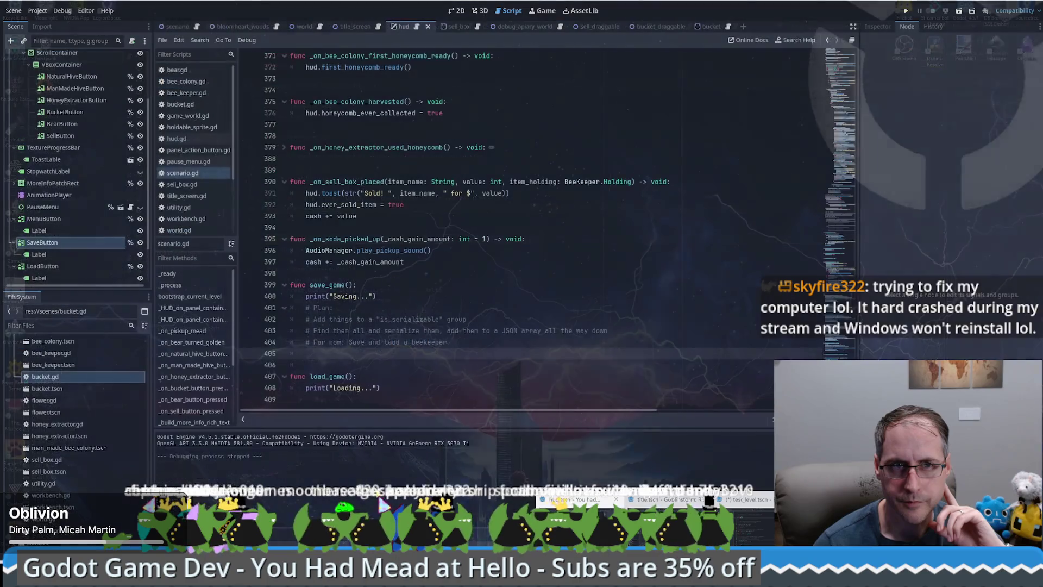
pyautogui.click(576, 508)
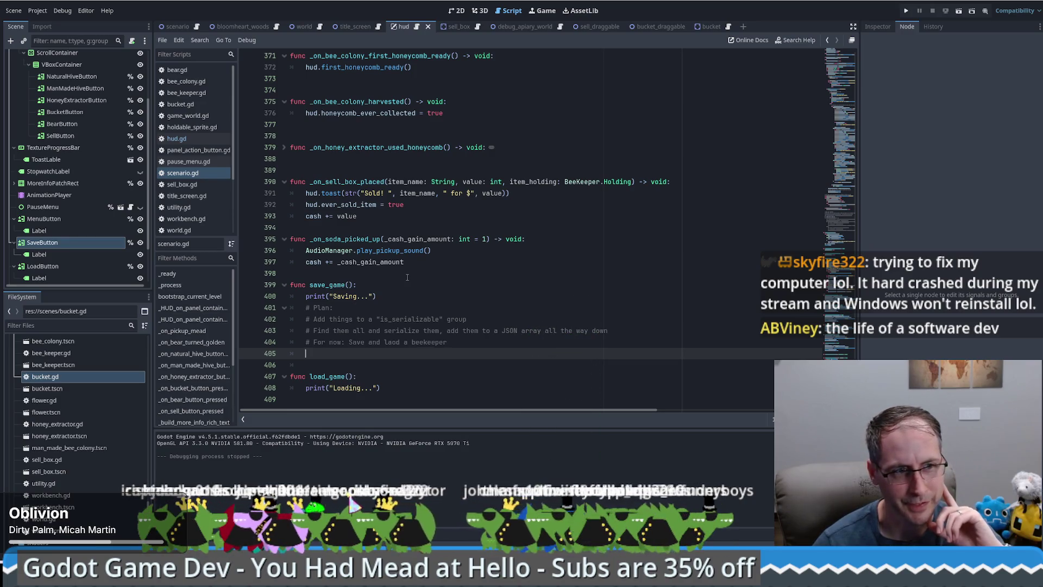
pyautogui.moveTo(402, 250)
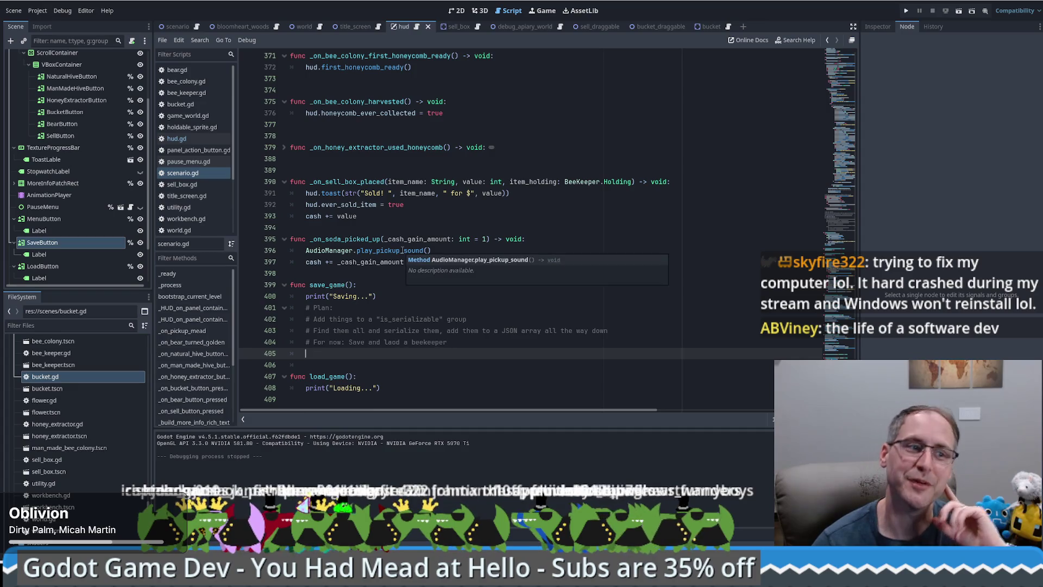
pyautogui.click(400, 251)
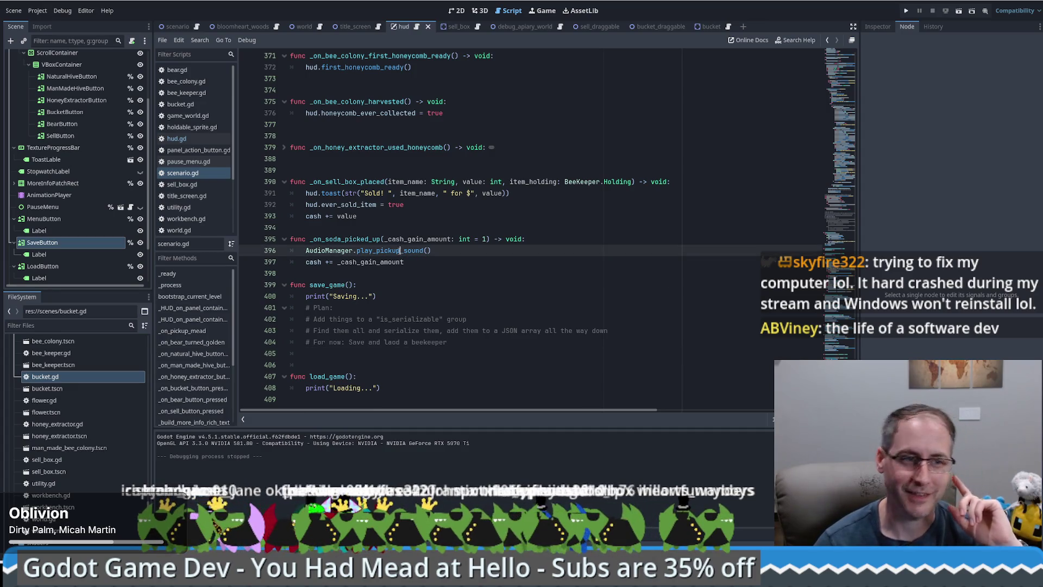
# Add an empty line 405 after the save_game() plan comments, then return to the Resources docs
pyautogui.click(500, 342)
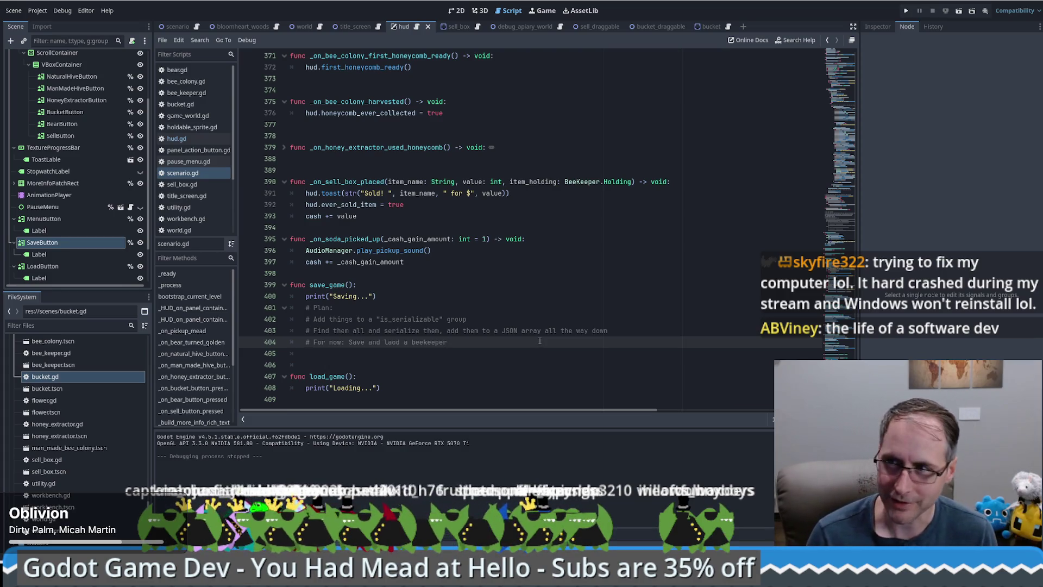
pyautogui.press('Return')
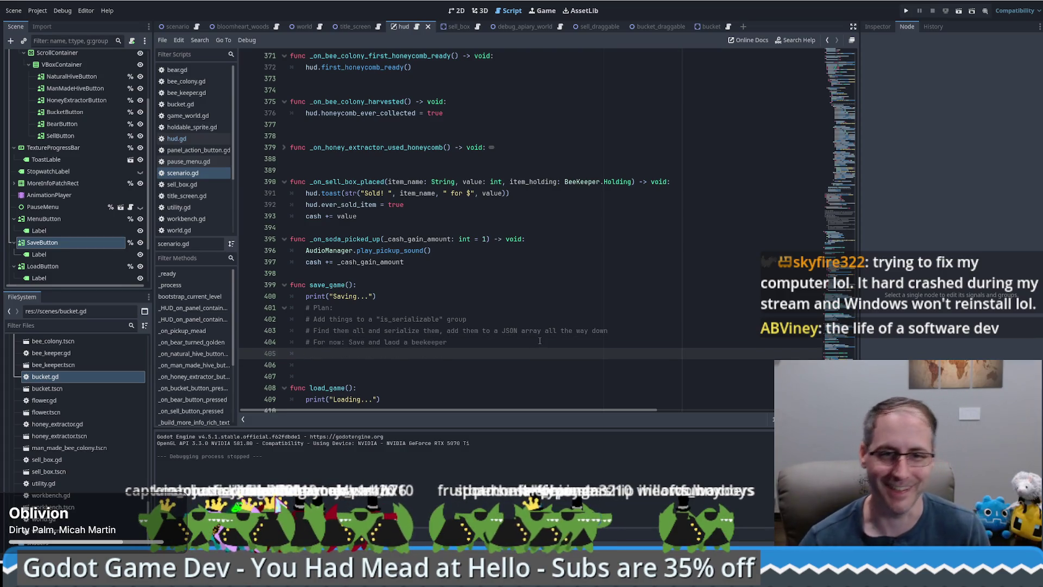
pyautogui.click(398, 347)
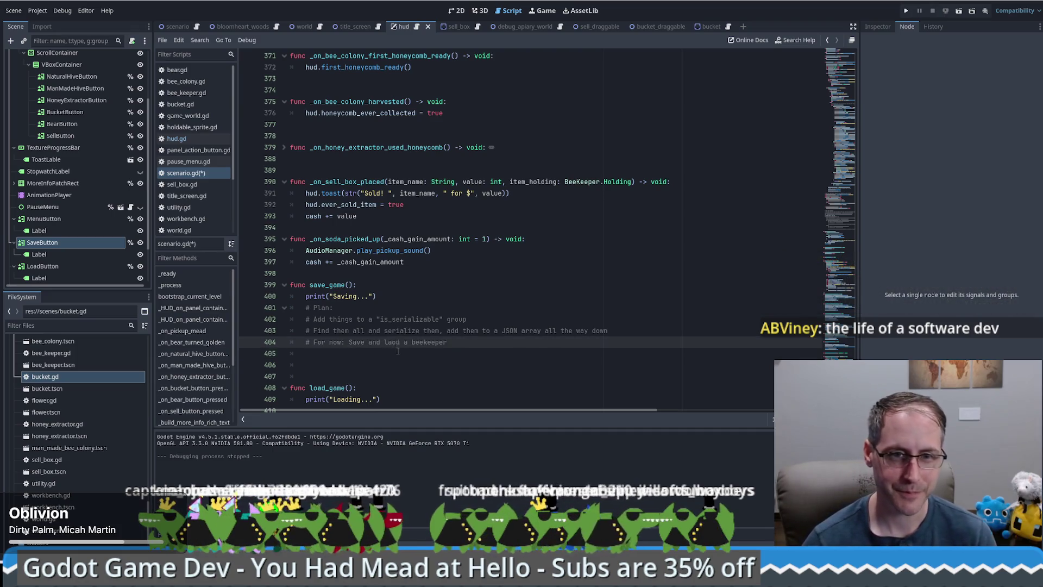
pyautogui.click(398, 351)
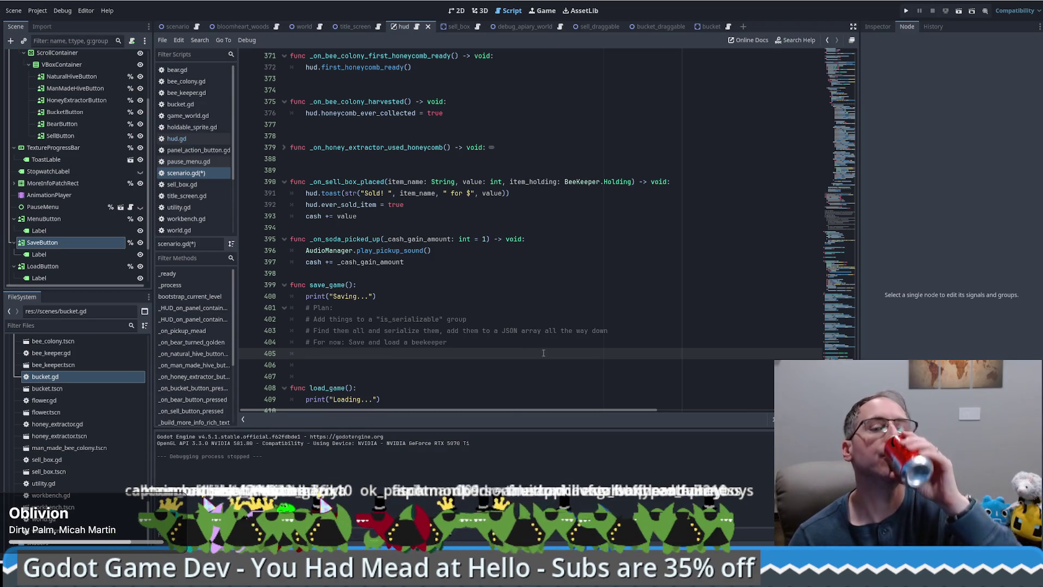
pyautogui.hotkey('alt', 'Tab')
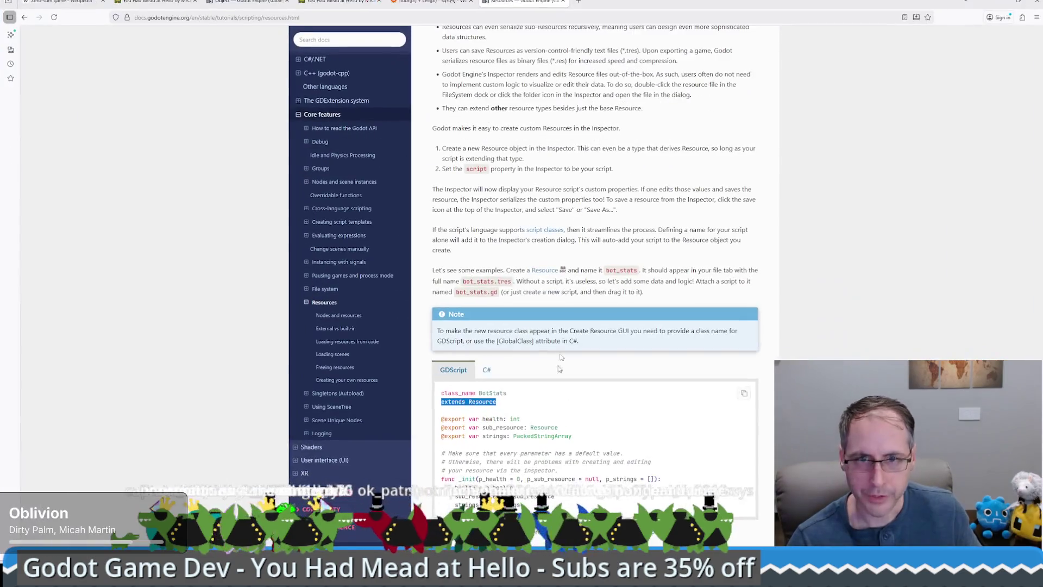
# Search Google for 'godot save json' and follow a Reddit thread's link to the Godot Saving games docs
pyautogui.click(577, 2)
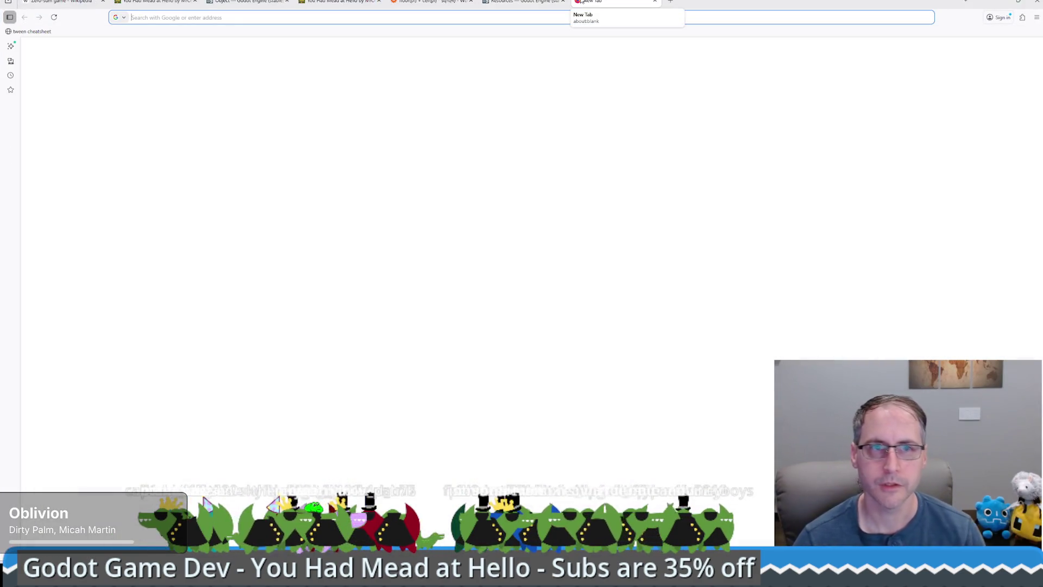
pyautogui.write('godot save js')
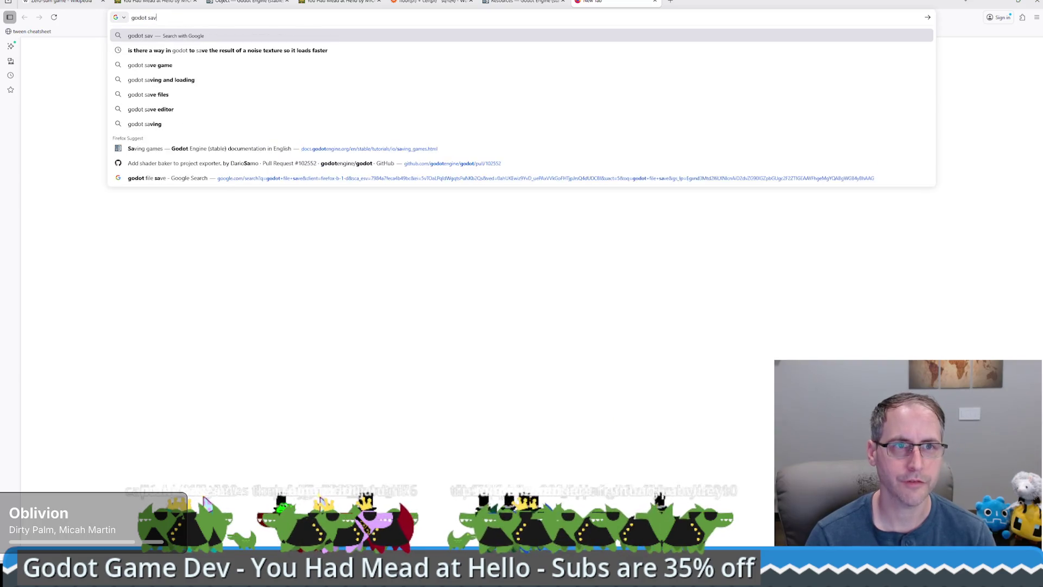
pyautogui.write('on')
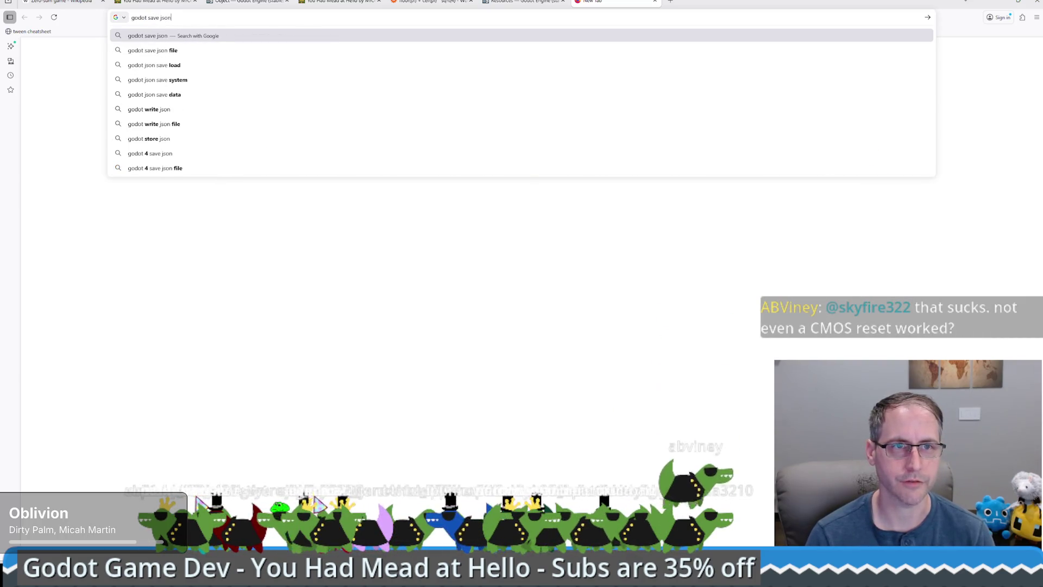
pyautogui.press('Return')
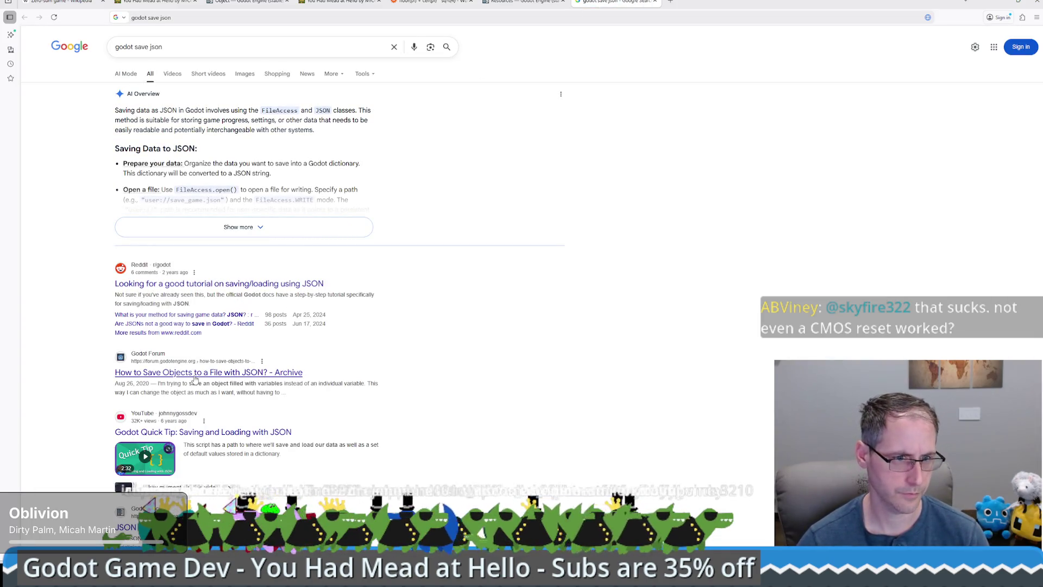
pyautogui.click(188, 283)
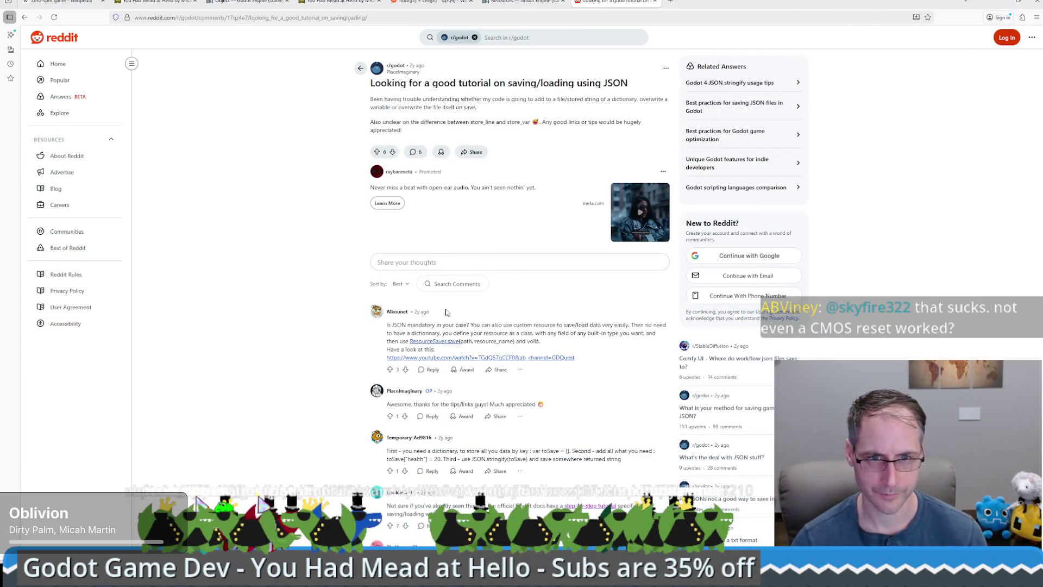
pyautogui.scroll(-1, 578, 277)
pyautogui.scroll(-2, 602, 338)
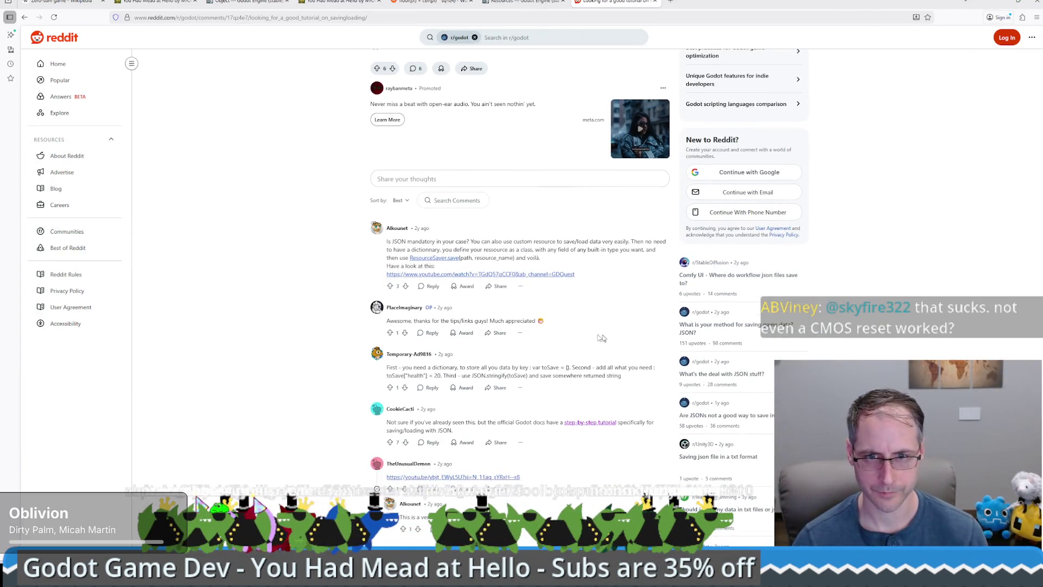
pyautogui.click(585, 429)
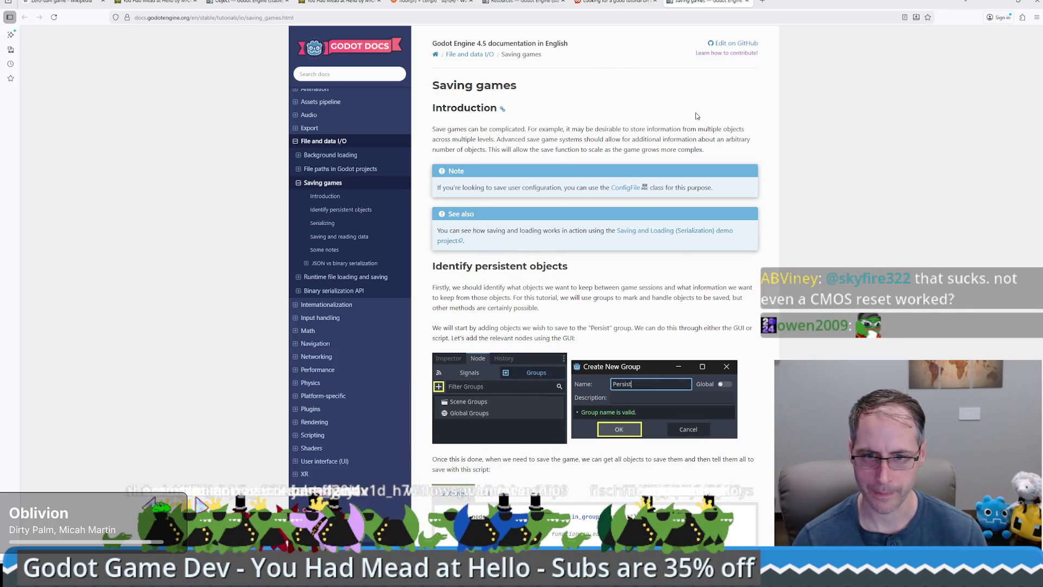
# Read the Saving games page's 'Identify persistent objects' section, then return to the Godot editor
pyautogui.scroll(-1, 697, 116)
pyautogui.scroll(-6, 691, 124)
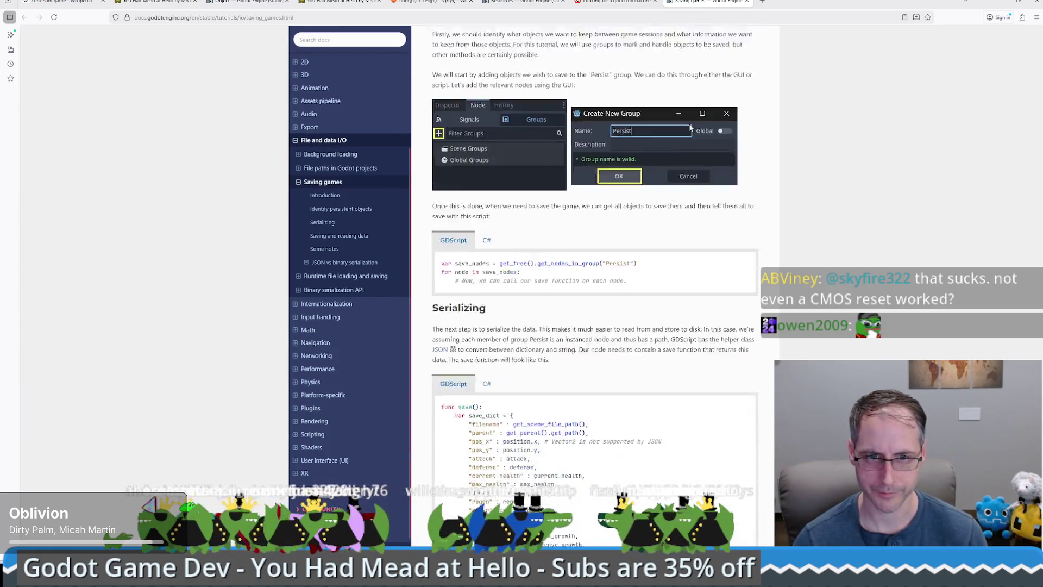
pyautogui.scroll(4, 690, 125)
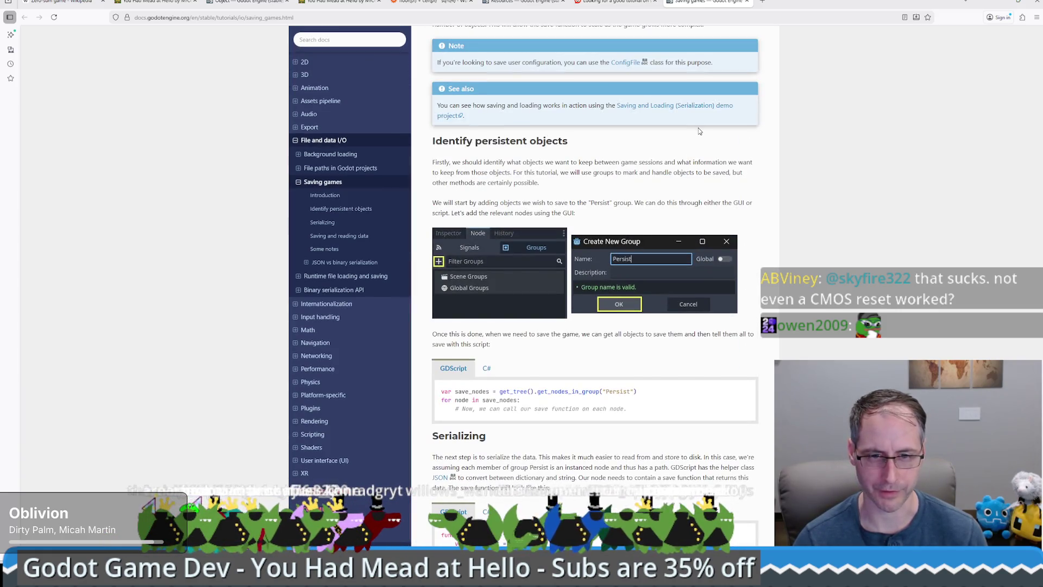
pyautogui.scroll(3, 699, 129)
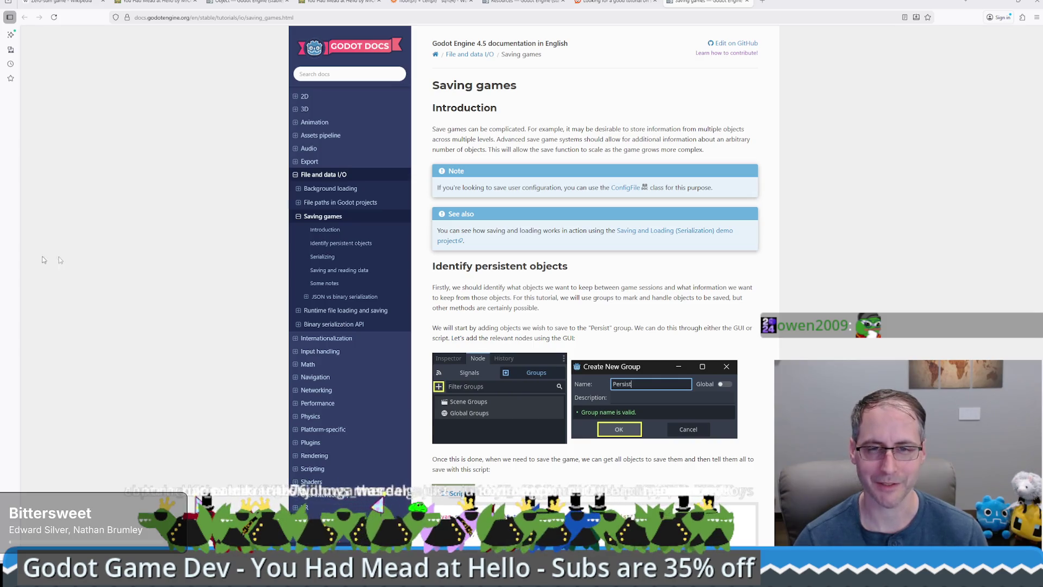
pyautogui.scroll(-5, 794, 280)
pyautogui.scroll(5, 795, 280)
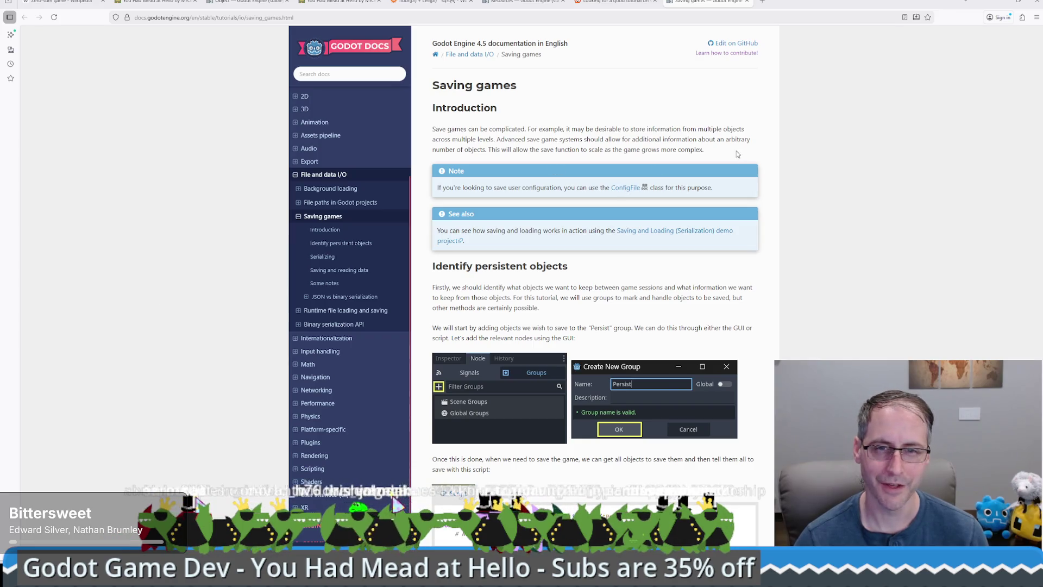
pyautogui.scroll(-3, 739, 160)
pyautogui.scroll(1, 716, 141)
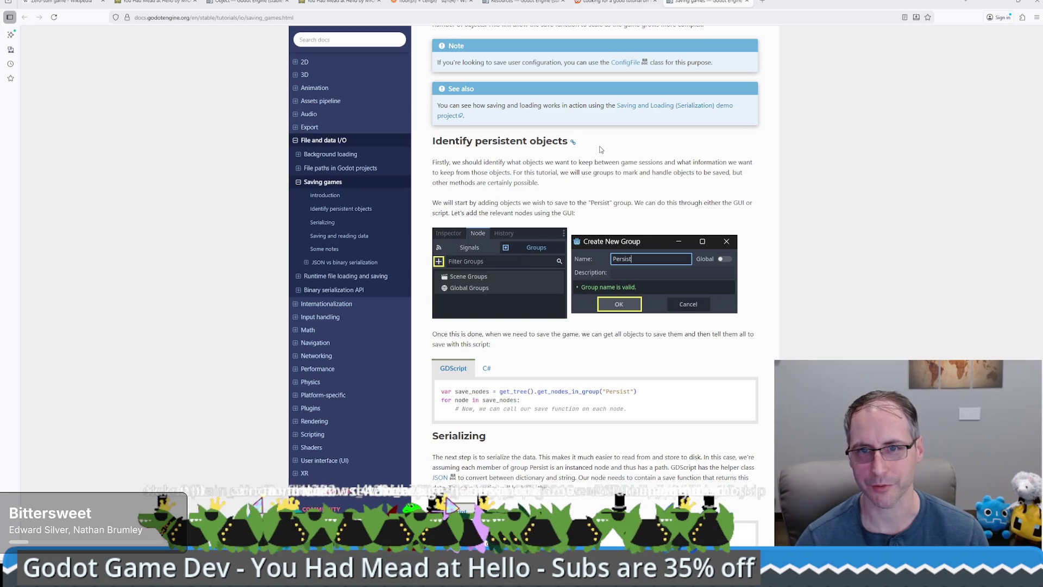
pyautogui.scroll(-1, 603, 151)
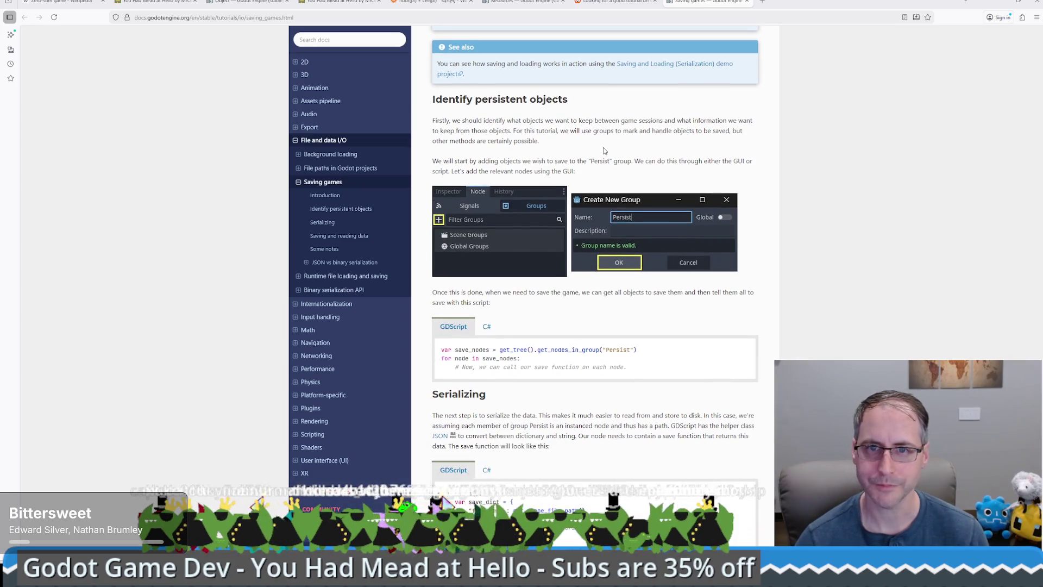
pyautogui.scroll(-1, 603, 151)
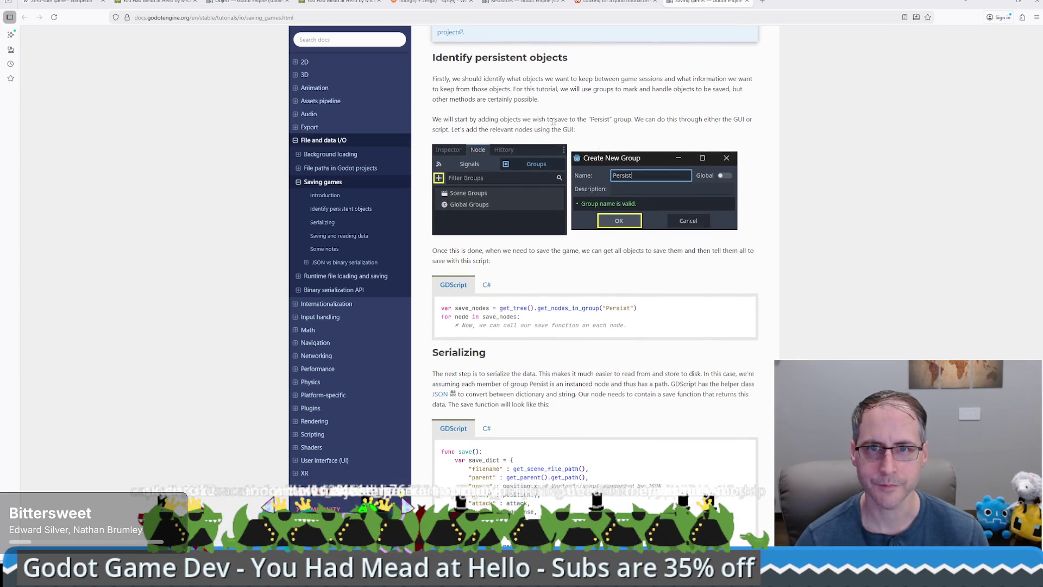
pyautogui.hotkey('alt', 'Tab')
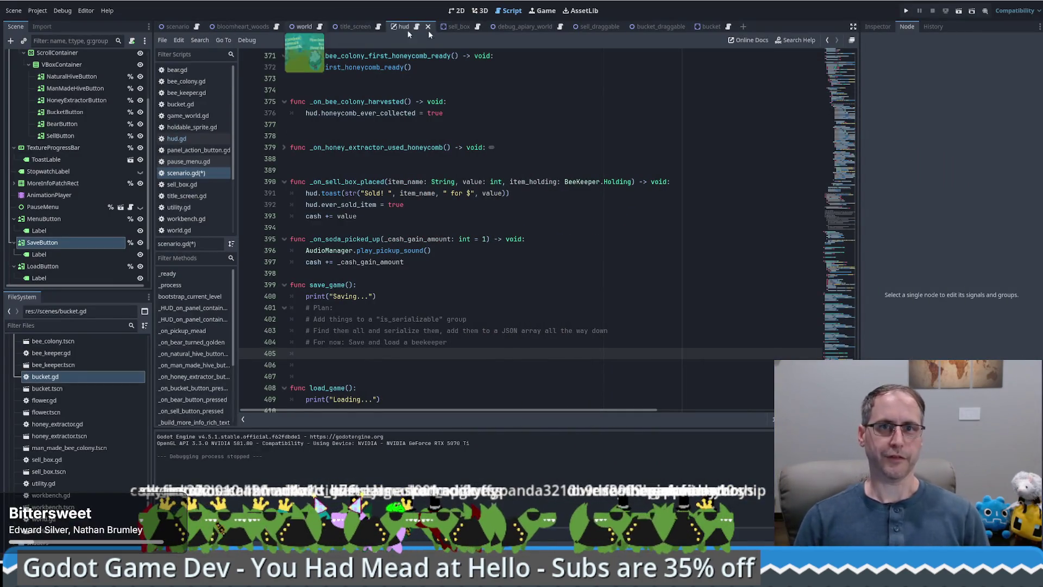
# Open the bee_keeper scene in the 2D view
pyautogui.click(460, 12)
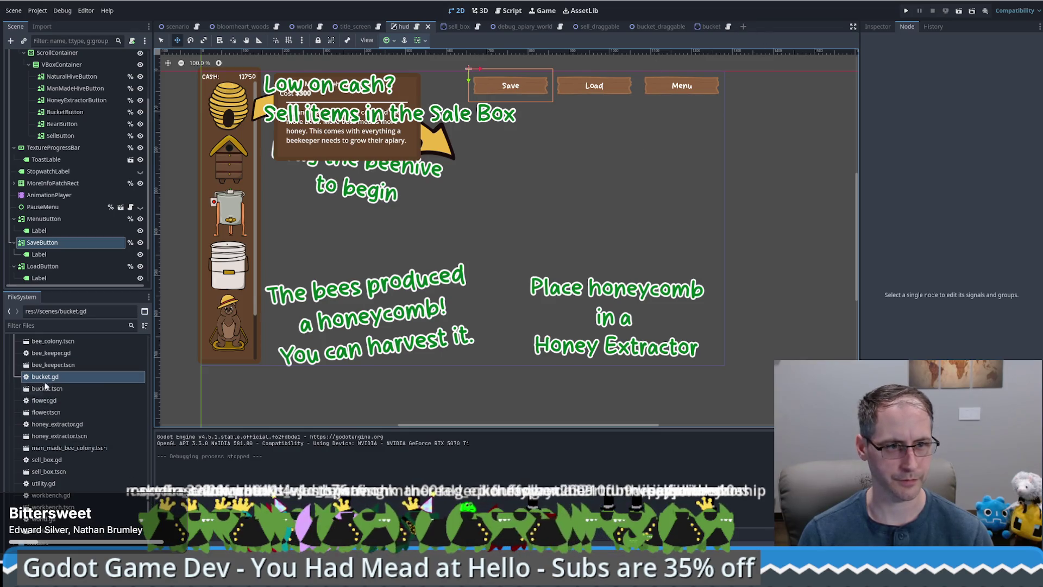
pyautogui.scroll(-10, 80, 413)
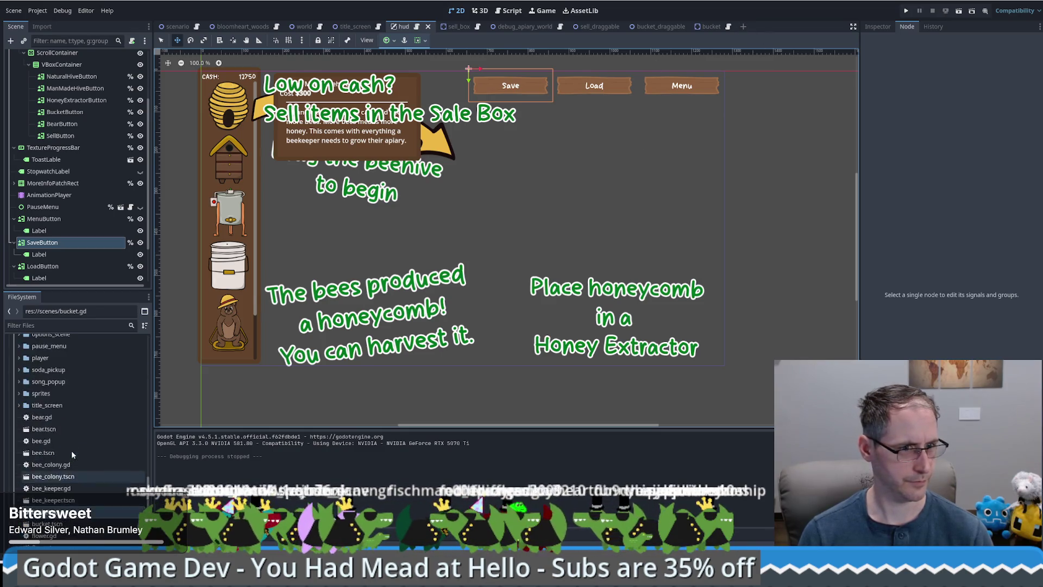
pyautogui.scroll(8, 80, 465)
pyautogui.doubleClick(53, 418)
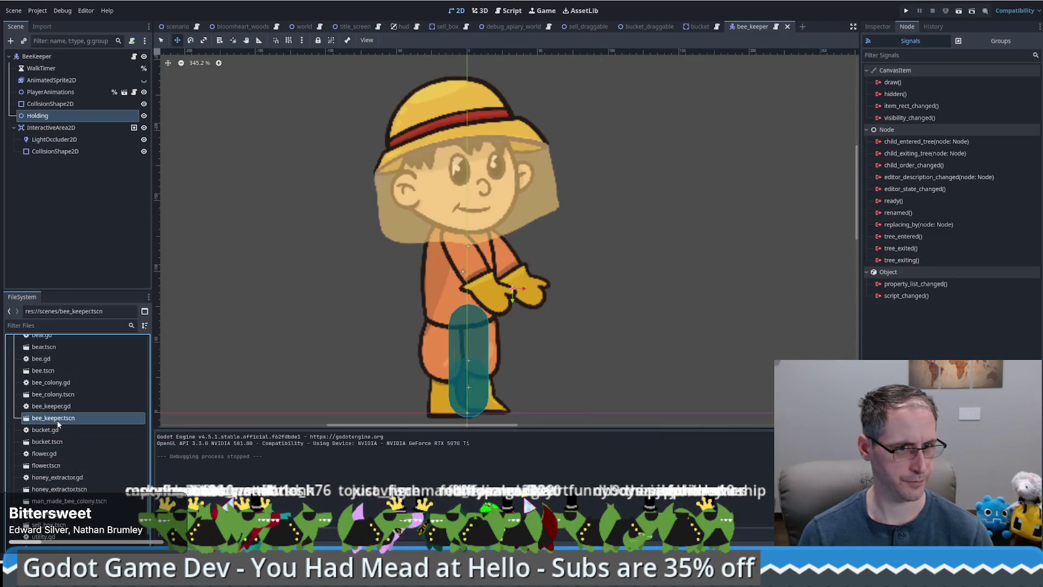
# Add the Holding node to a new group named 'Serialiable' and save the scene
pyautogui.click(1000, 41)
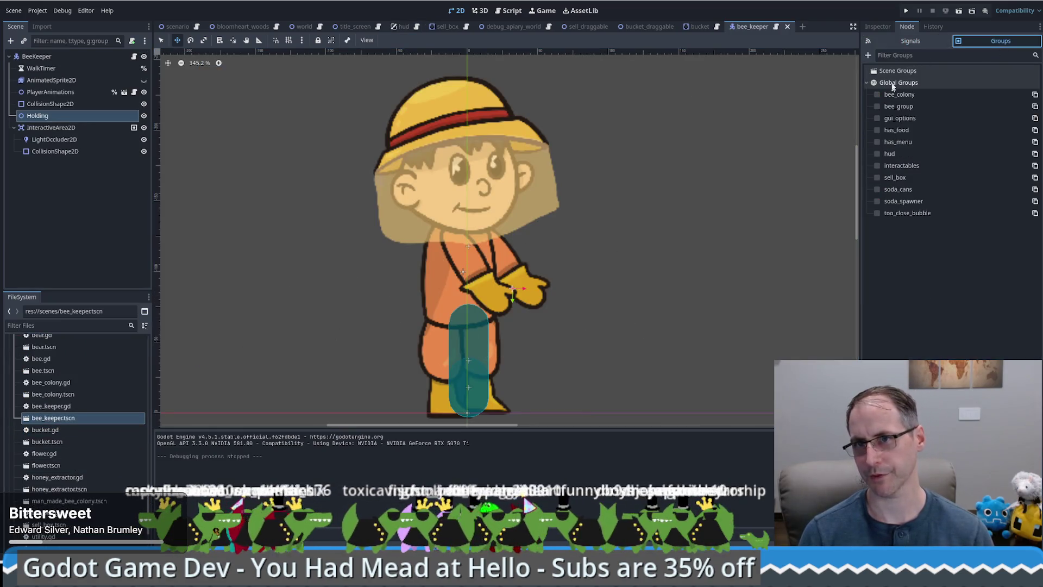
pyautogui.click(869, 55)
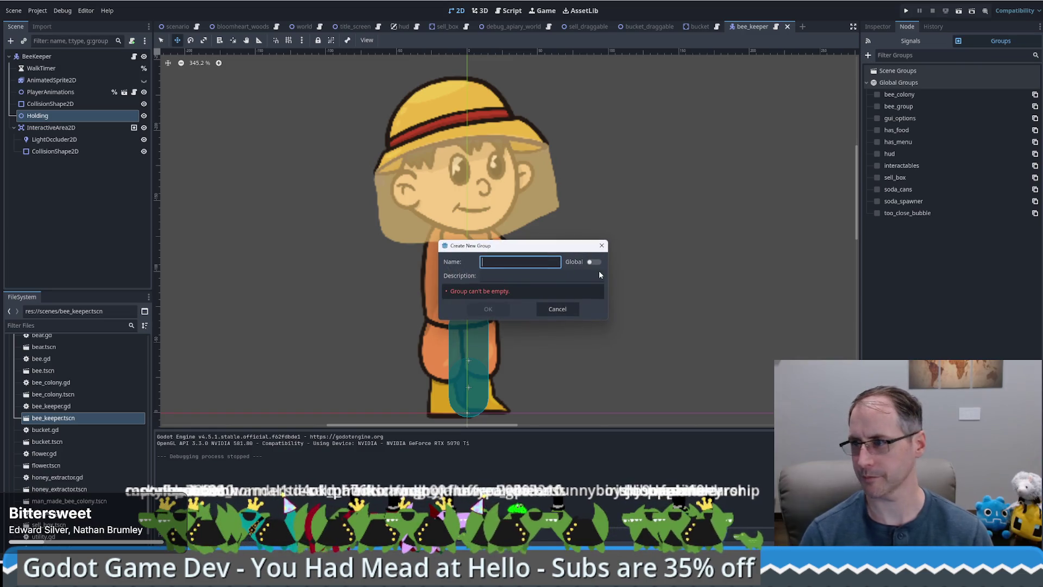
pyautogui.write('Persist')
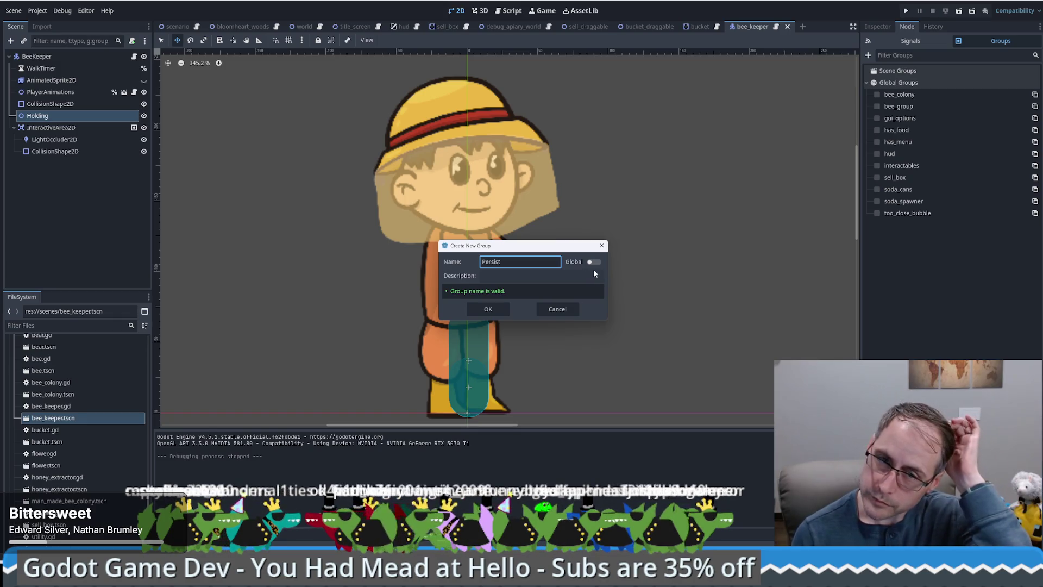
pyautogui.doubleClick(532, 265)
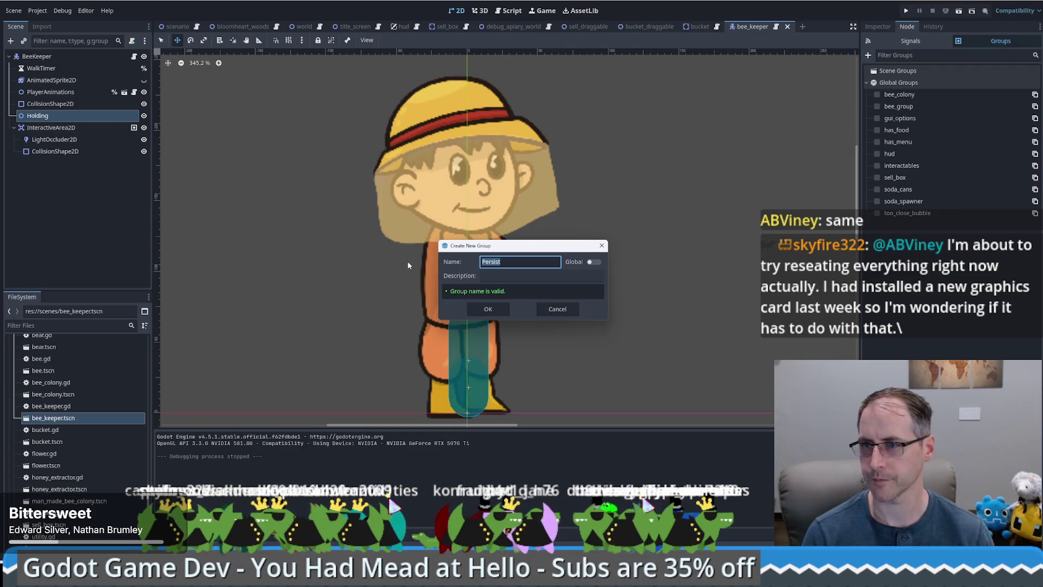
pyautogui.write('Seriali')
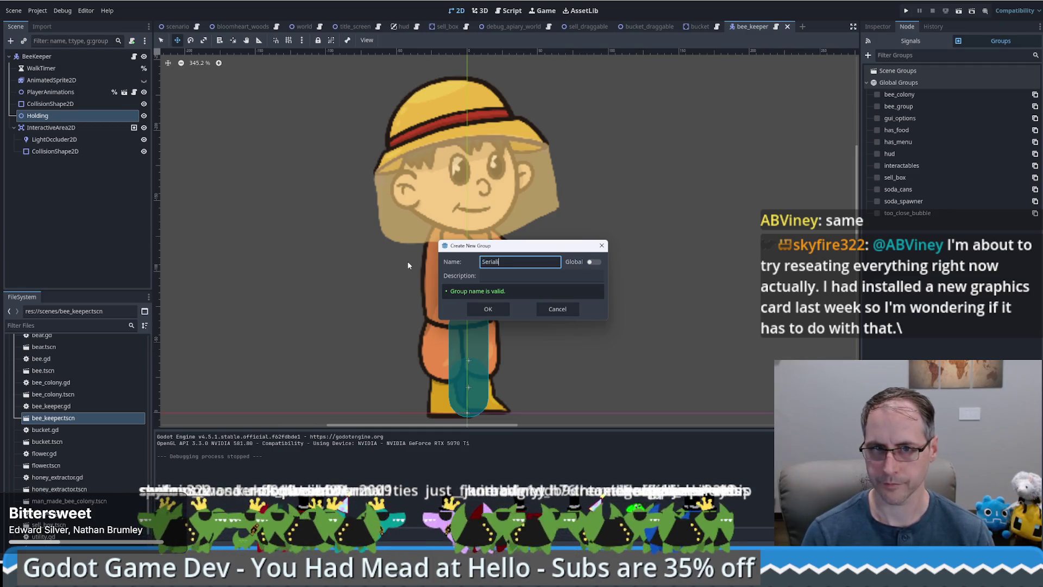
pyautogui.write('able')
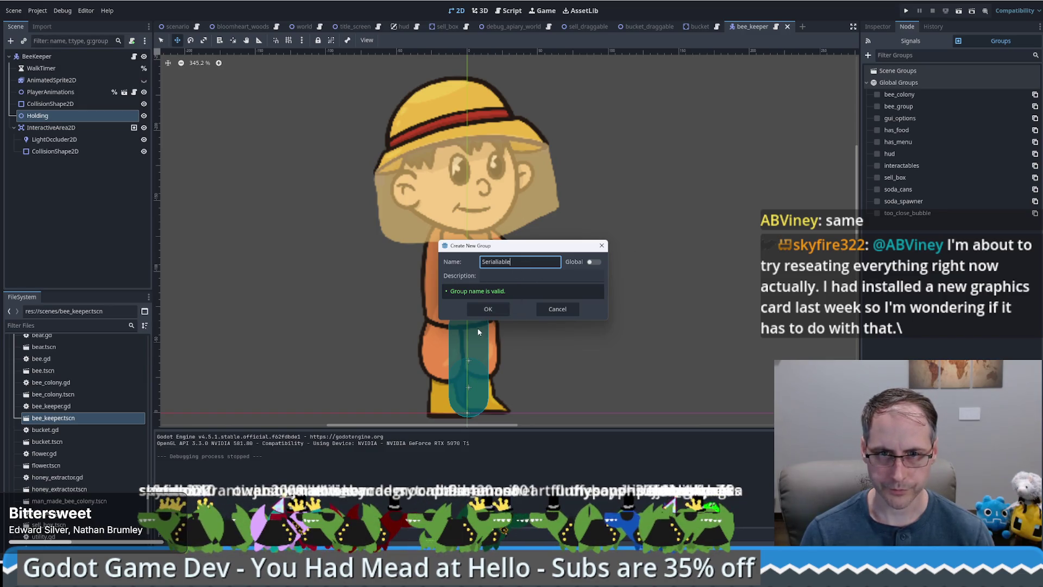
pyautogui.click(488, 310)
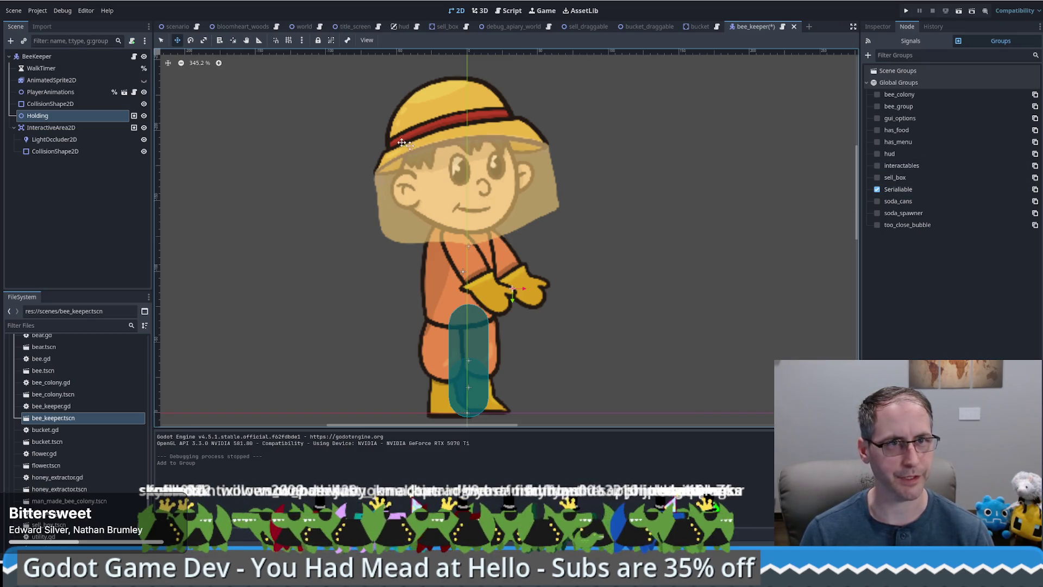
pyautogui.hotkey('ctrl', 's')
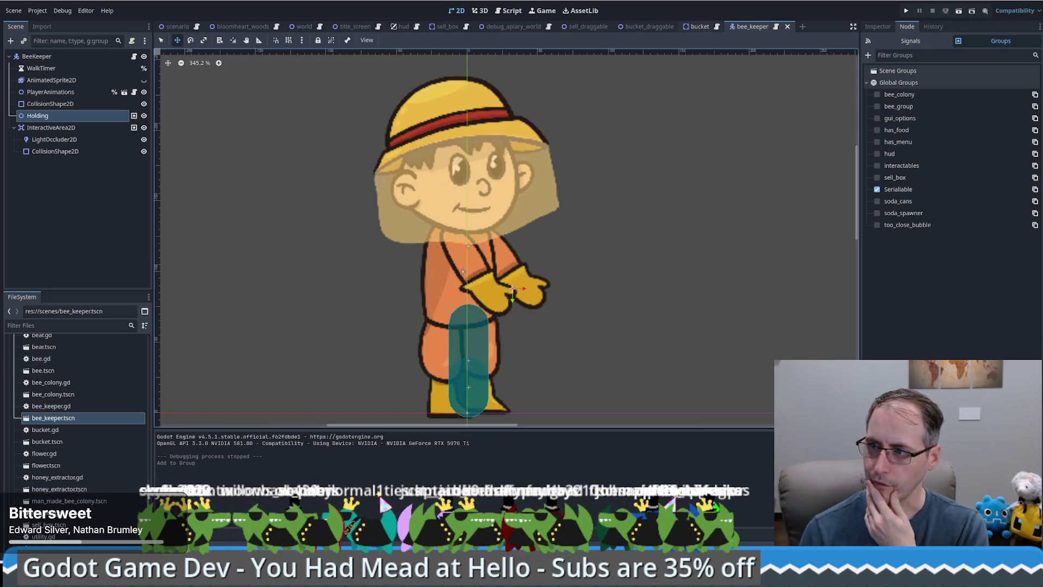
# Copy the docs' save_nodes loop snippet and return to scenario.gd in Godot
pyautogui.hotkey('alt', 'Tab')
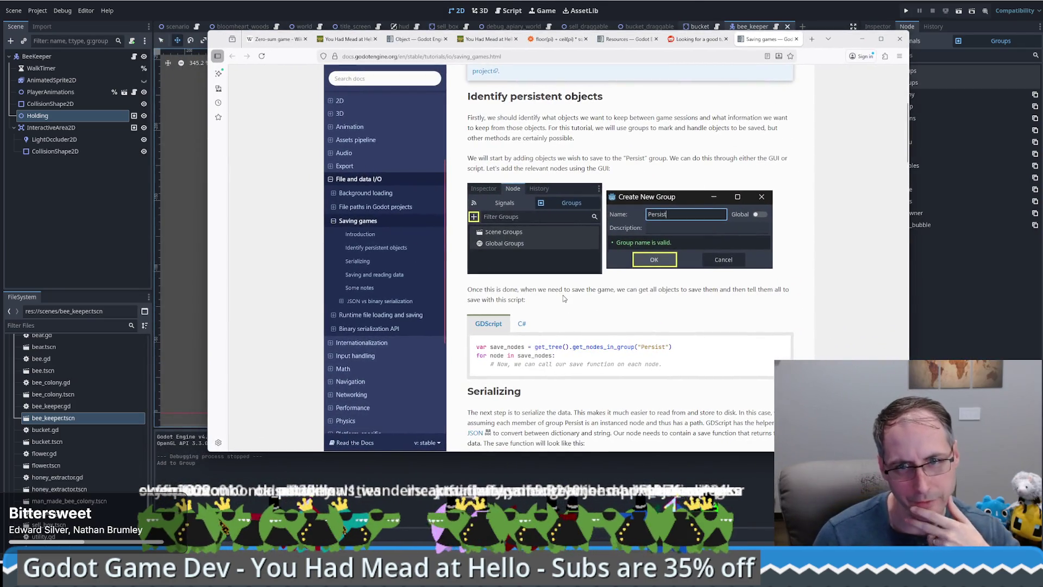
pyautogui.scroll(-1, 568, 294)
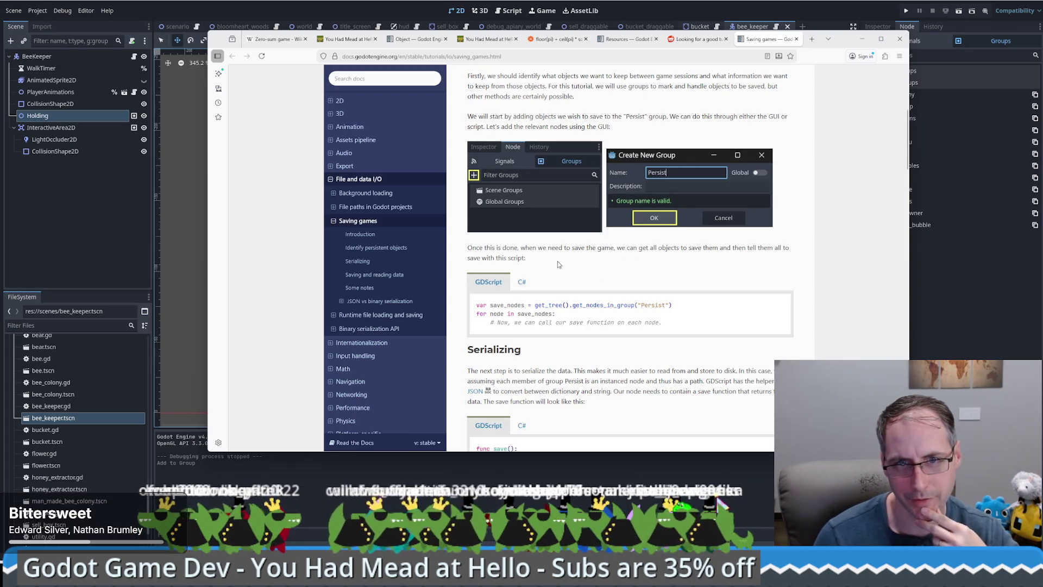
pyautogui.scroll(-1, 556, 260)
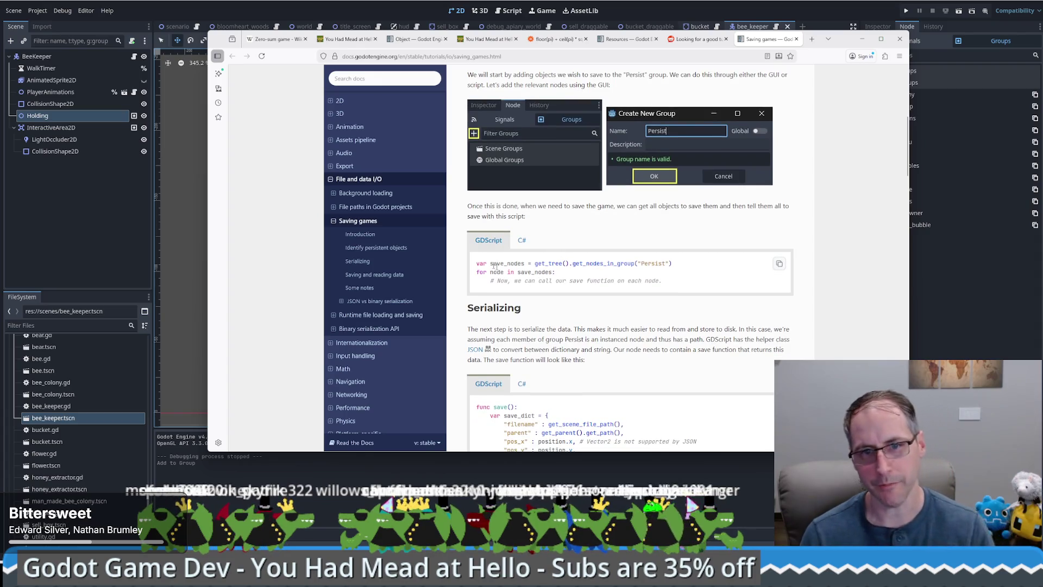
pyautogui.moveTo(474, 264)
pyautogui.mouseDown()
pyautogui.moveTo(552, 265)
pyautogui.moveTo(573, 278)
pyautogui.mouseUp()
pyautogui.hotkey('ctrl', 'c')
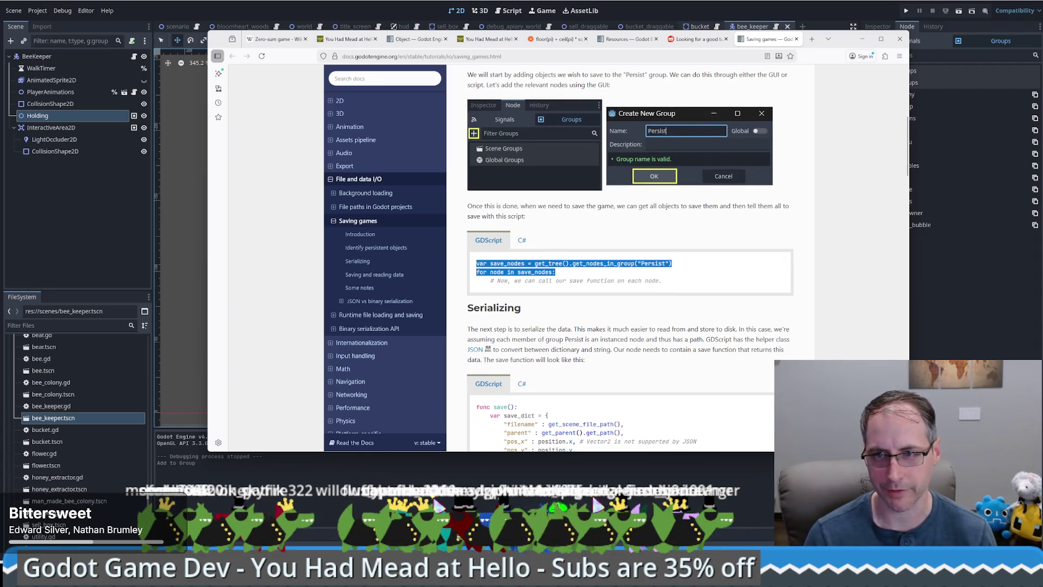
pyautogui.hotkey('alt', 'Tab')
pyautogui.hotkey('ctrl', 'F3')
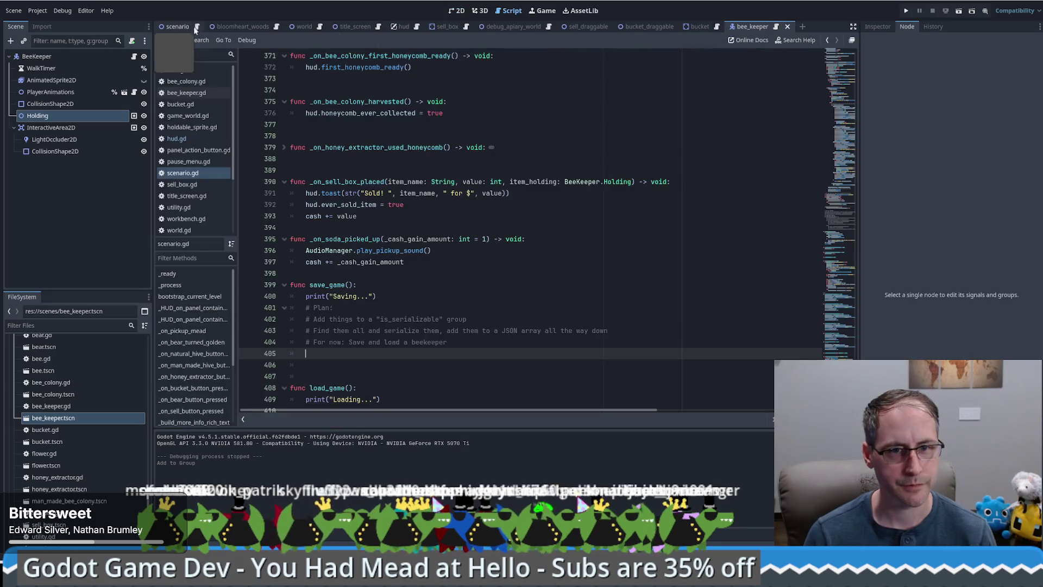
# Paste the save_nodes snippet into save_game(), indent the for loop, use group 'Serializable', and save
pyautogui.scroll(-1, 431, 285)
pyautogui.click(431, 284)
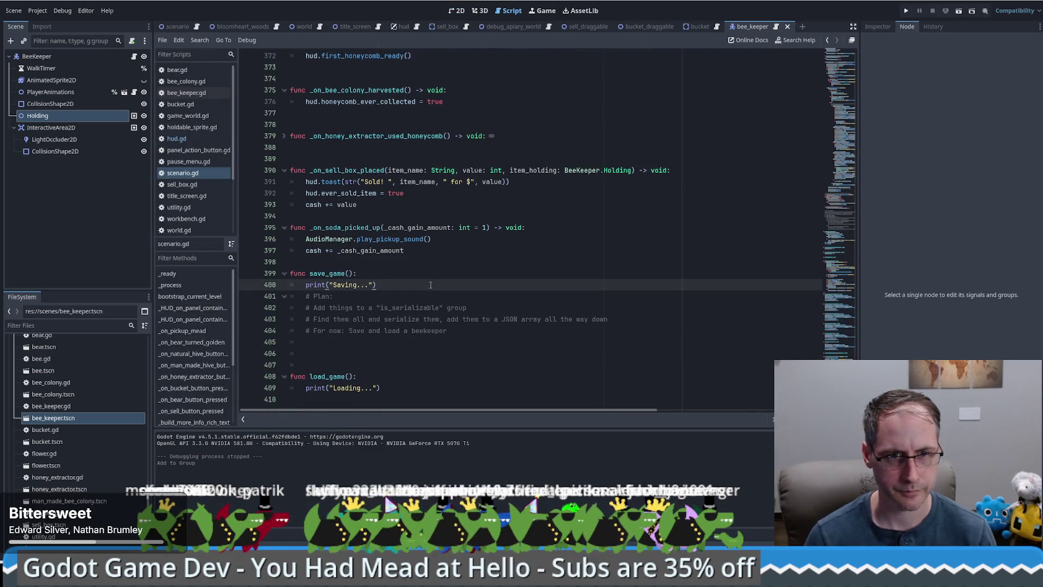
pyautogui.press('Return')
pyautogui.moveTo(449, 341); pyautogui.dragTo(328, 355)
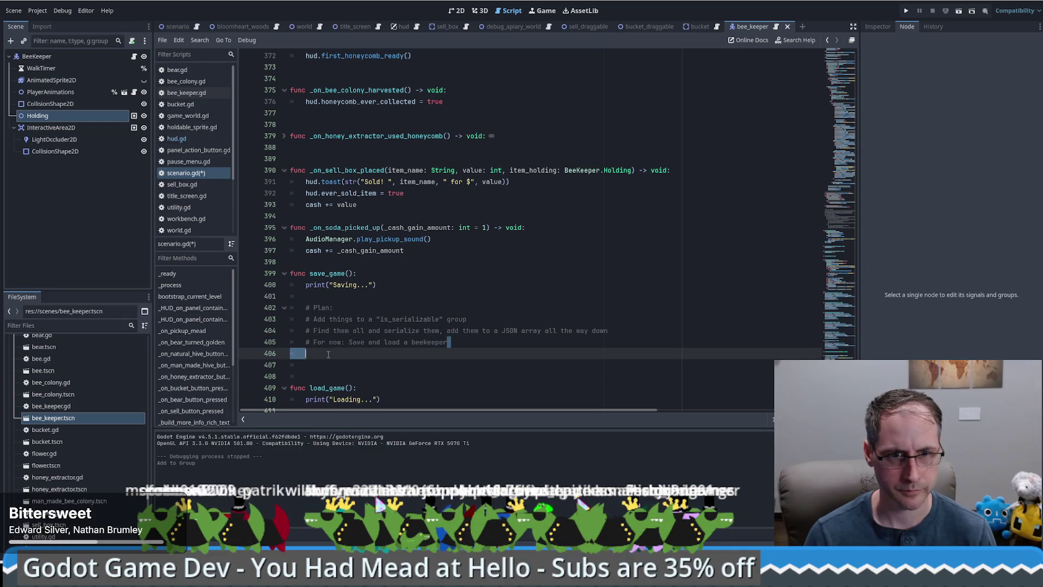
pyautogui.hotkey('shift', 'Up')
pyautogui.hotkey('ctrl', 'v')
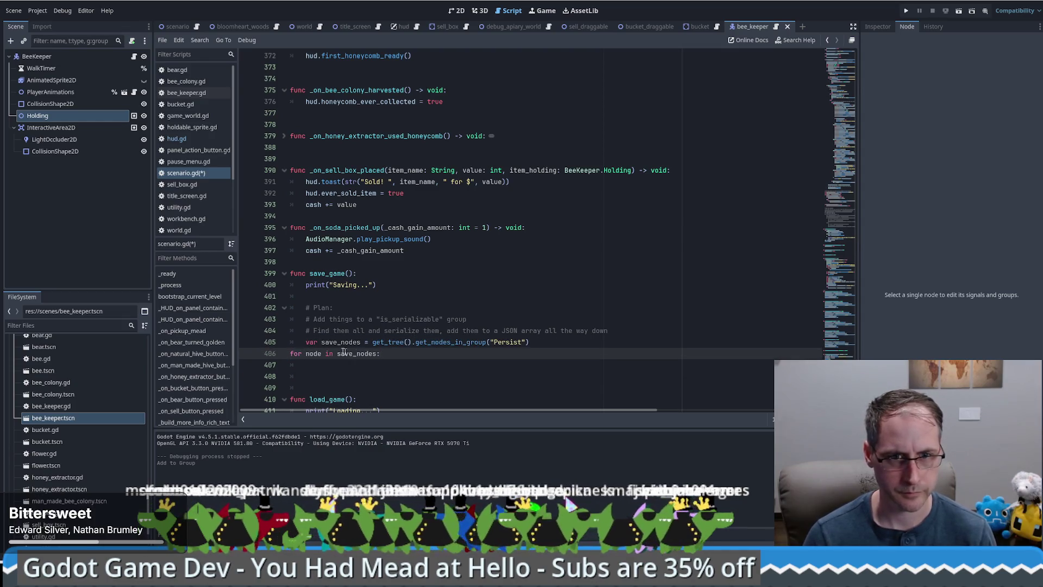
pyautogui.tripleClick(344, 353)
pyautogui.press('Tab')
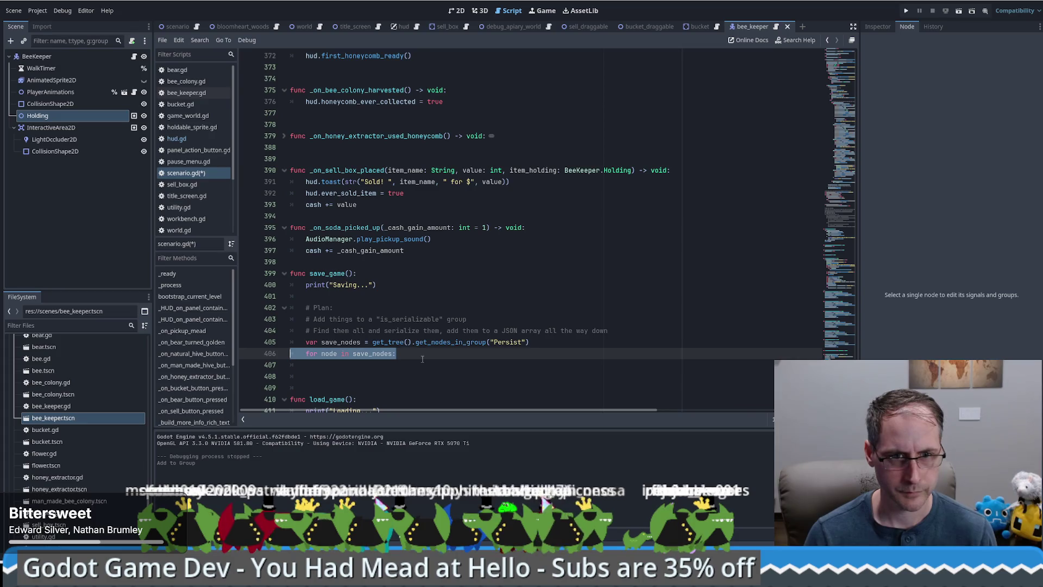
pyautogui.doubleClick(509, 342)
pyautogui.write('Ser')
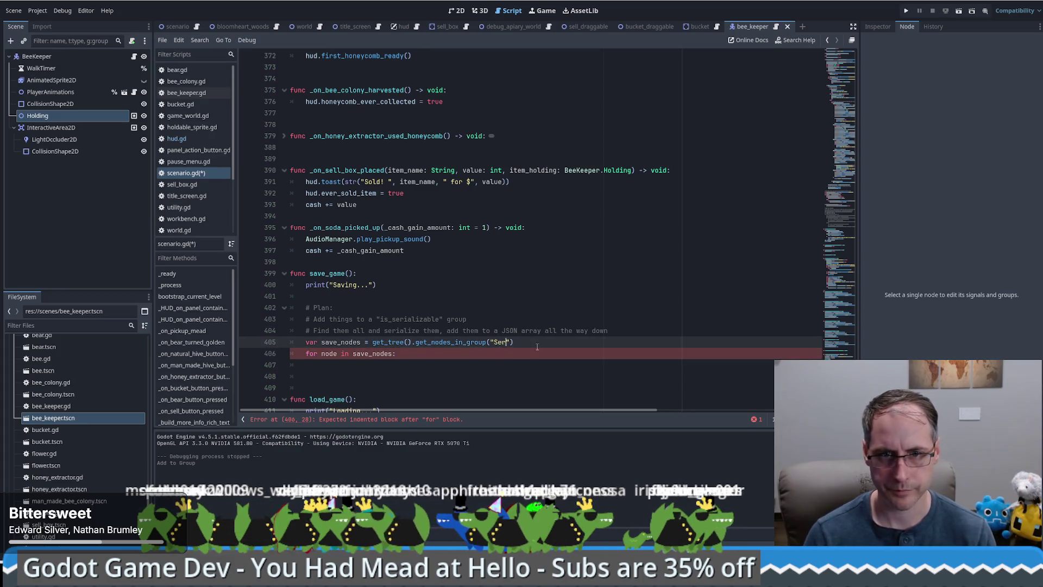
pyautogui.write('ializa')
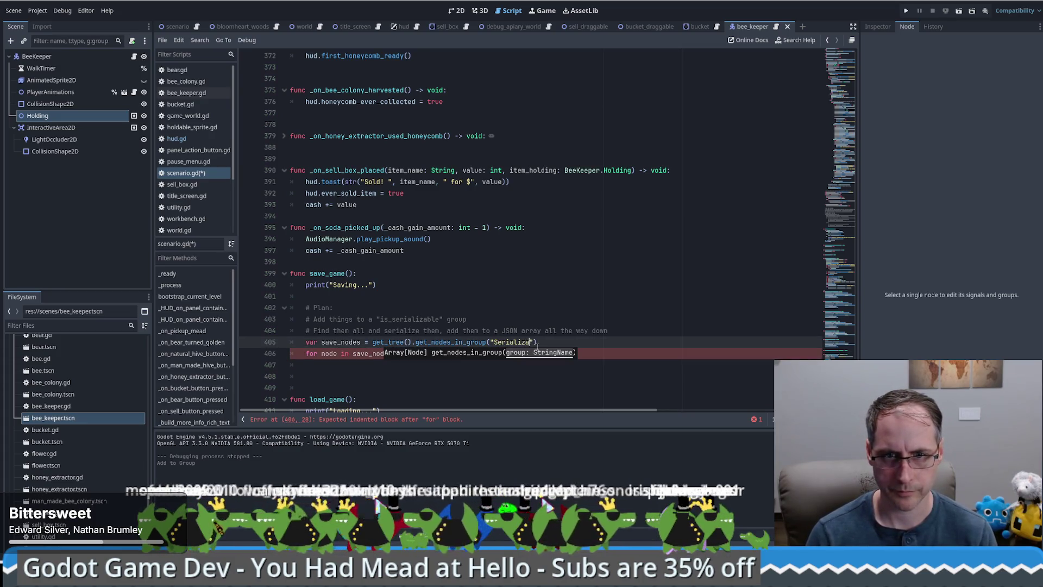
pyautogui.write('ble')
pyautogui.hotkey('ctrl', 's')
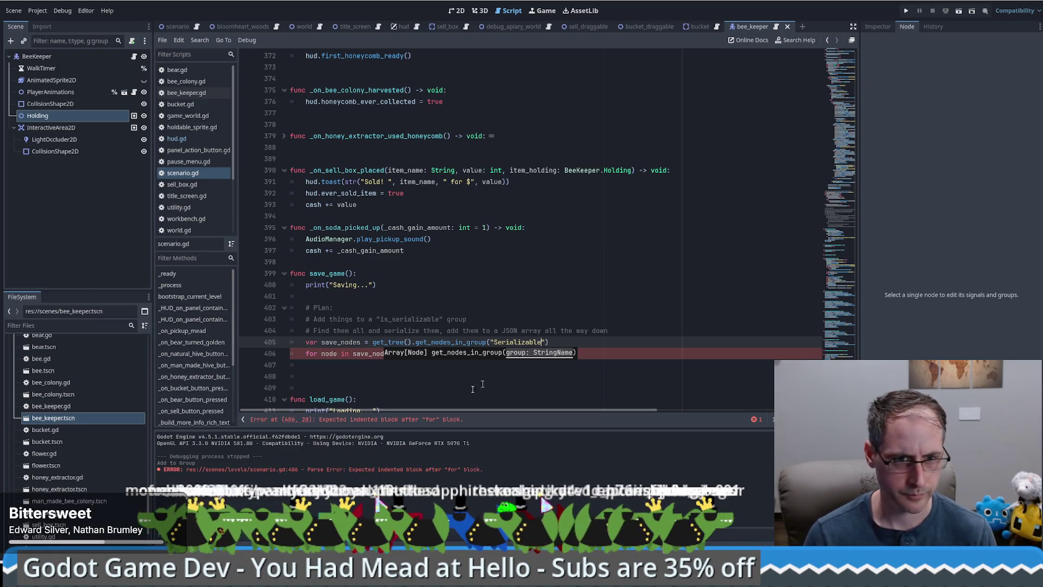
# Scroll the Saving games docs down to the example save() function
pyautogui.click(419, 360)
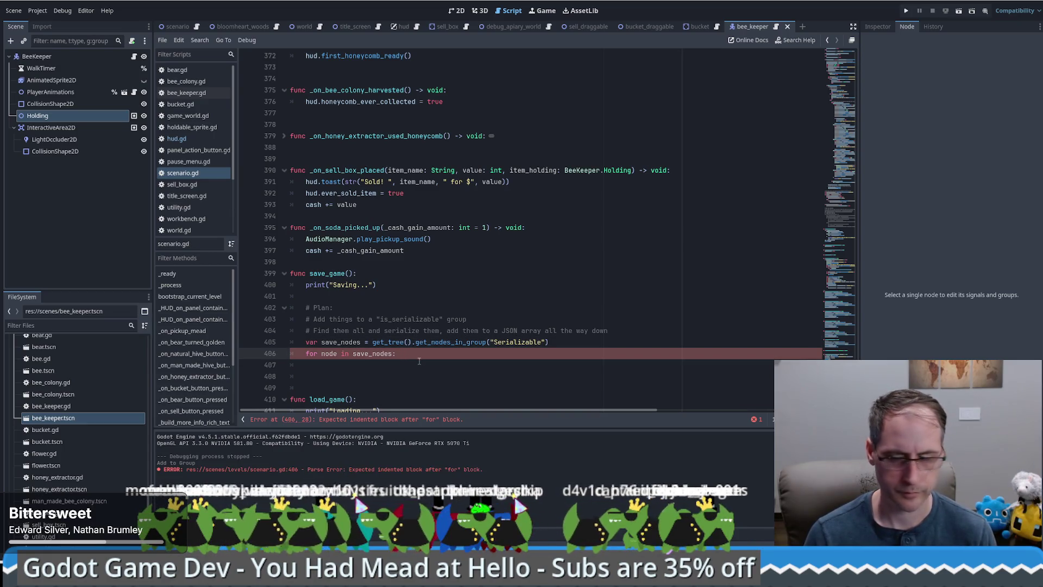
pyautogui.hotkey('alt', 'Tab')
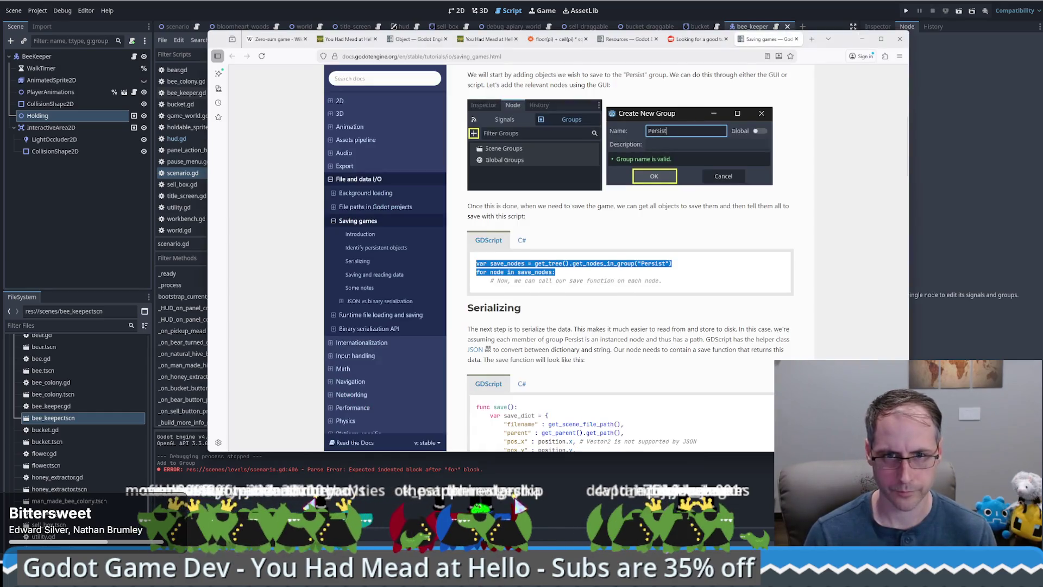
pyautogui.scroll(-3, 630, 244)
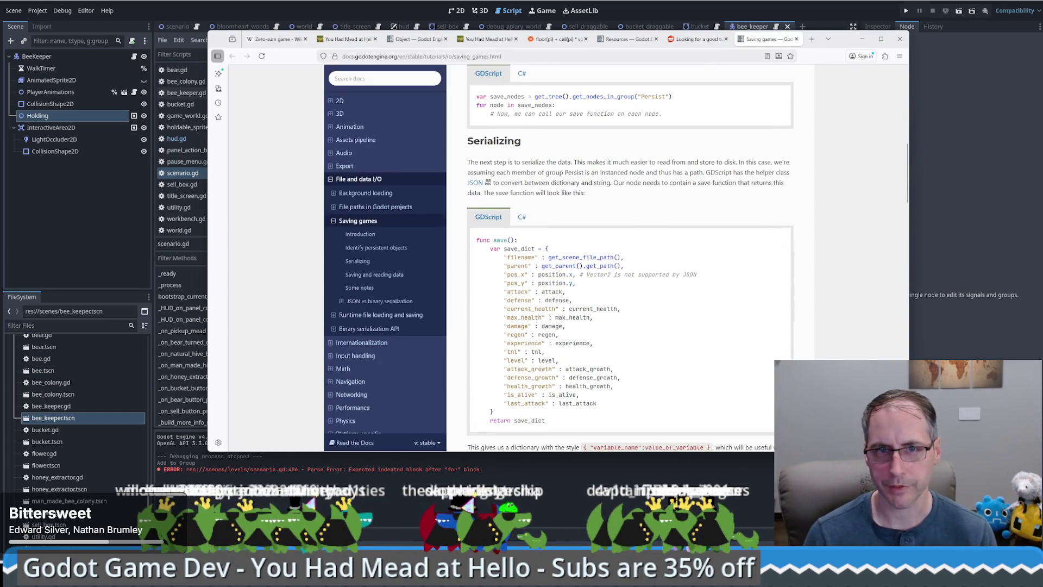
pyautogui.moveTo(574, 162); pyautogui.dragTo(723, 162)
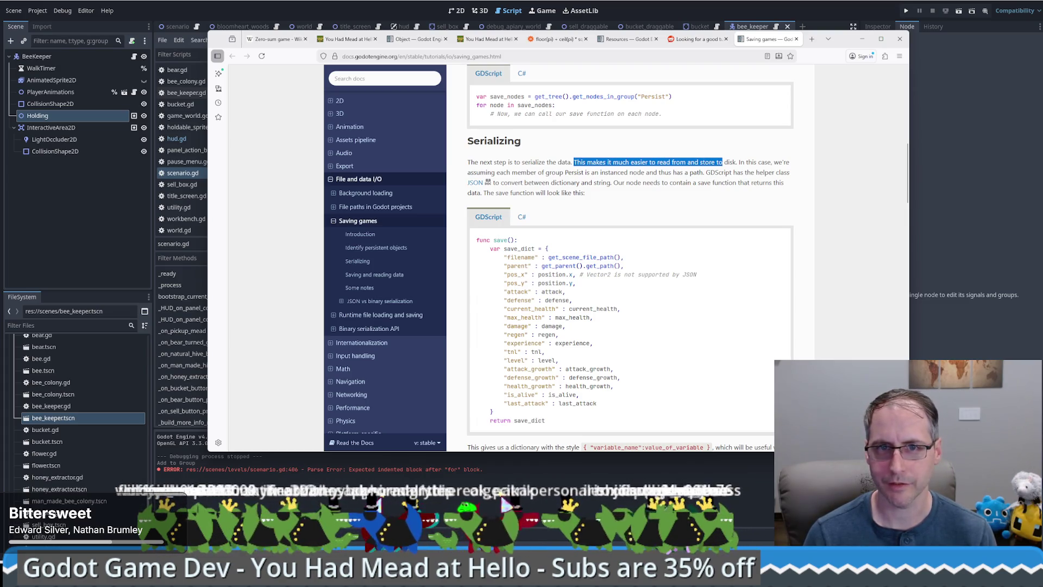
pyautogui.moveTo(736, 162)
pyautogui.mouseDown()
pyautogui.moveTo(756, 162)
pyautogui.moveTo(492, 162)
pyautogui.moveTo(573, 173)
pyautogui.moveTo(737, 162)
pyautogui.moveTo(703, 161)
pyautogui.moveTo(740, 172)
pyautogui.mouseUp()
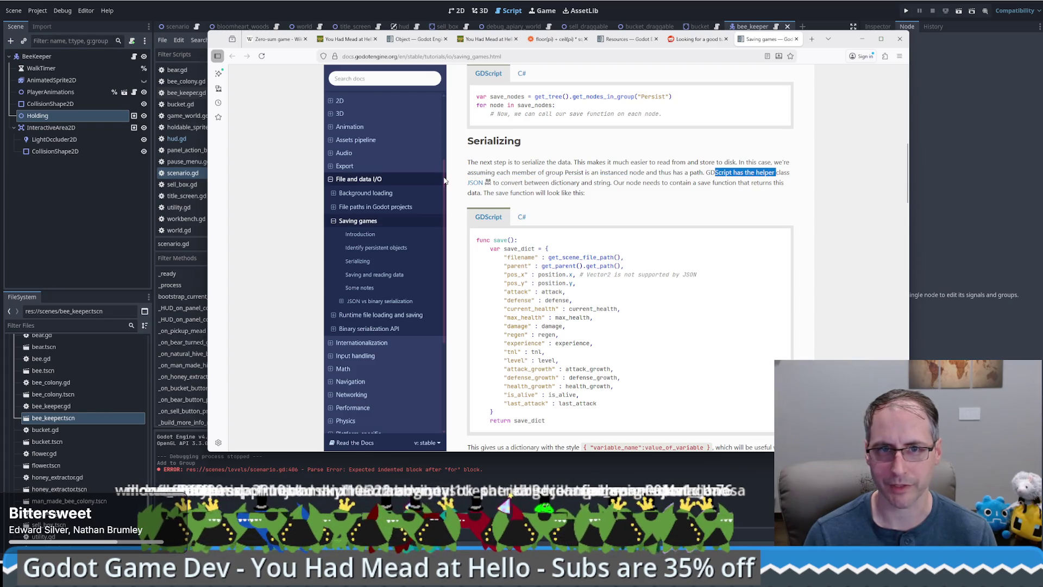
pyautogui.doubleClick(512, 182)
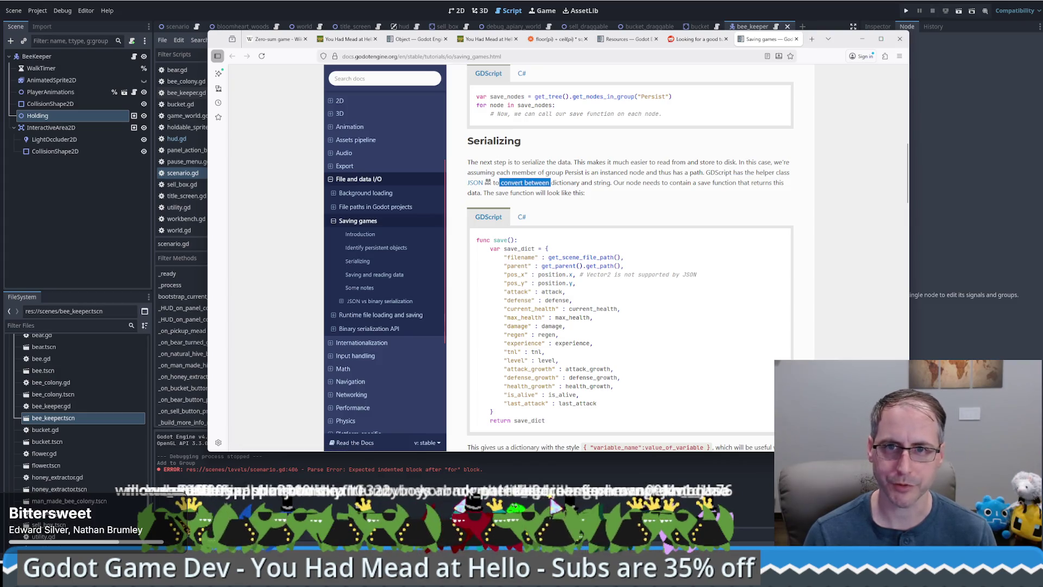
pyautogui.moveTo(550, 182); pyautogui.dragTo(555, 182)
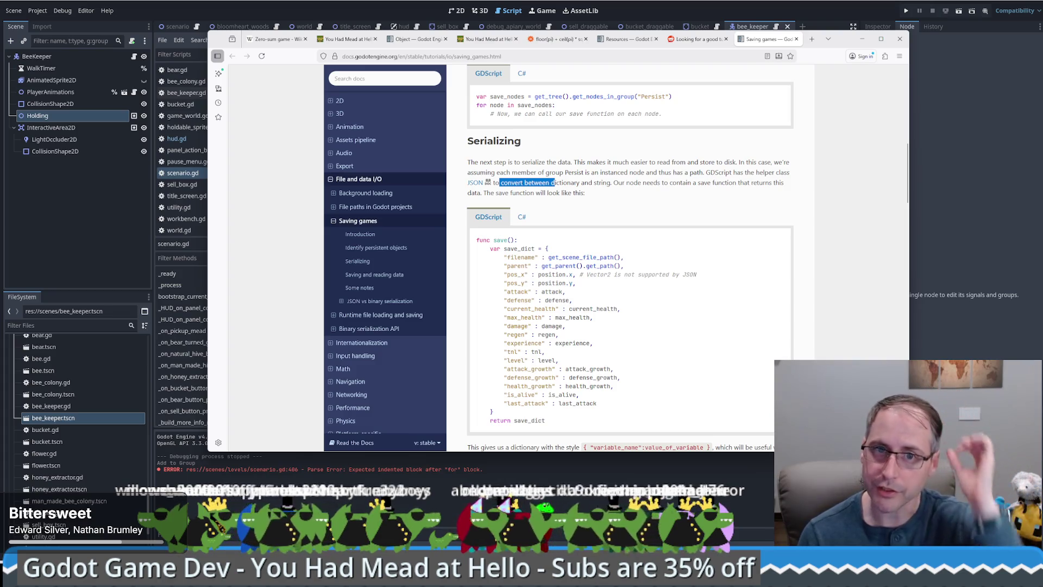
pyautogui.scroll(-1, 571, 210)
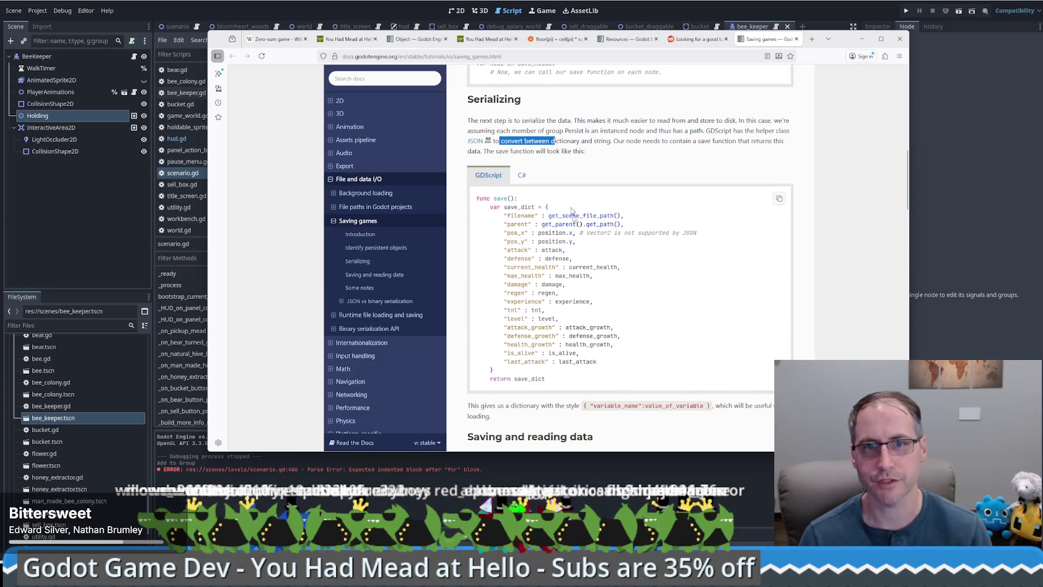
pyautogui.click(779, 198)
pyautogui.hotkey('alt', 'Tab')
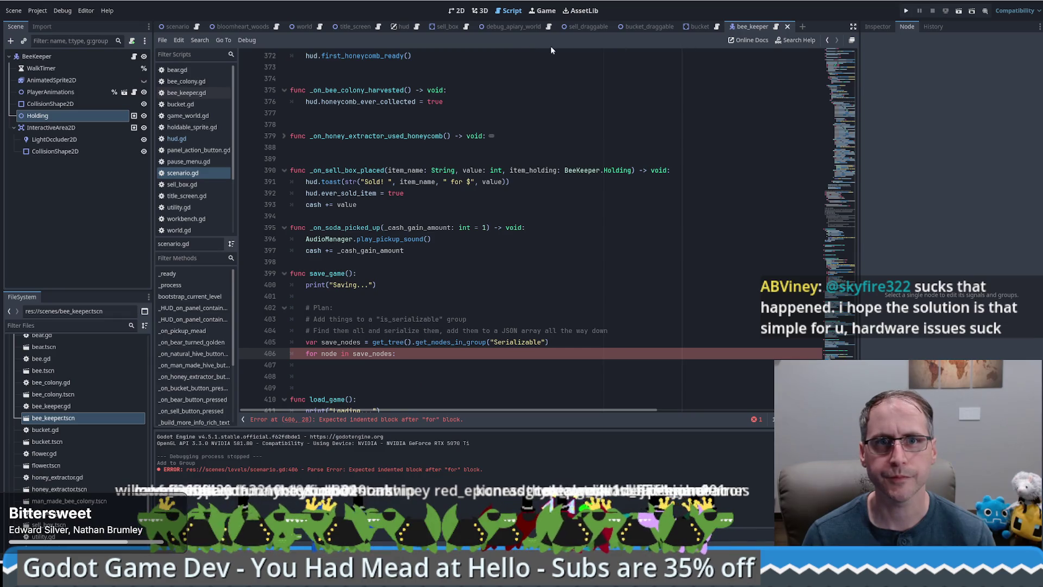
# Paste the docs' save() function onto the empty last line of bee_keeper.gd
pyautogui.click(777, 27)
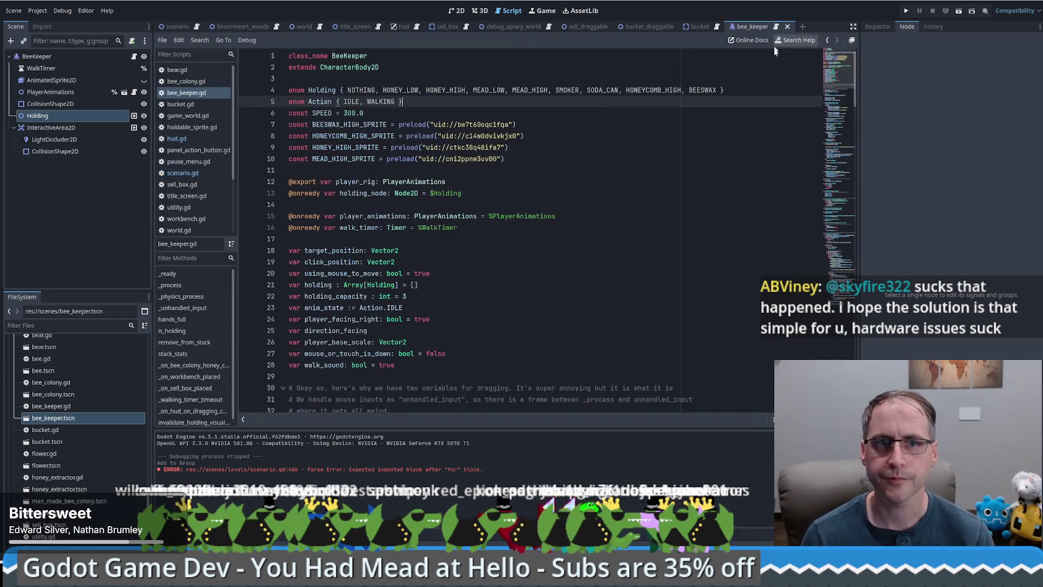
pyautogui.click(839, 345)
pyautogui.click(813, 61)
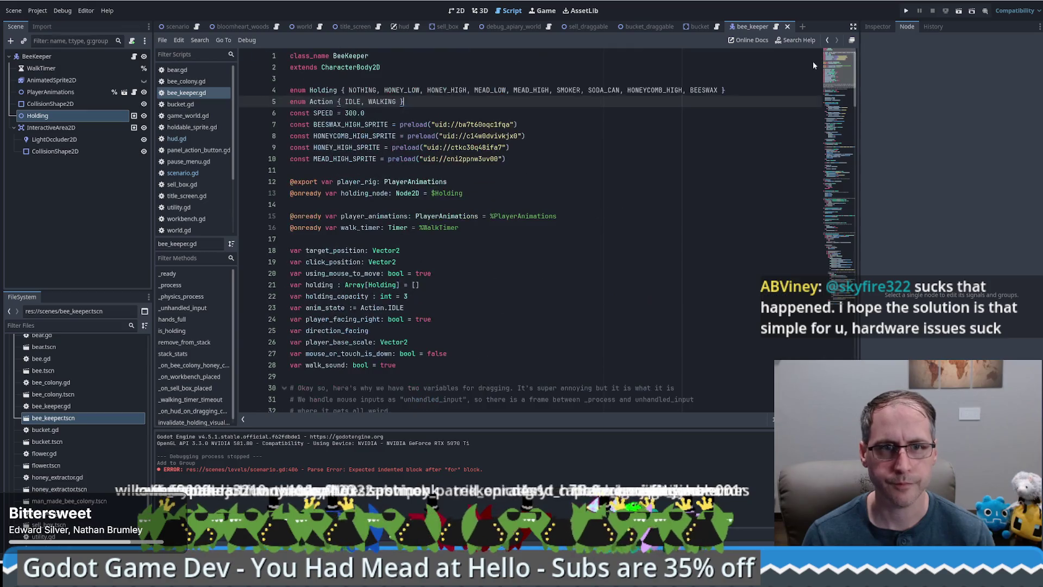
pyautogui.scroll(-5, 808, 107)
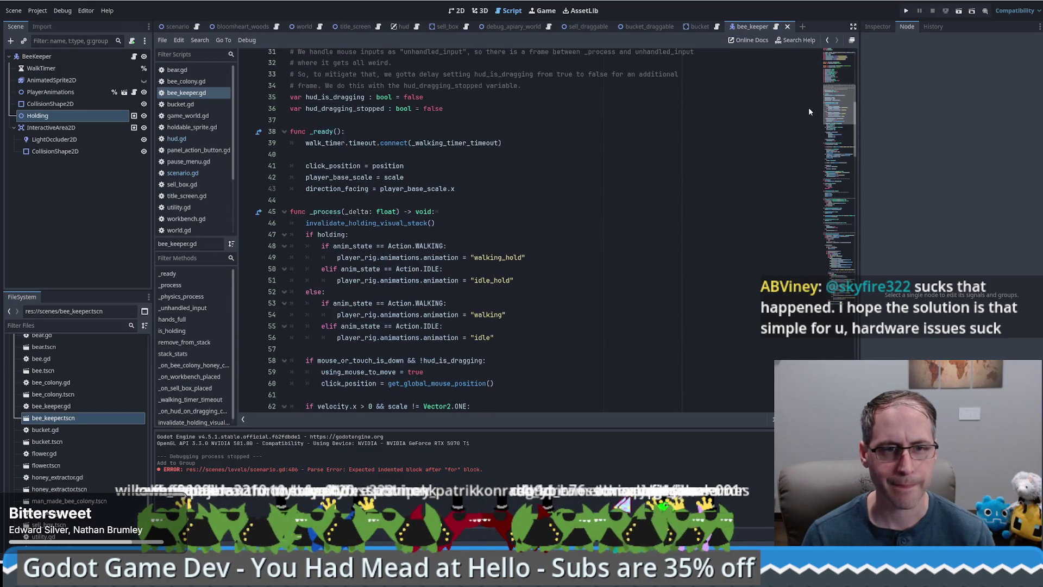
pyautogui.scroll(5, 809, 107)
pyautogui.moveTo(810, 65); pyautogui.dragTo(809, 239)
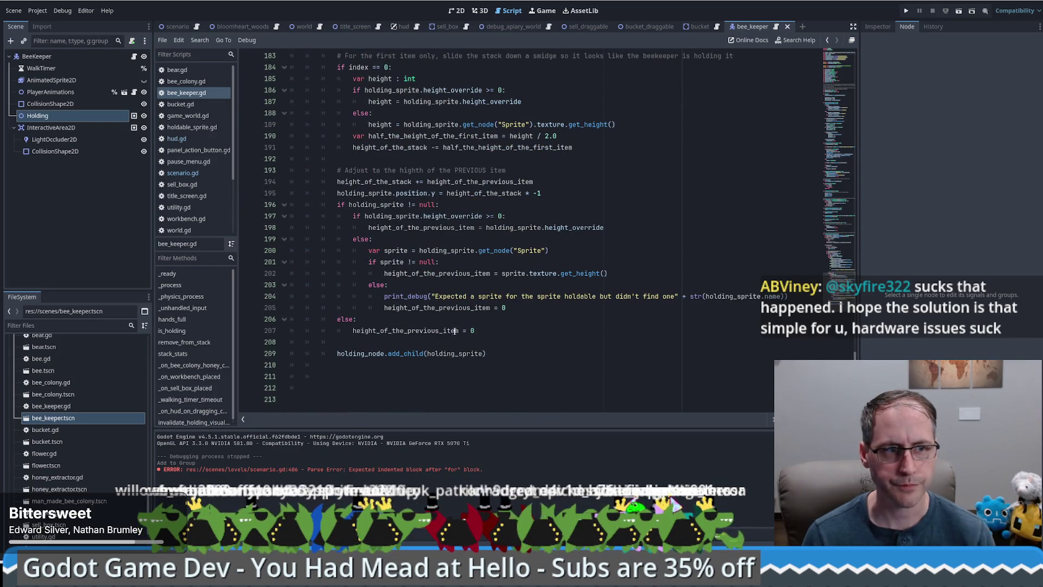
pyautogui.scroll(4, 492, 346)
pyautogui.scroll(-4, 435, 359)
pyautogui.click(316, 379)
pyautogui.press('Down')
pyautogui.press('Down')
pyautogui.hotkey('ctrl', 'v')
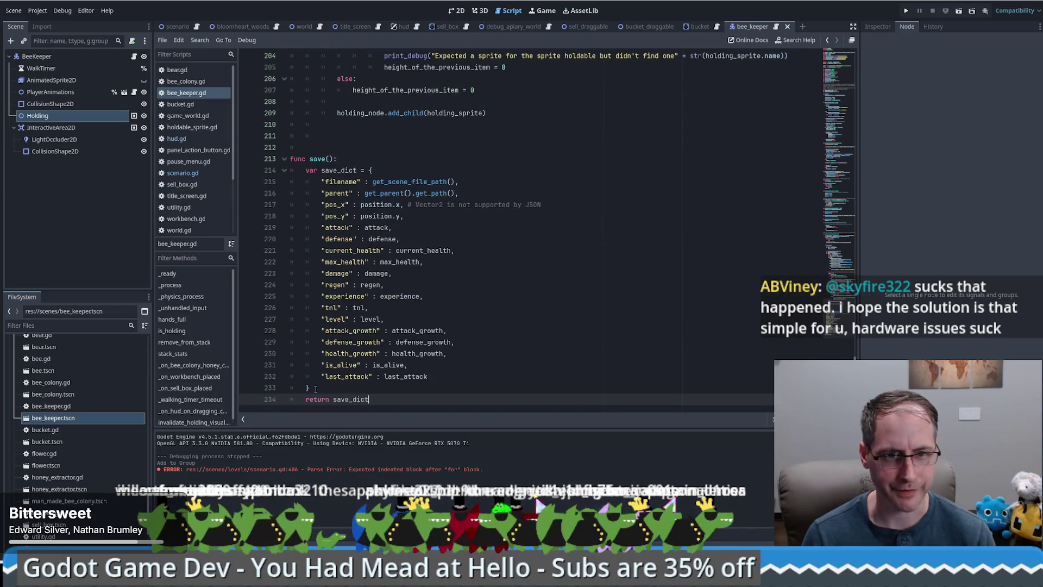
# Delete the stat entries from attack to last_attack, leaving filename, parent, pos_x and pos_y
pyautogui.moveTo(830, 353)
pyautogui.mouseDown()
pyautogui.moveTo(849, 240)
pyautogui.moveTo(836, 71)
pyautogui.moveTo(802, 317)
pyautogui.mouseUp()
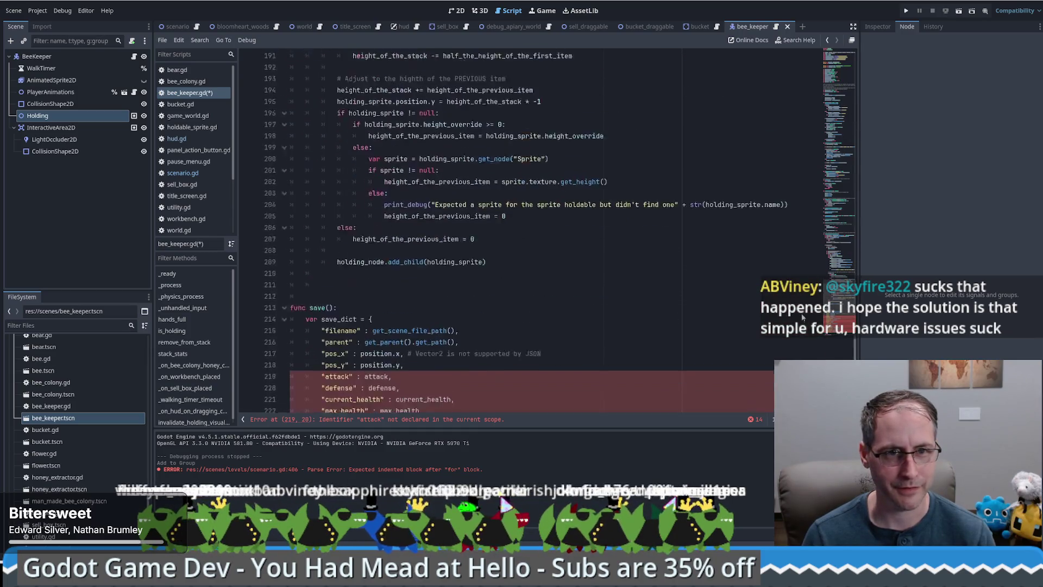
pyautogui.scroll(-4, 803, 318)
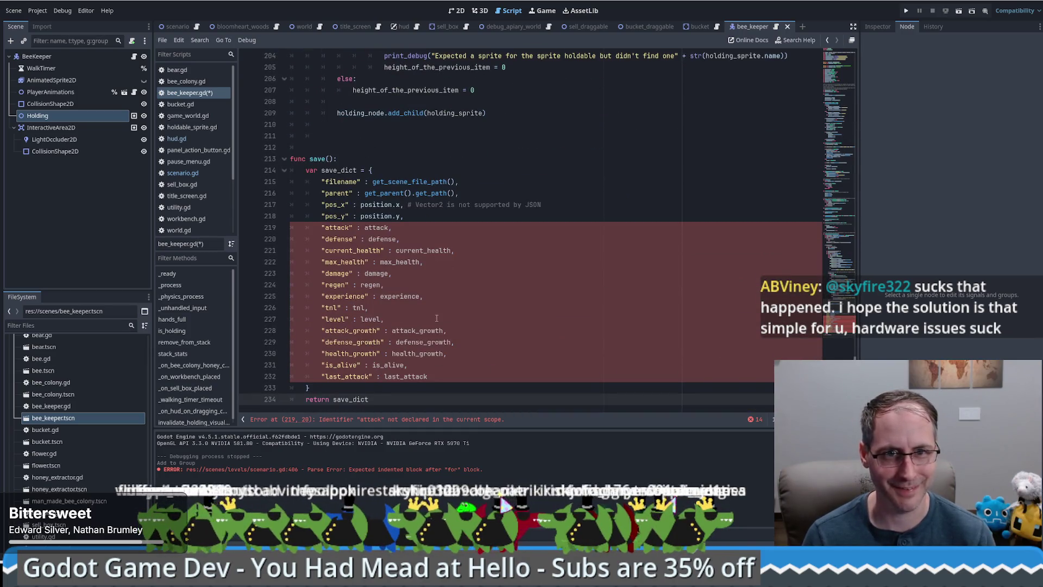
pyautogui.click(488, 247)
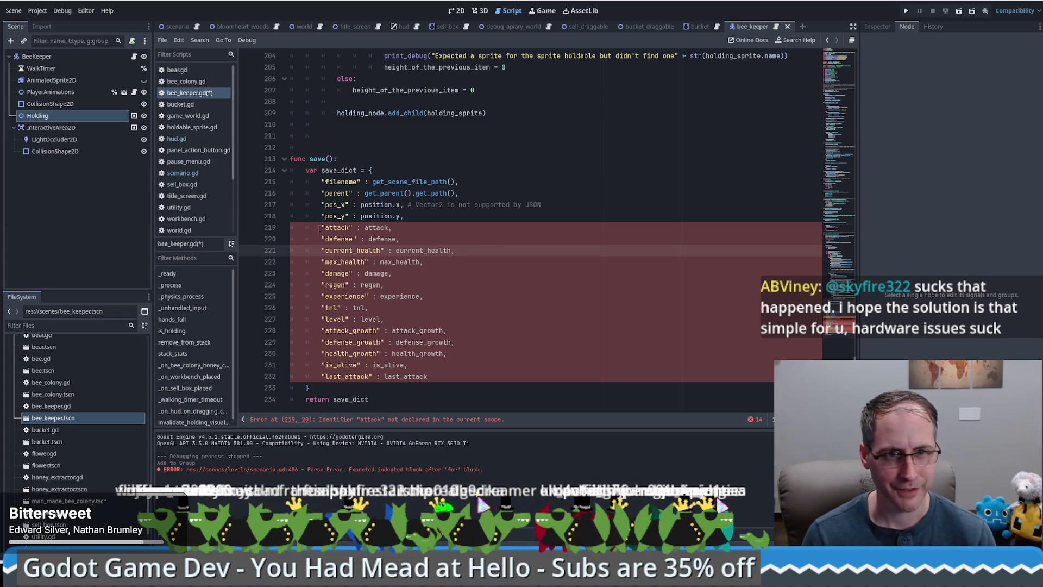
pyautogui.moveTo(437, 377); pyautogui.dragTo(416, 219)
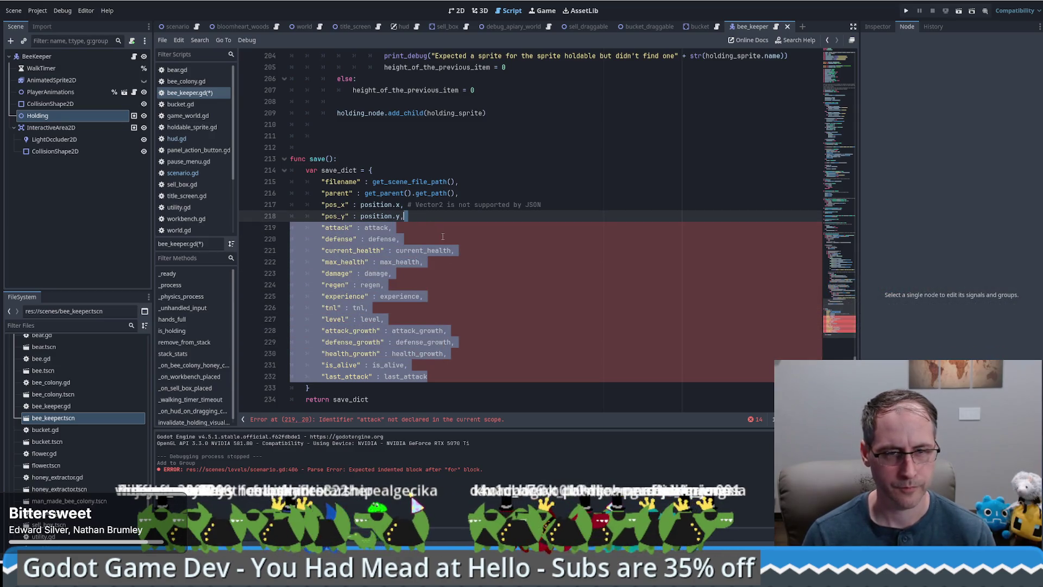
pyautogui.press('Delete')
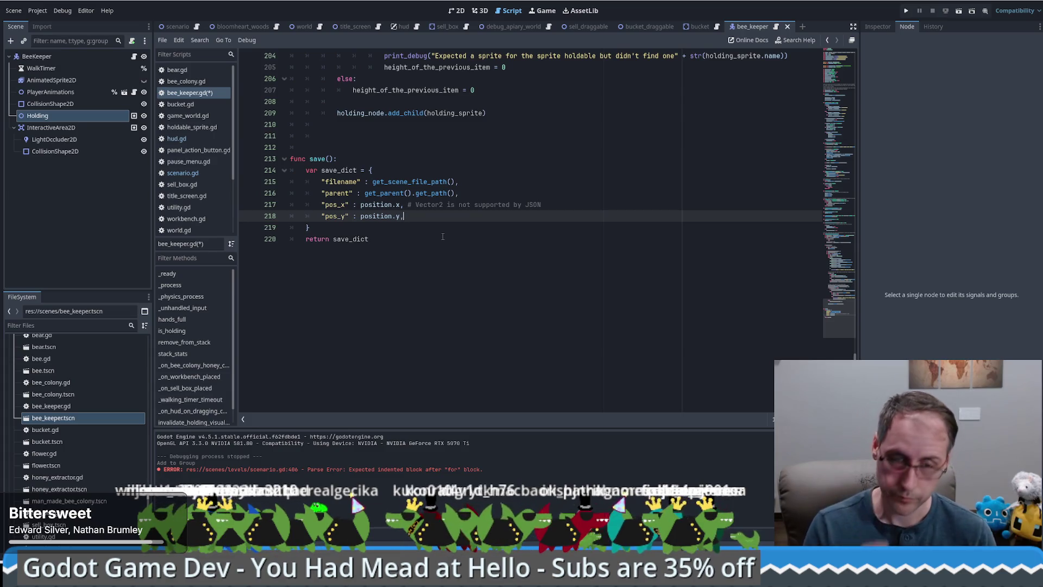
# Rename the function from save to serialize and save bee_keeper.gd
pyautogui.click(316, 158)
pyautogui.write('d')
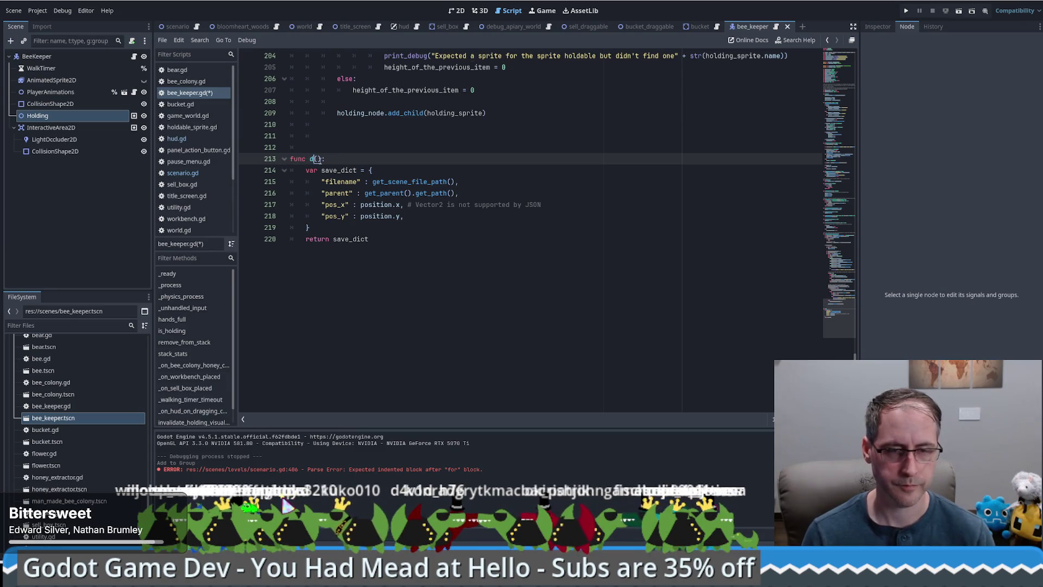
pyautogui.press('BackSpace')
pyautogui.write('serialize')
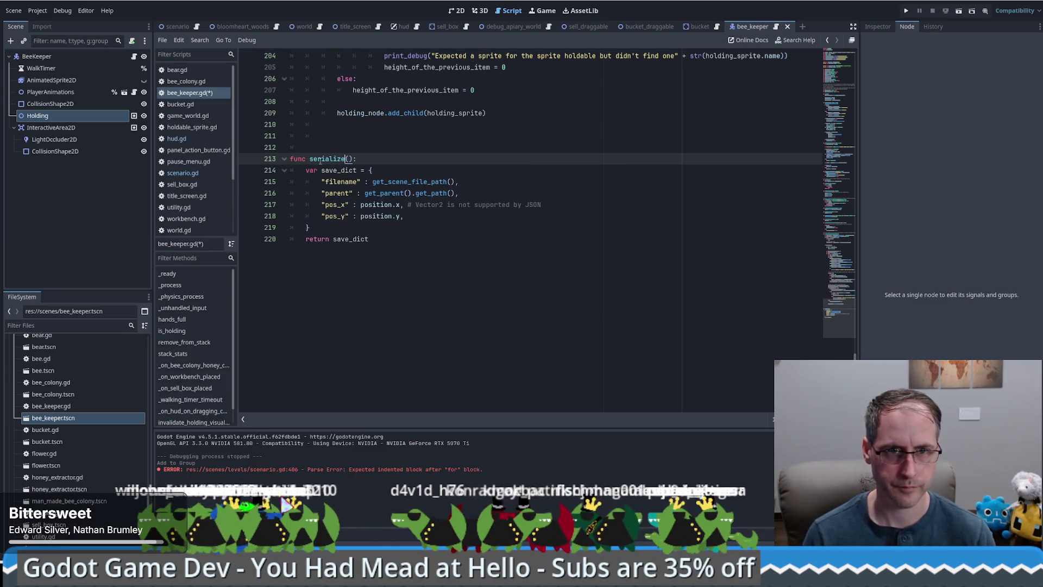
pyautogui.doubleClick(329, 159)
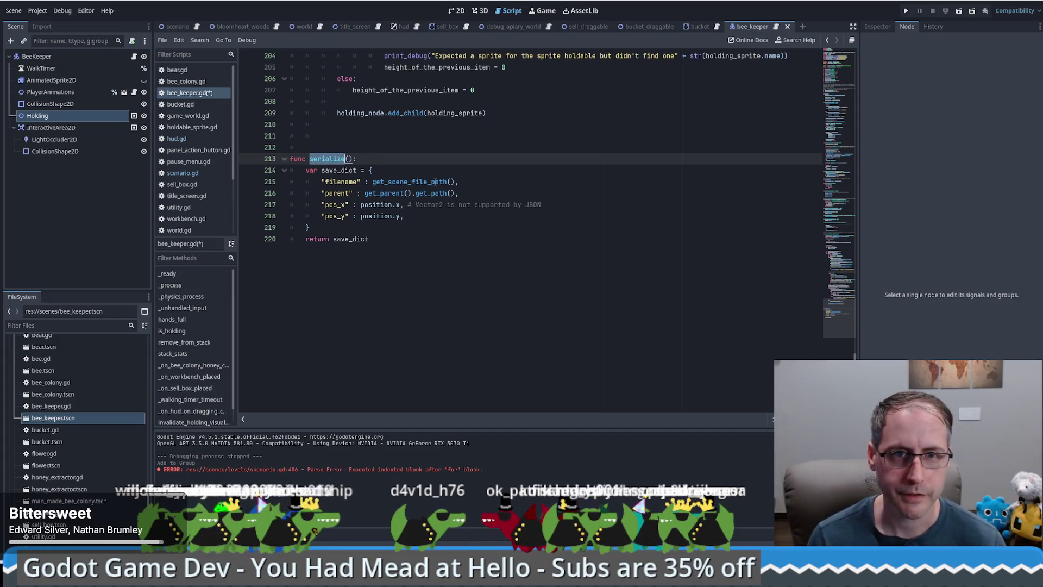
pyautogui.doubleClick(435, 182)
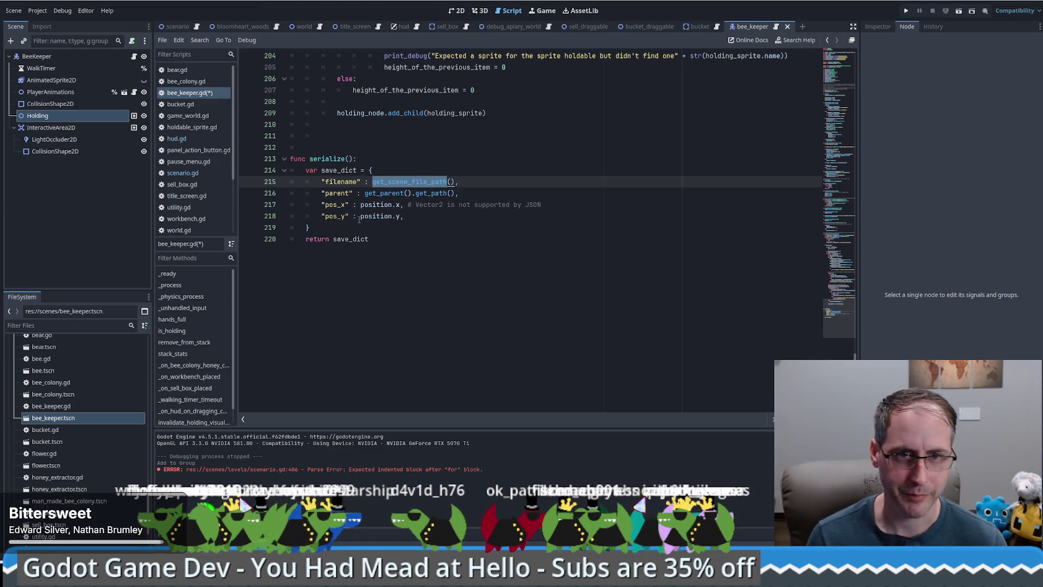
pyautogui.click(457, 220)
pyautogui.moveTo(431, 204)
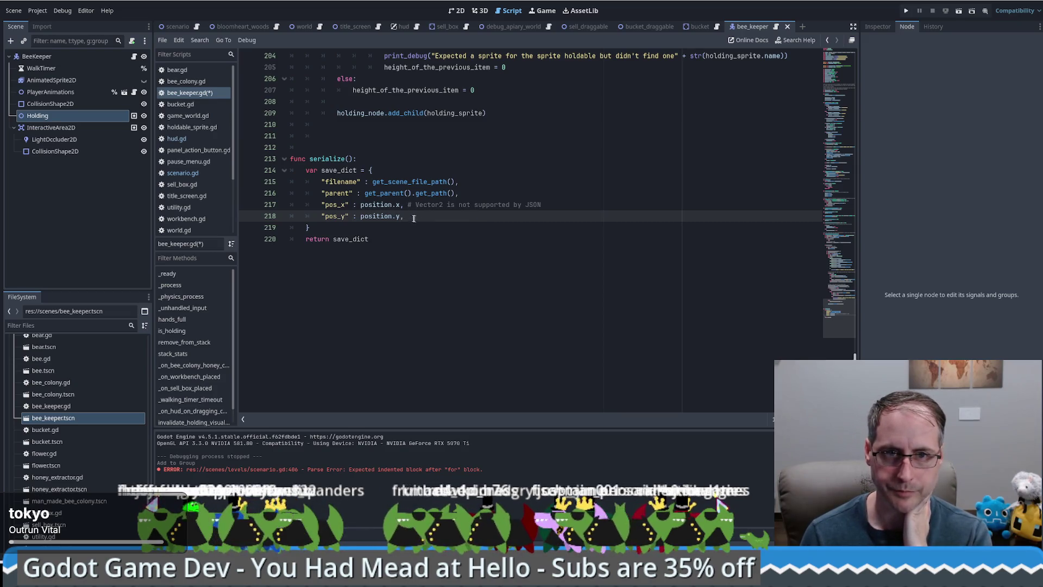
pyautogui.click(467, 280)
pyautogui.hotkey('ctrl', 's')
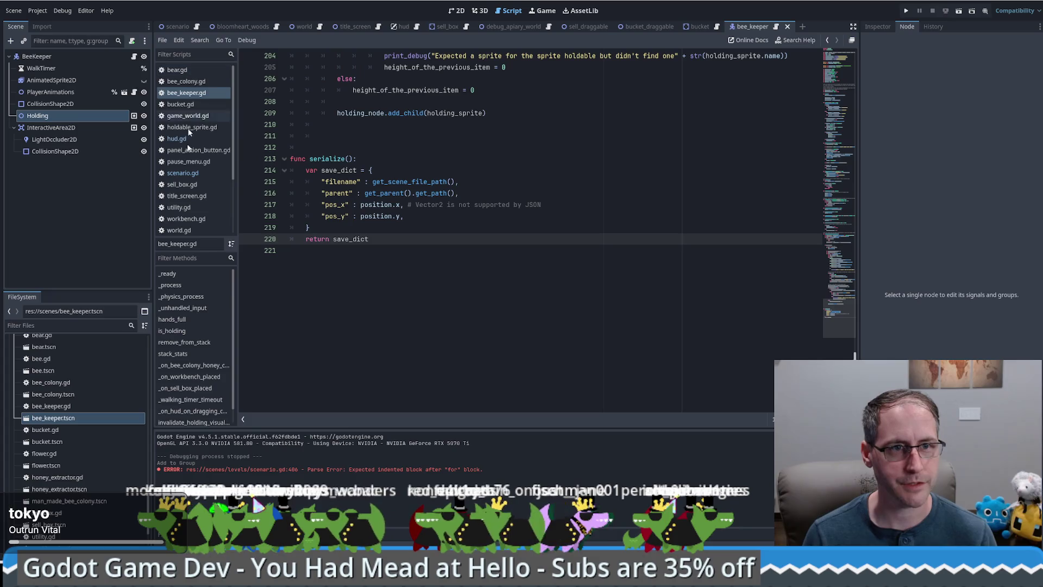
pyautogui.click(182, 173)
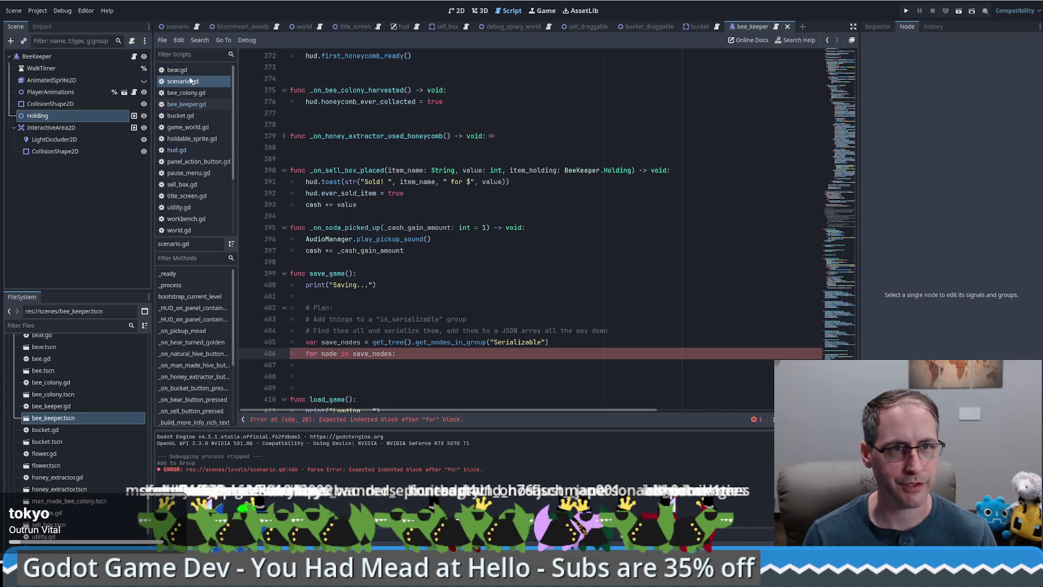
# Indent the empty loop body line 407 in scenario.gd's save_game()
pyautogui.click(191, 81)
pyautogui.click(383, 365)
pyautogui.press('Tab')
# Select and copy the docs' save_game() GDScript example code
pyautogui.hotkey('alt', 'Tab')
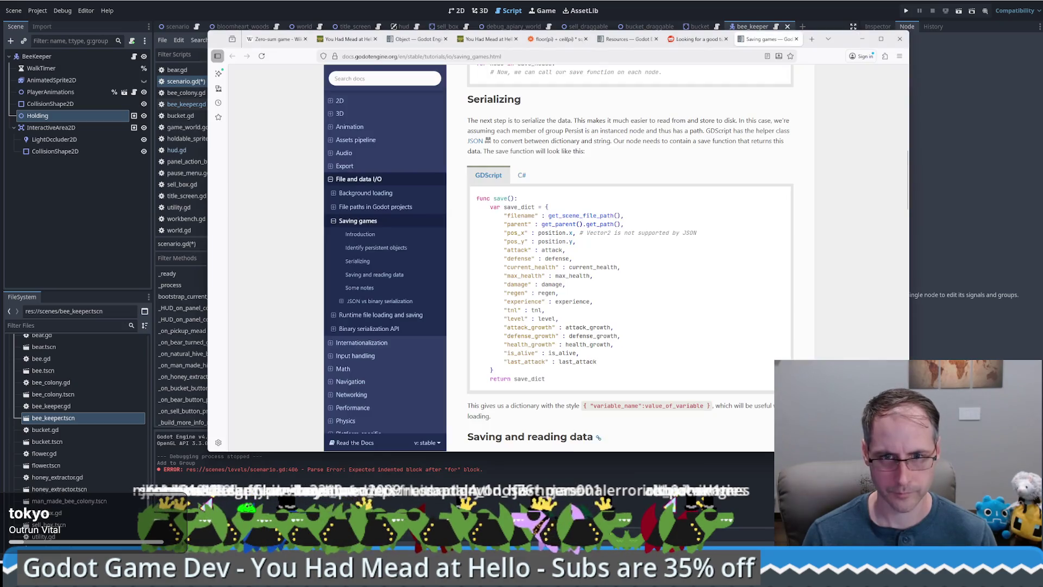
pyautogui.scroll(-5, 531, 215)
pyautogui.moveTo(511, 197); pyautogui.dragTo(754, 199)
pyautogui.scroll(-3, 698, 210)
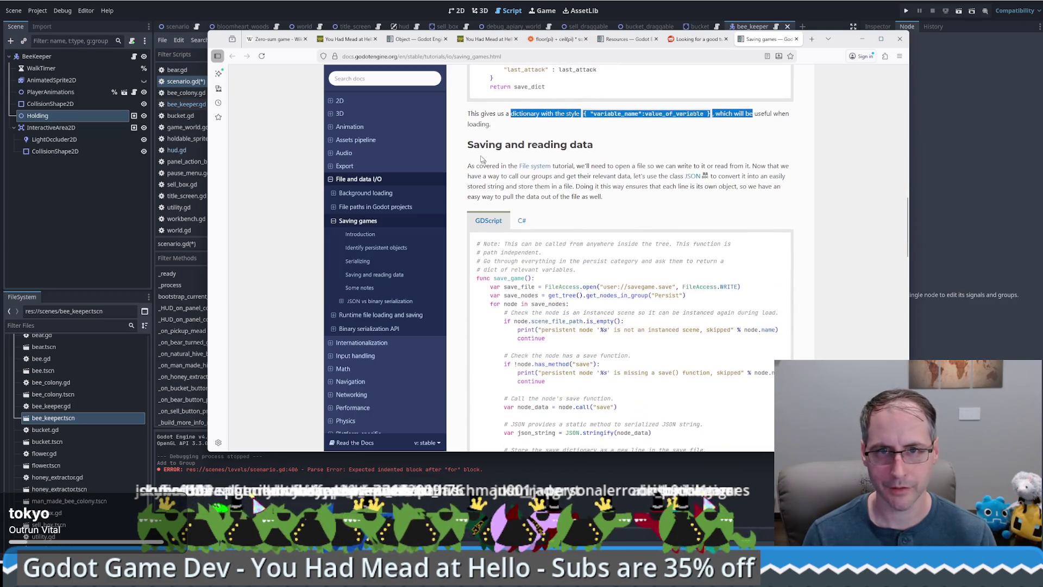
pyautogui.scroll(-2, 587, 130)
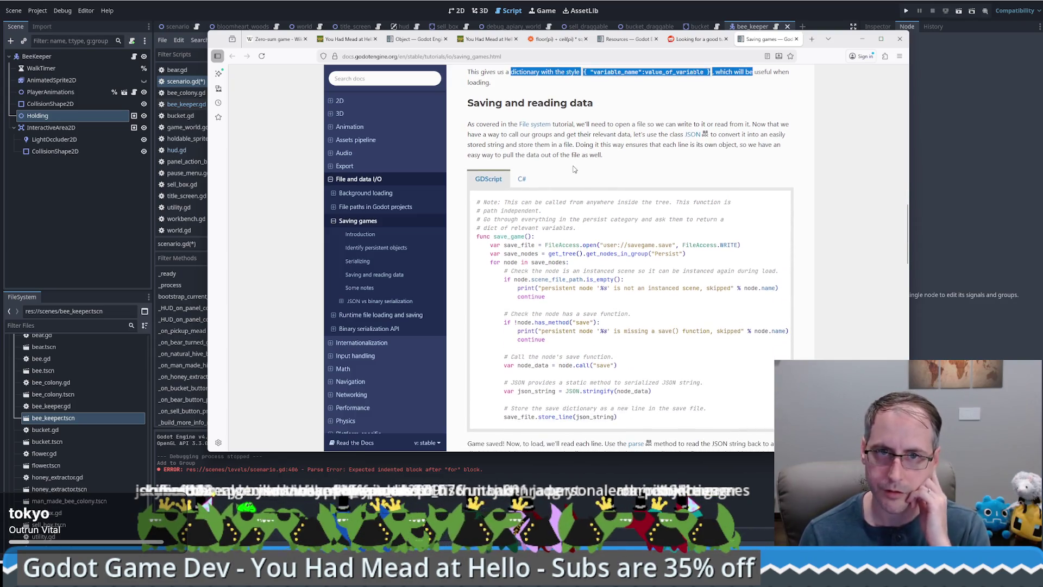
pyautogui.moveTo(582, 125); pyautogui.dragTo(632, 125)
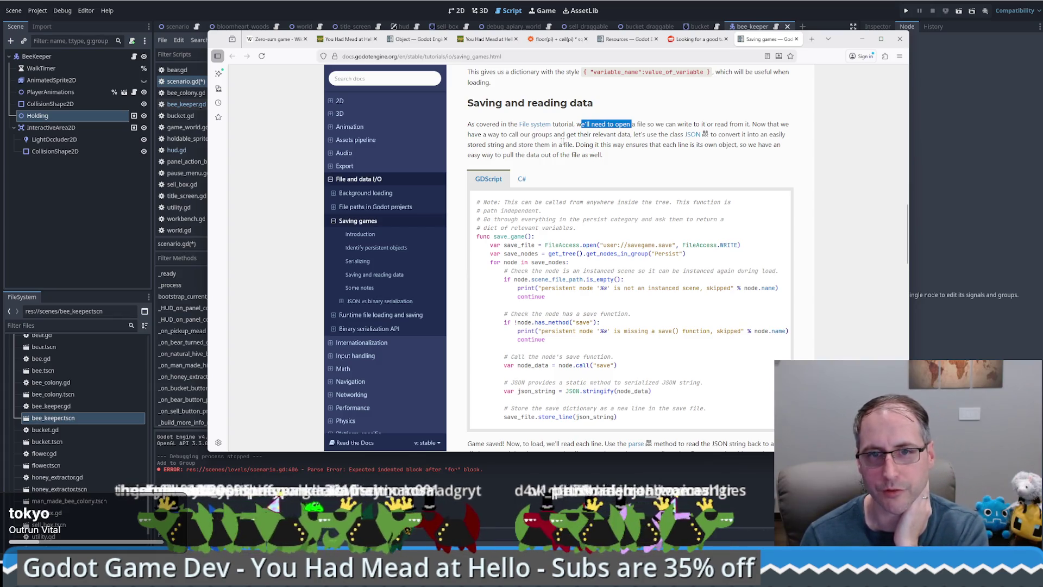
pyautogui.click(577, 146)
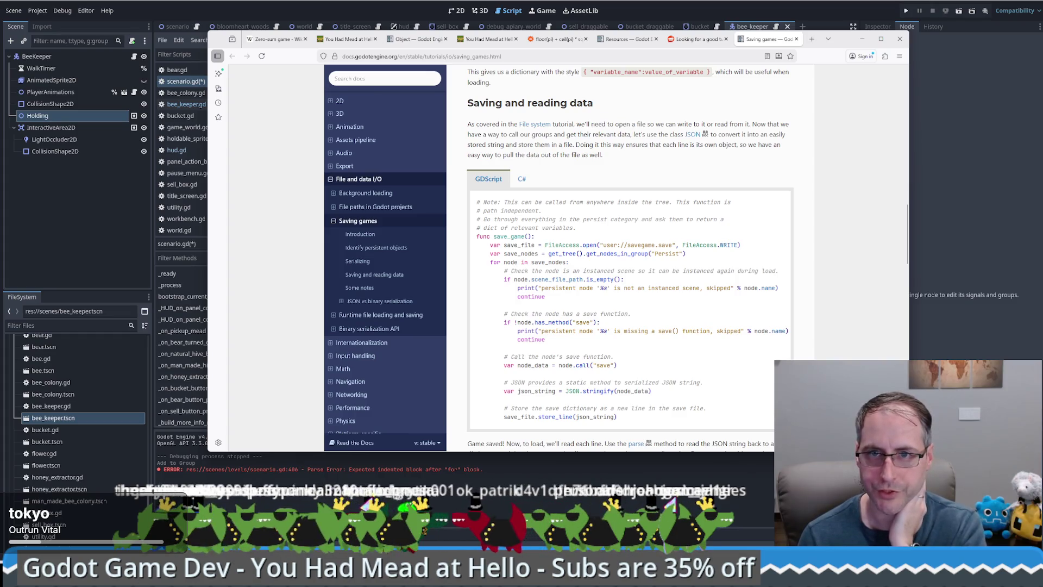
pyautogui.moveTo(577, 145); pyautogui.dragTo(610, 145)
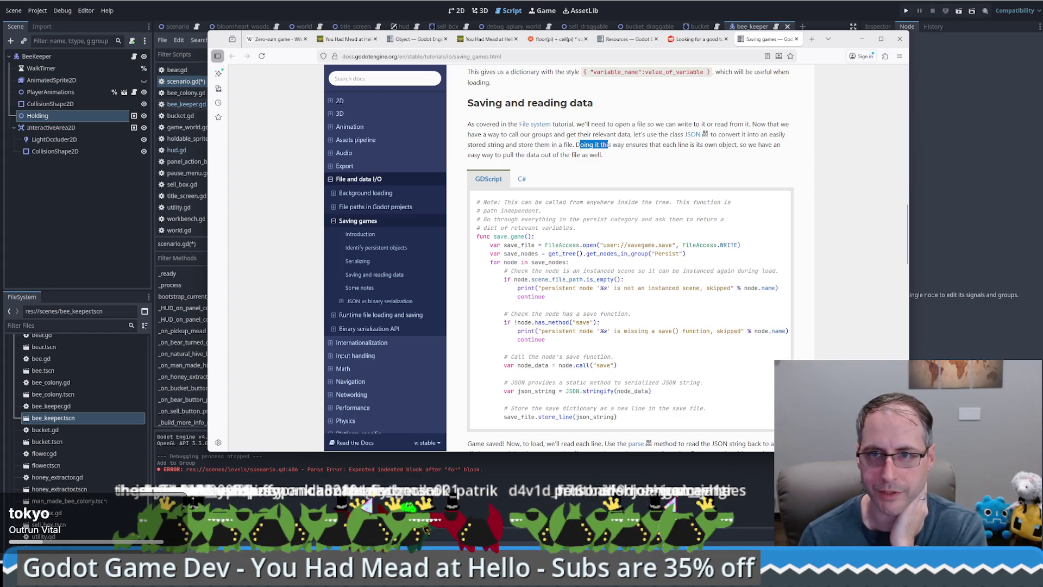
pyautogui.scroll(-3, 631, 337)
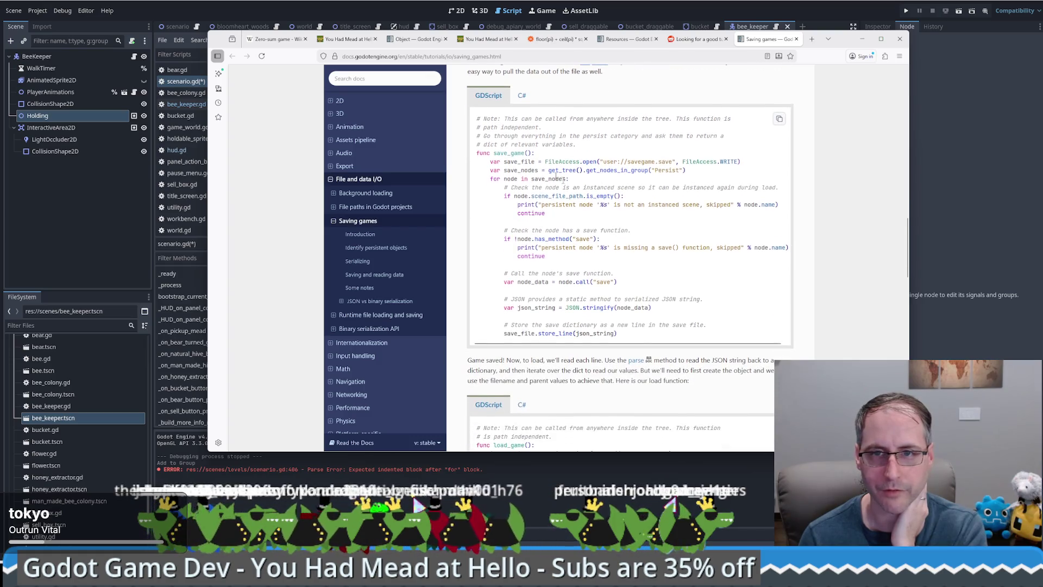
pyautogui.moveTo(618, 334)
pyautogui.mouseDown()
pyautogui.moveTo(472, 71)
pyautogui.moveTo(470, 160)
pyautogui.moveTo(466, 124)
pyautogui.mouseUp()
pyautogui.hotkey('ctrl', 'c')
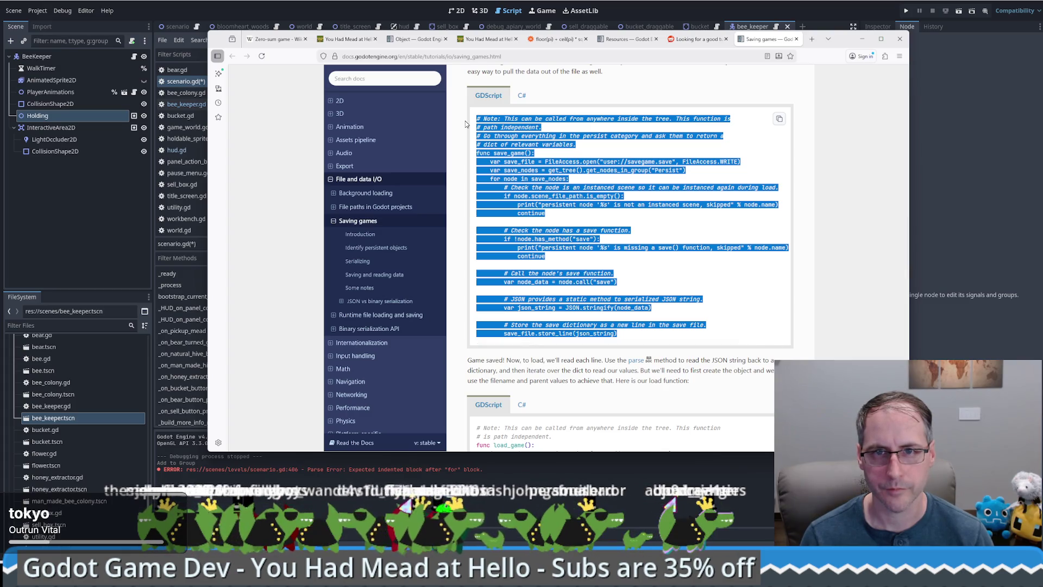
pyautogui.hotkey('alt', 'Tab')
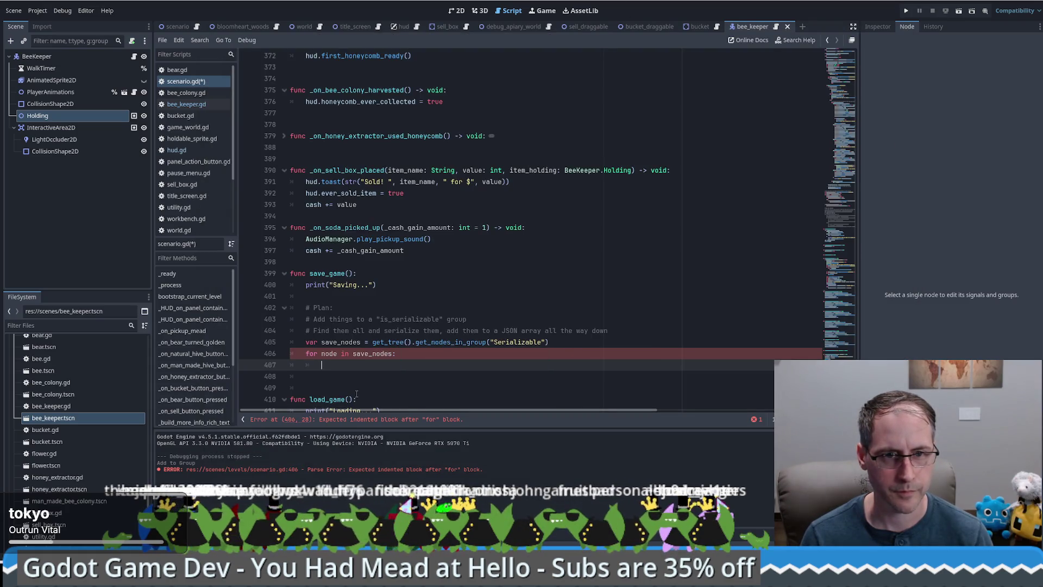
# Paste the docs' save_game code into save_game(), deleting its comment and duplicate func header
pyautogui.click(309, 382)
pyautogui.hotkey('ctrl', 'v')
pyautogui.scroll(5, 424, 250)
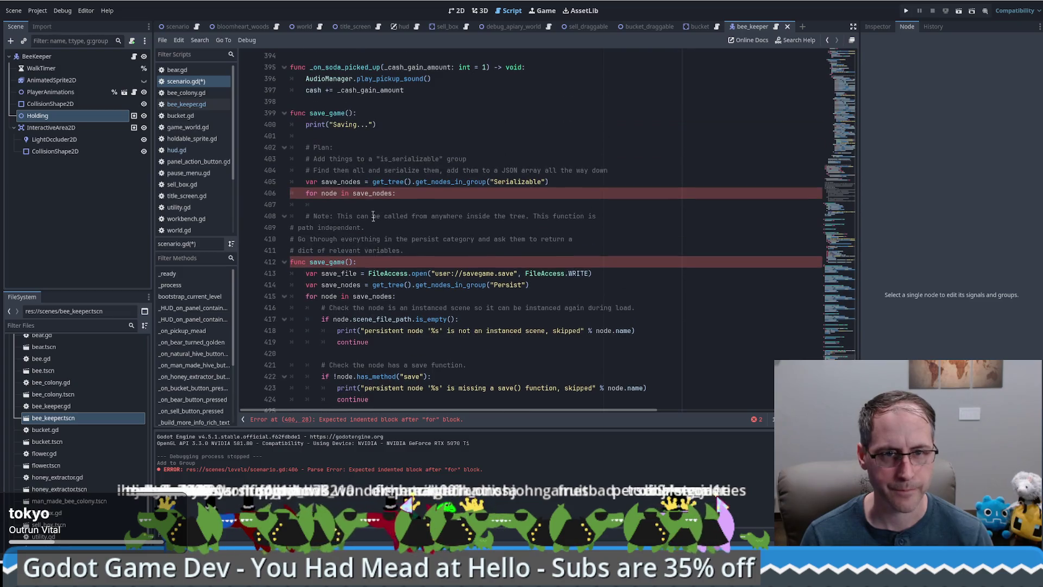
pyautogui.moveTo(424, 250)
pyautogui.mouseDown()
pyautogui.moveTo(324, 204)
pyautogui.moveTo(379, 218)
pyautogui.mouseUp()
pyautogui.press('BackSpace')
pyautogui.press('BackSpace')
pyautogui.press('BackSpace')
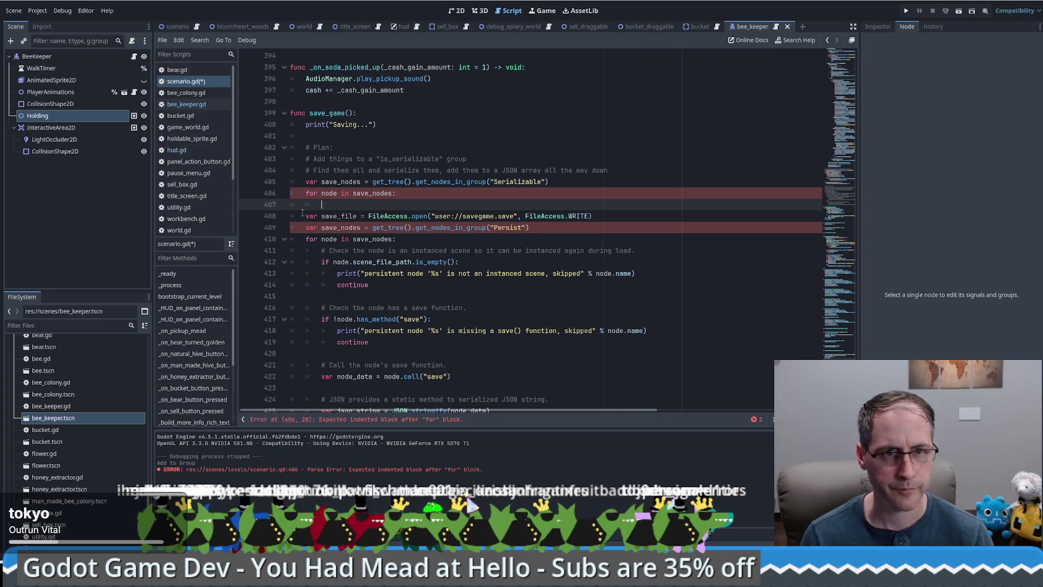
# Replace the docs' Persist group line with the Serializable one and delete the old for loop
pyautogui.click(590, 183)
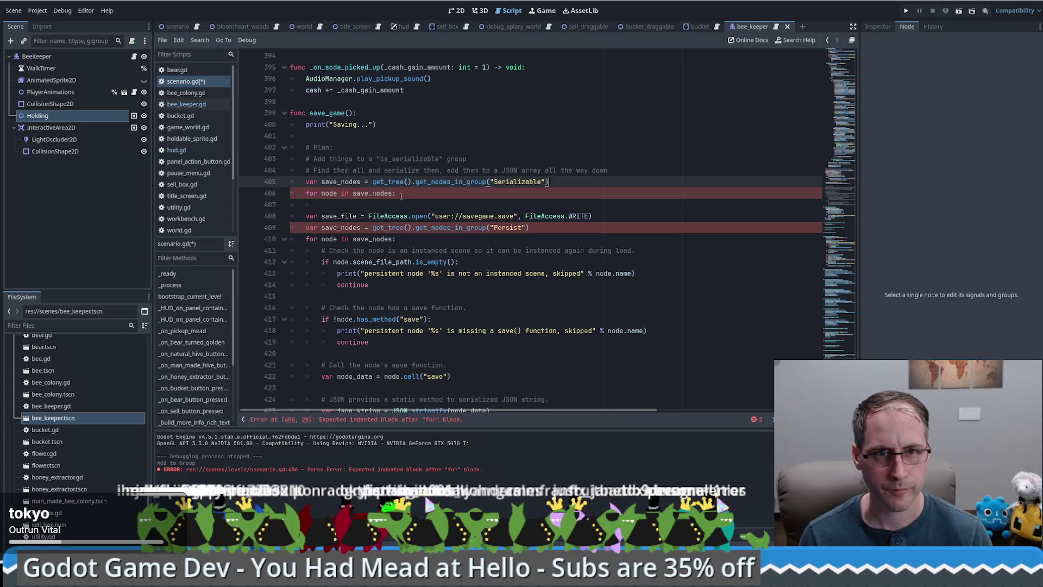
pyautogui.tripleClick(562, 178)
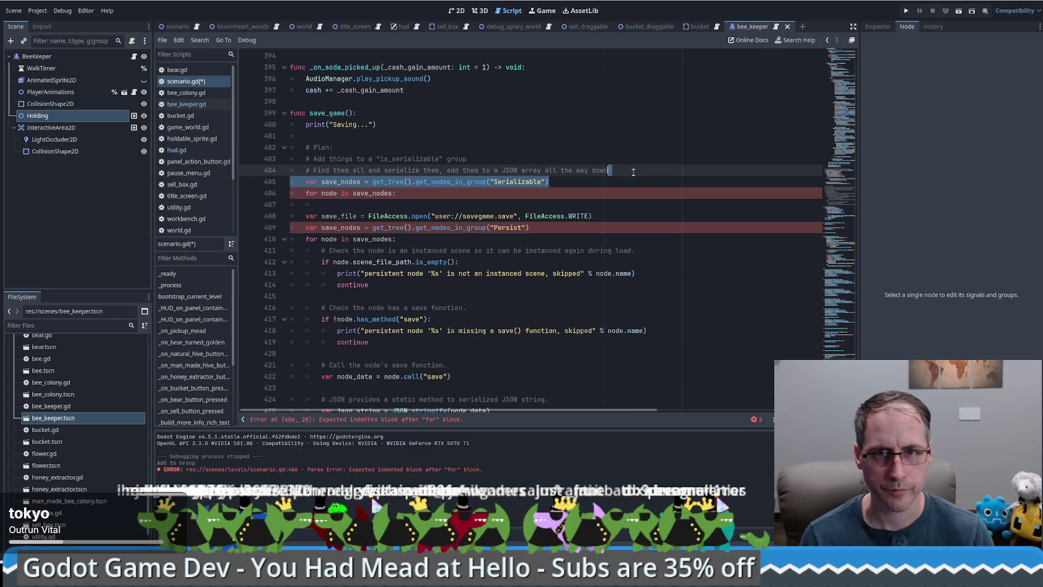
pyautogui.hotkey('ctrl', 'x')
pyautogui.tripleClick(584, 216)
pyautogui.hotkey('ctrl', 'v')
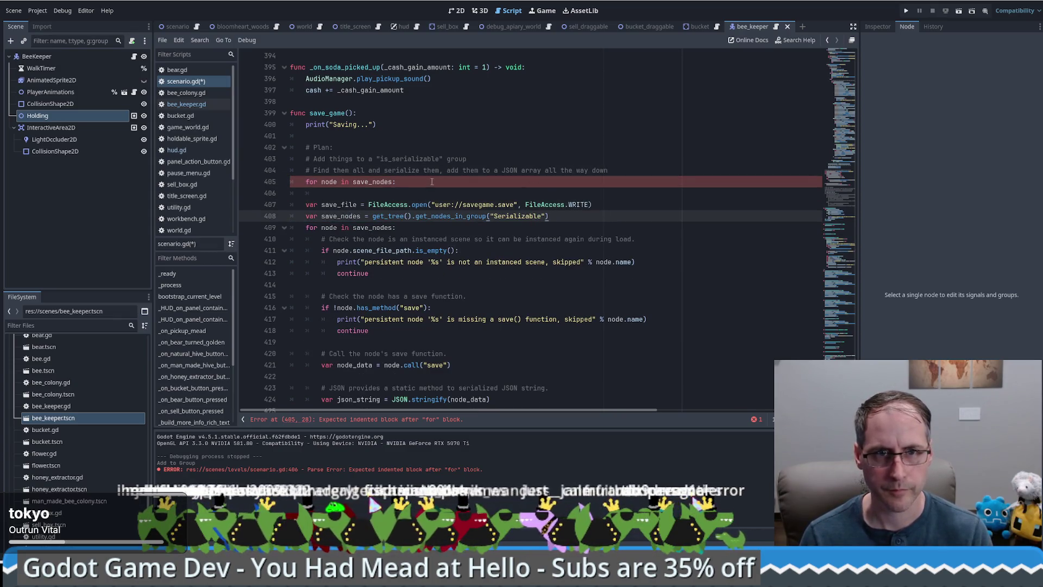
pyautogui.moveTo(432, 182); pyautogui.dragTo(661, 172)
pyautogui.press('Delete')
pyautogui.press('Delete')
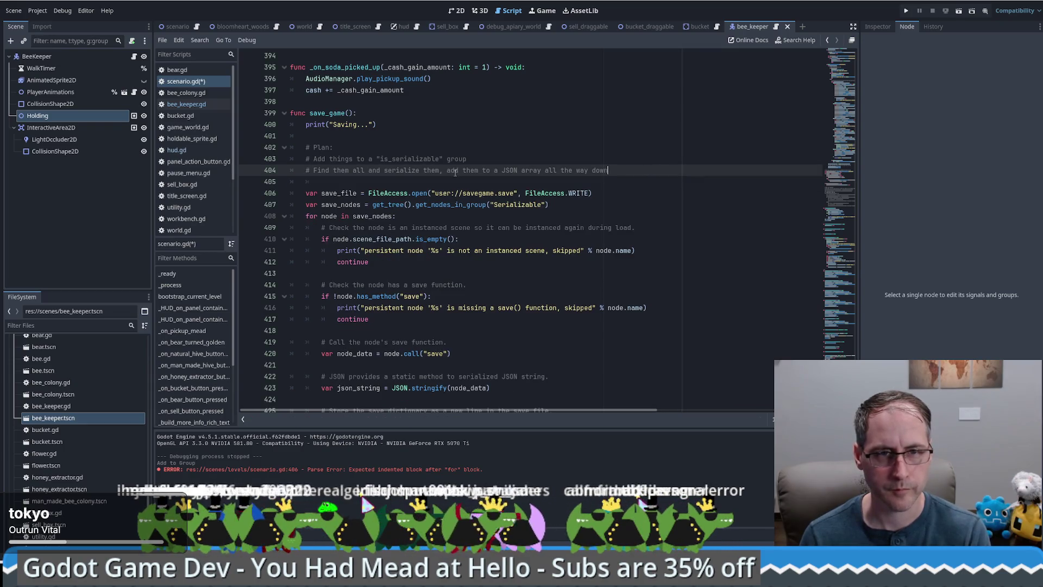
# Review the merged save_game() loop and its blank lines in scenario.gd
pyautogui.scroll(-2, 436, 247)
pyautogui.scroll(5, 437, 246)
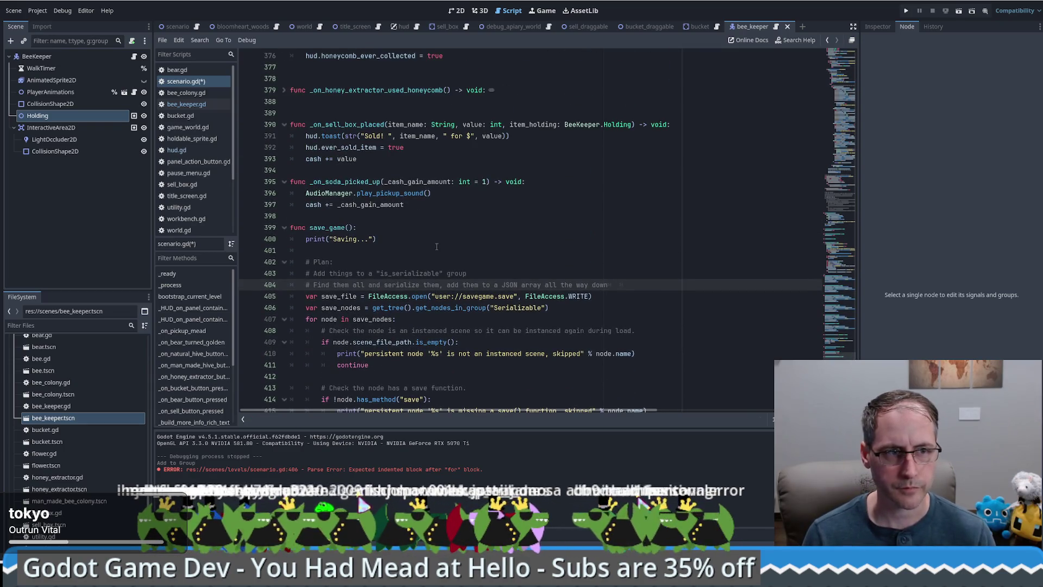
pyautogui.scroll(-8, 436, 246)
pyautogui.click(447, 260)
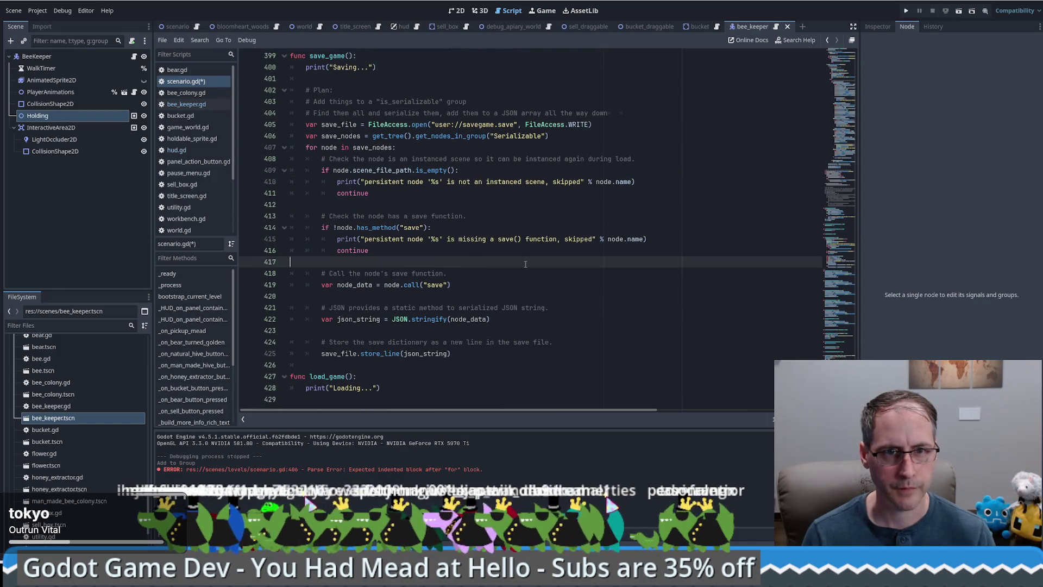
pyautogui.click(400, 206)
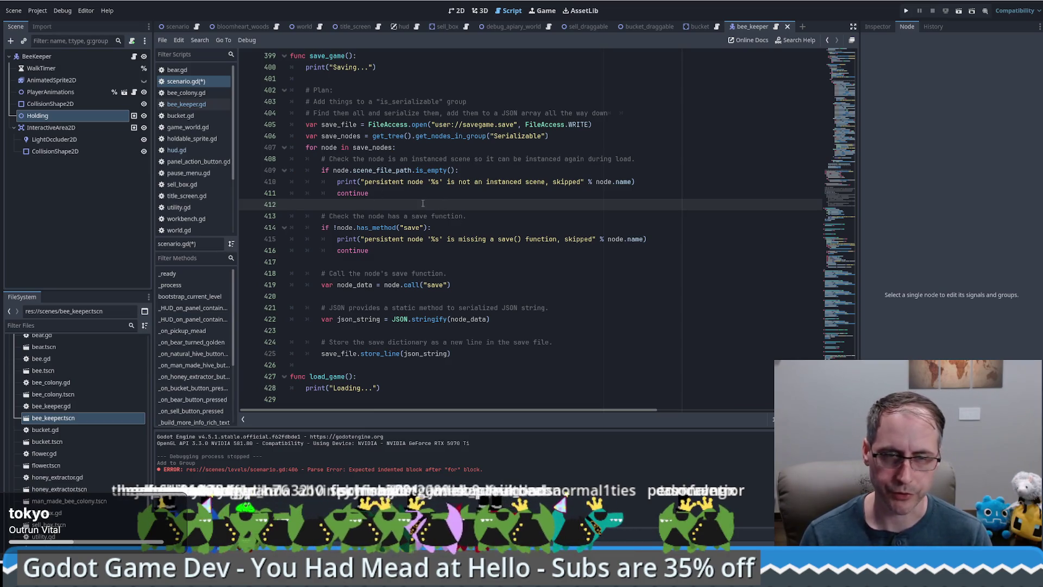
pyautogui.click(436, 146)
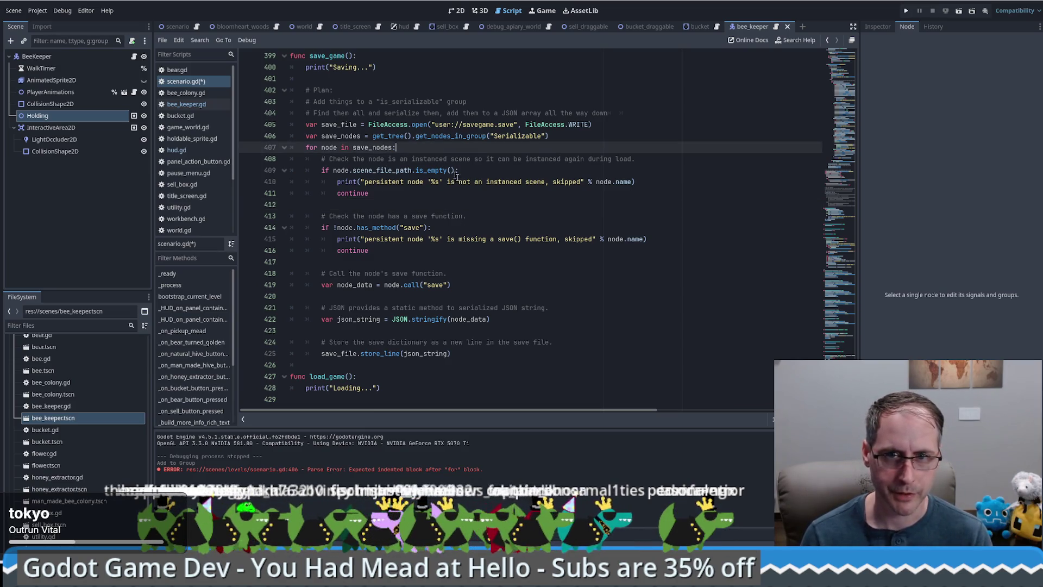
pyautogui.click(380, 261)
pyautogui.click(378, 251)
pyautogui.click(376, 204)
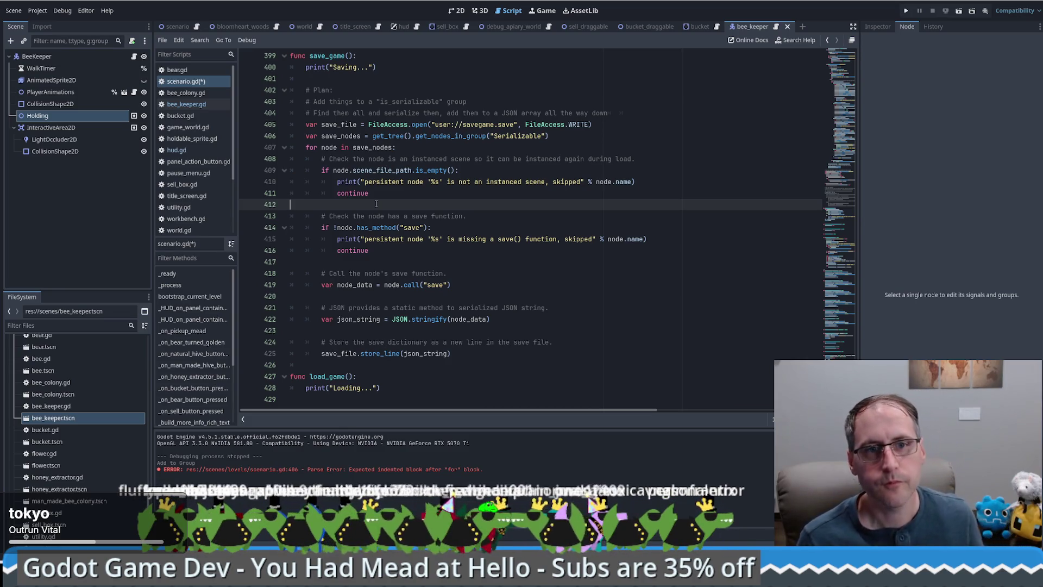
pyautogui.scroll(3, 465, 234)
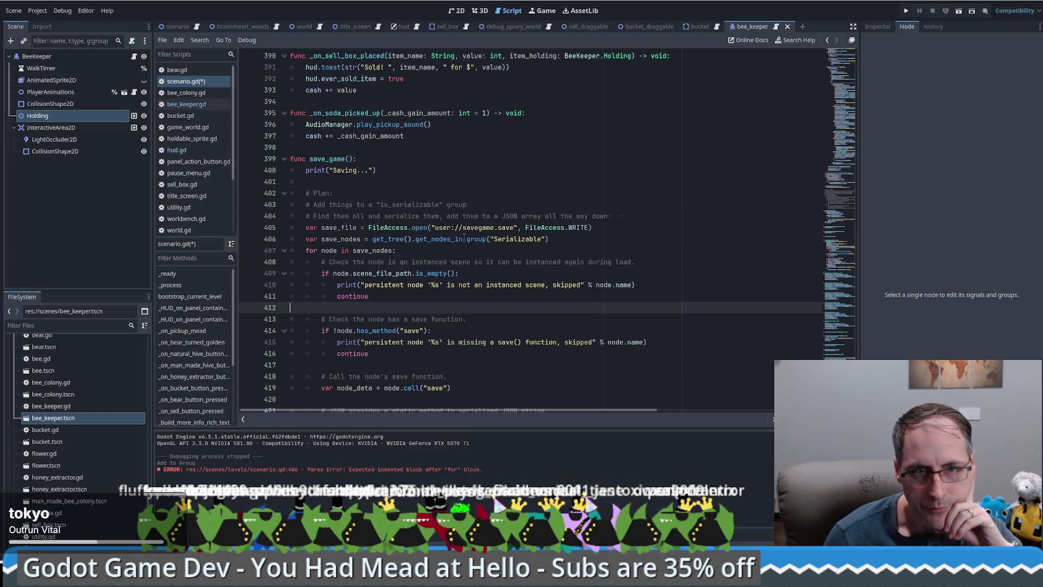
pyautogui.click(394, 185)
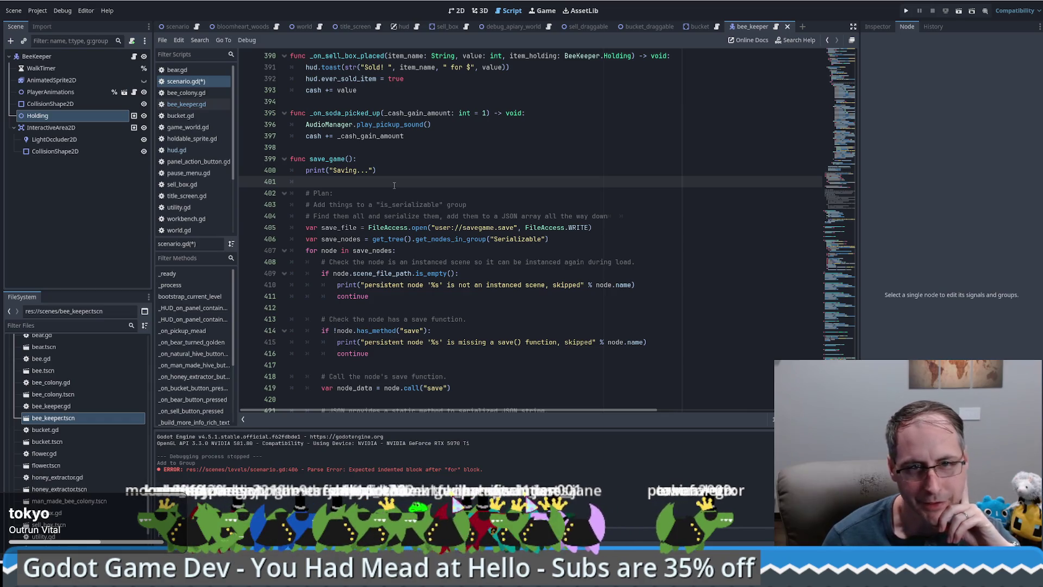
pyautogui.scroll(-3, 529, 200)
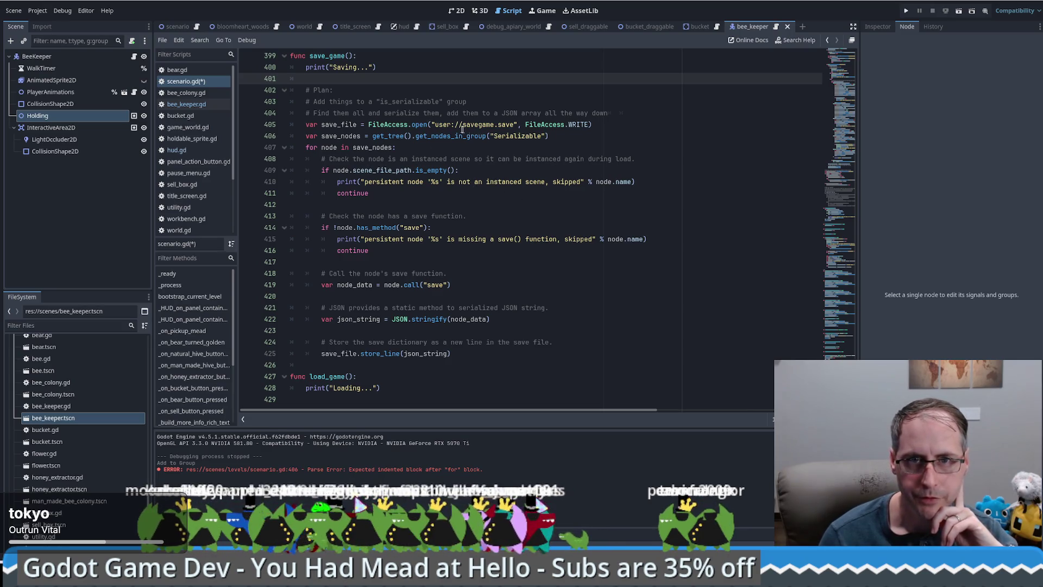
# Inspect the save_file, save_nodes, for loop, continue and has_method check lines
pyautogui.click(608, 114)
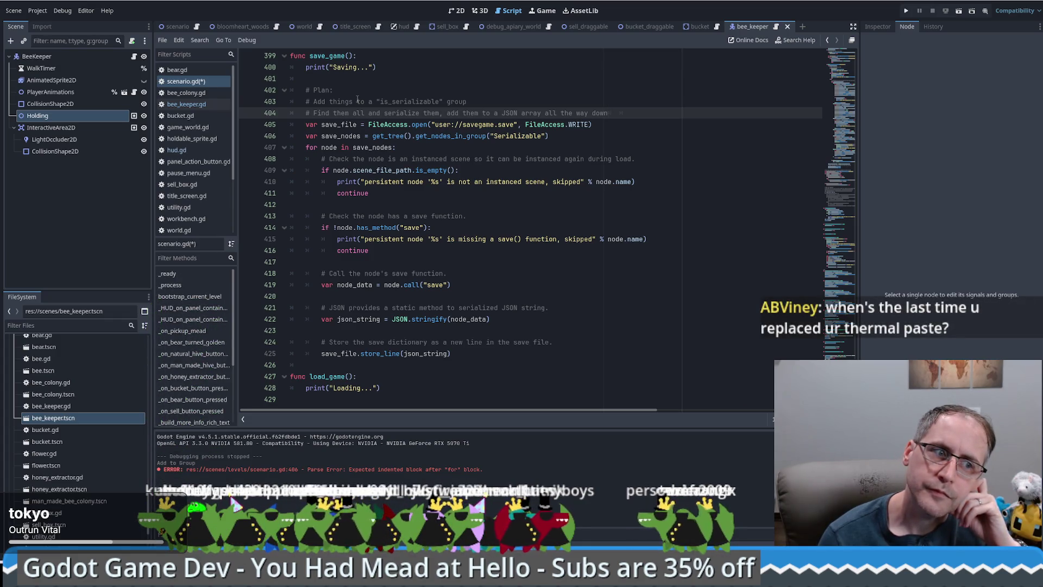
pyautogui.click(642, 139)
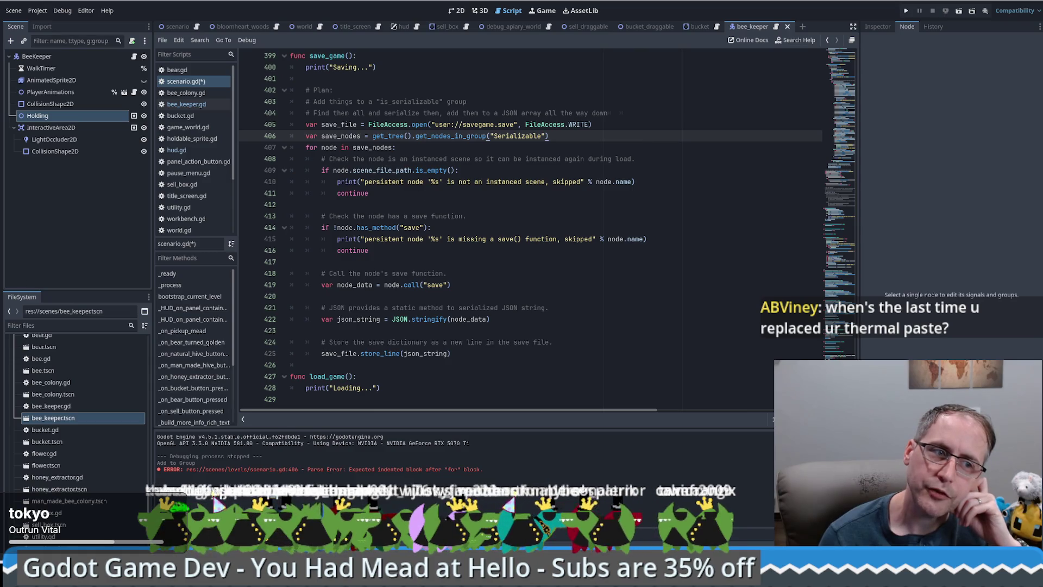
pyautogui.click(636, 125)
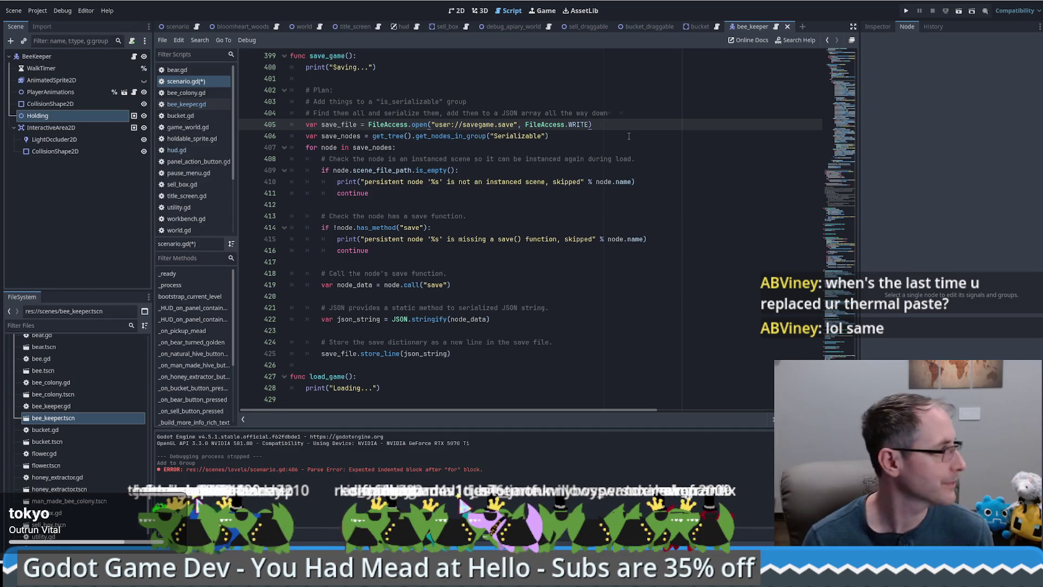
pyautogui.click(622, 169)
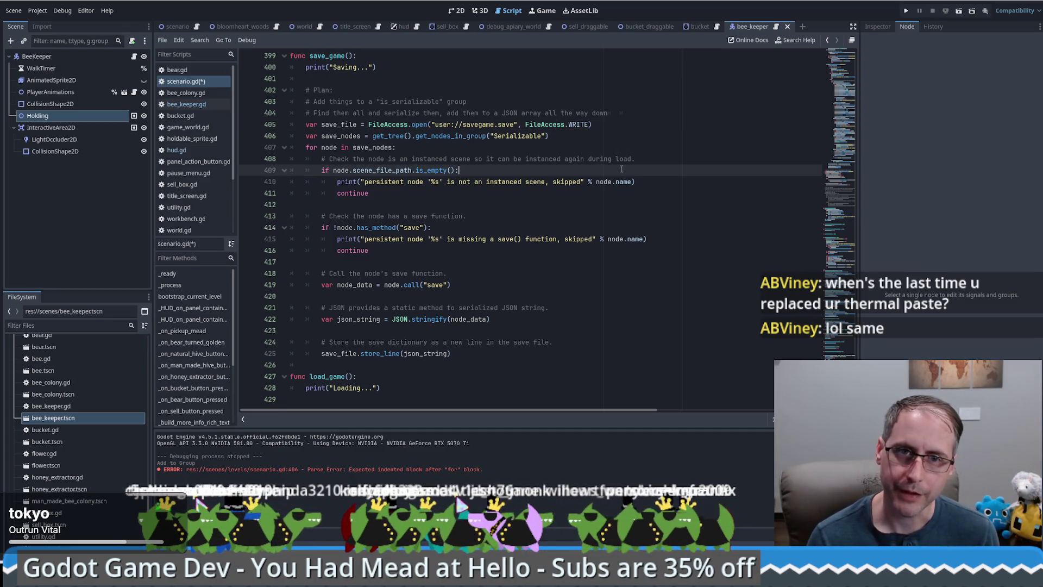
pyautogui.click(652, 142)
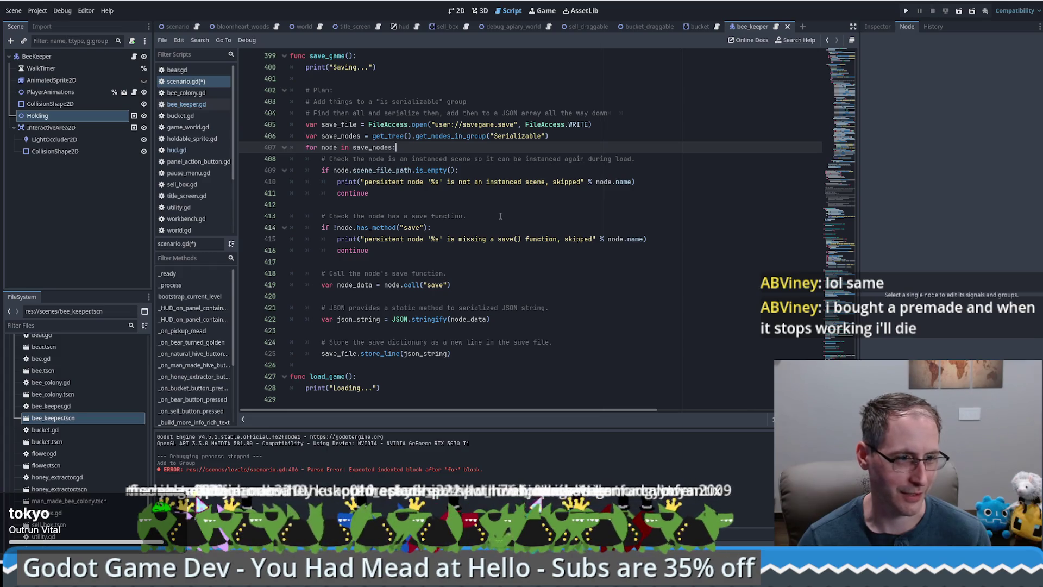
pyautogui.click(390, 202)
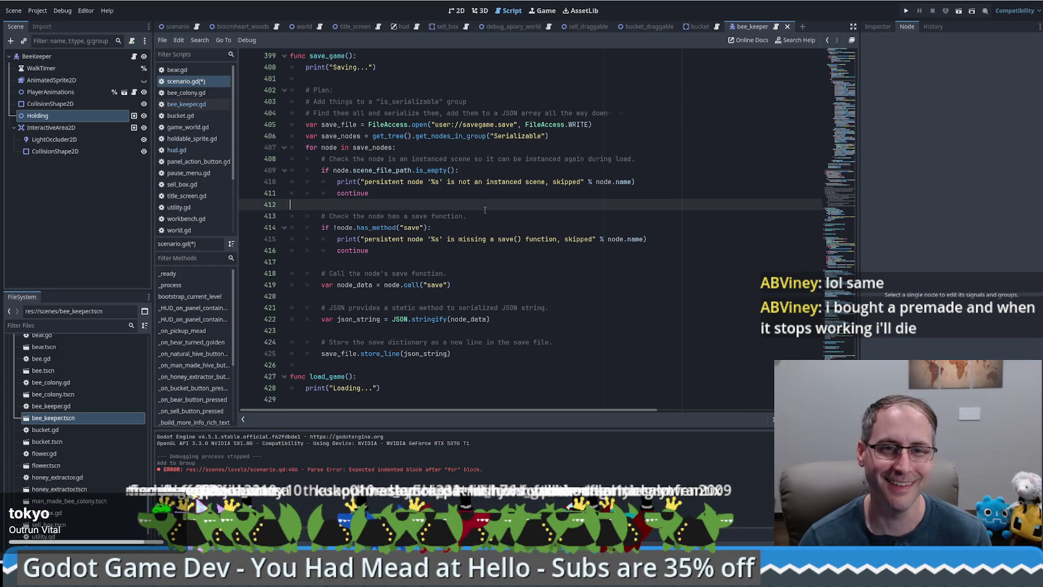
pyautogui.click(391, 197)
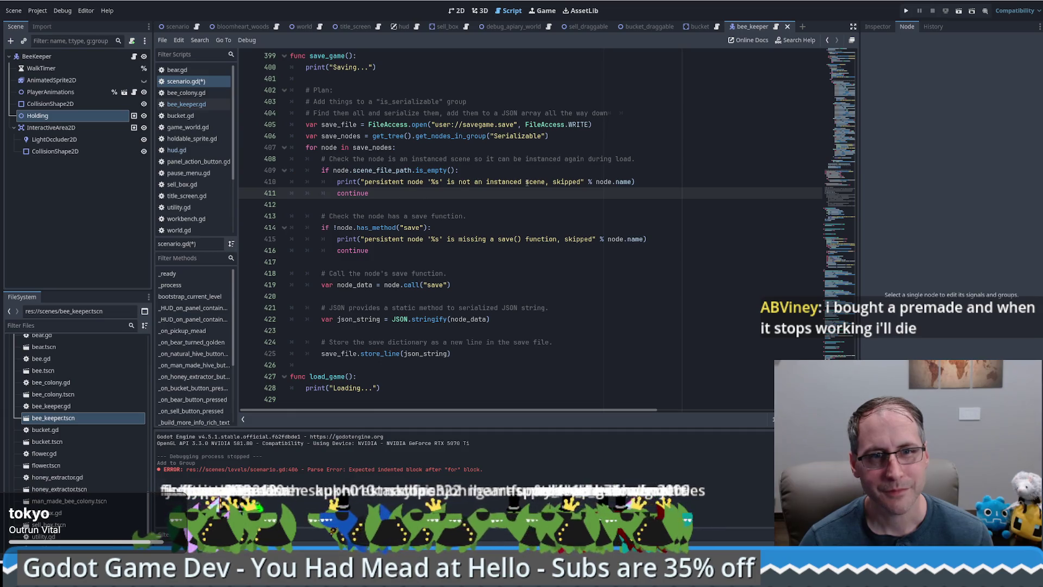
pyautogui.doubleClick(366, 227)
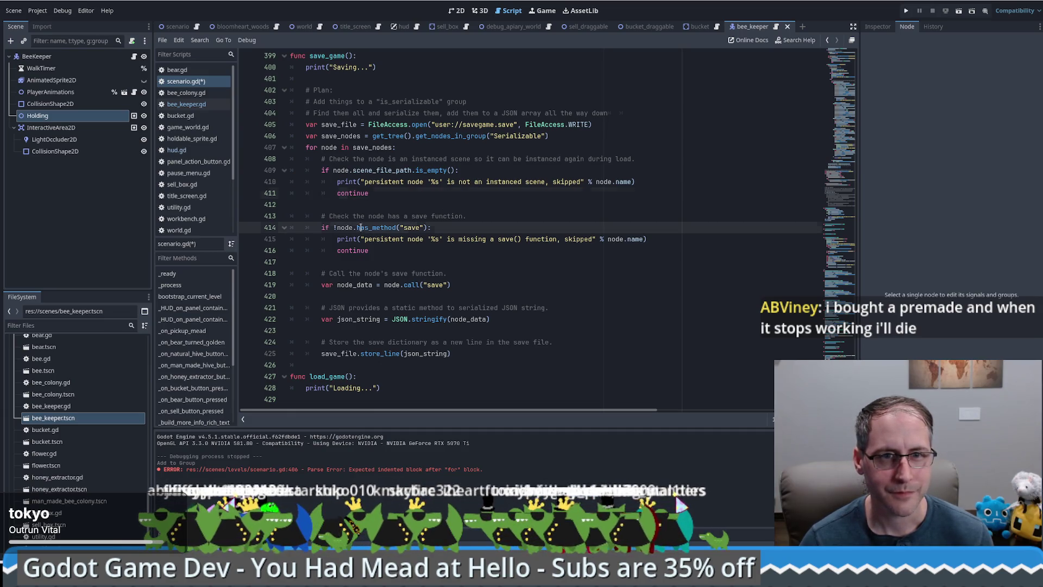
pyautogui.click(457, 228)
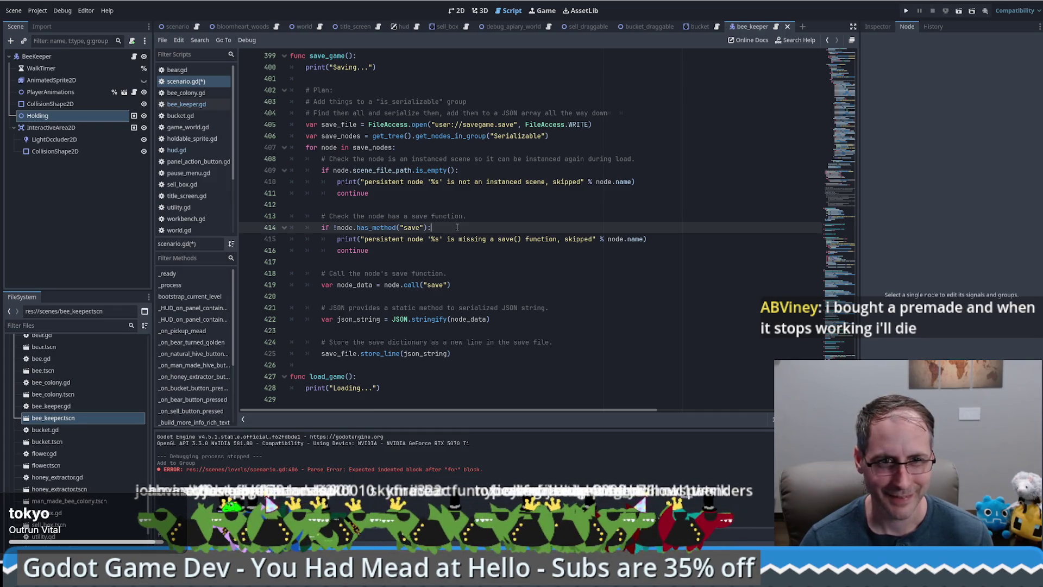
pyautogui.tripleClick(457, 228)
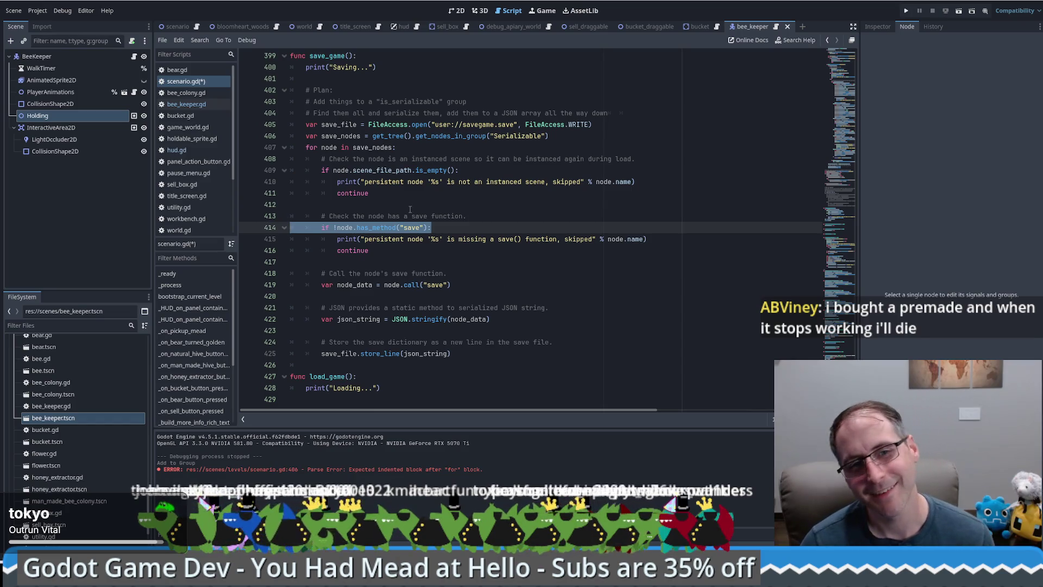
pyautogui.press('Right')
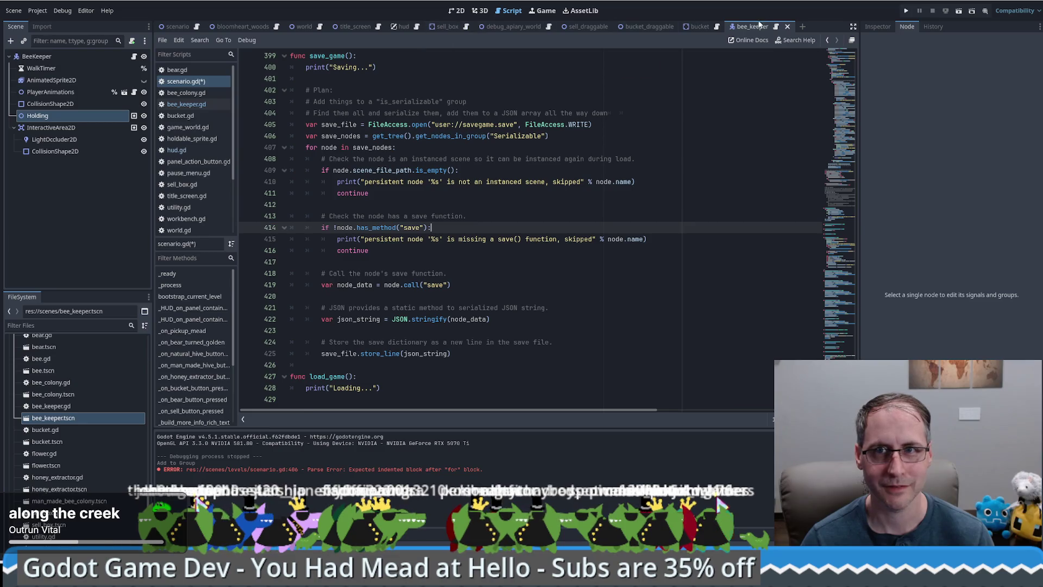
# Copy the name 'serialize' from bee_keeper.gd's function, then return to scenario.gd
pyautogui.moveTo(217, 27); pyautogui.dragTo(219, 27)
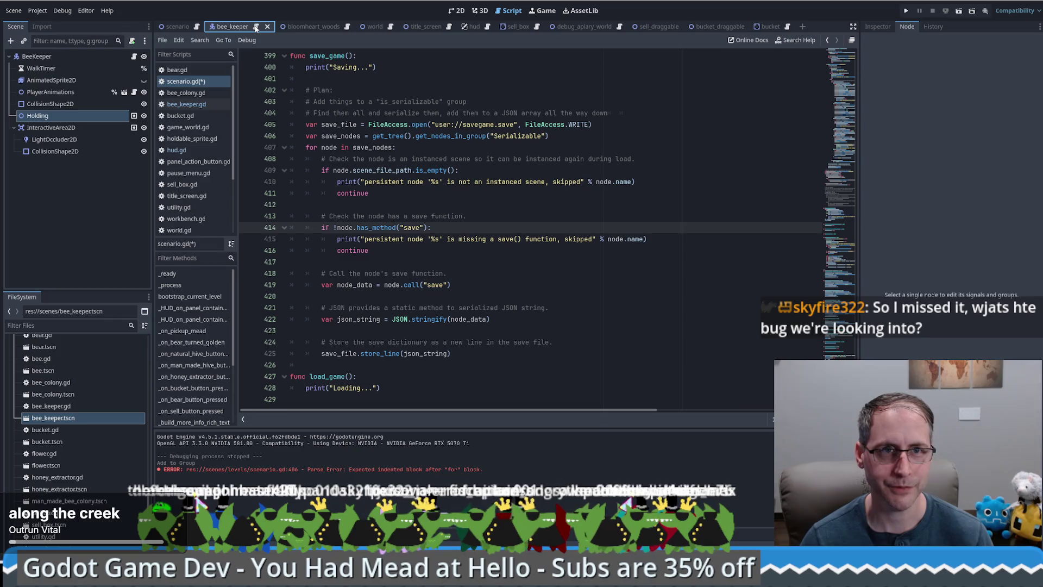
pyautogui.click(255, 27)
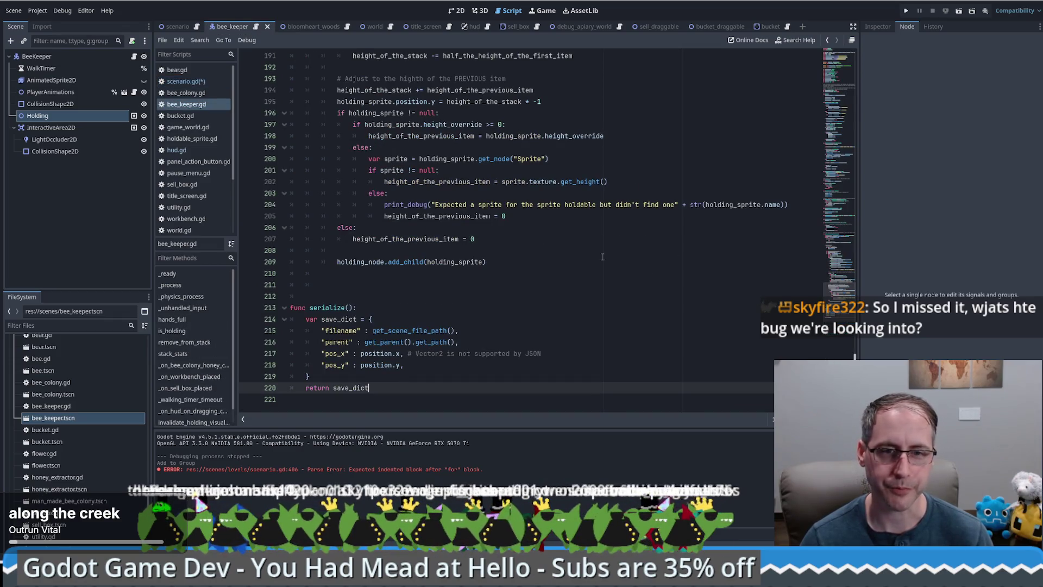
pyautogui.doubleClick(327, 308)
pyautogui.hotkey('ctrl', 'c')
pyautogui.hotkey('alt', 'Left')
# Put serialize in place of save in the has_method check and node.call, then run the project
pyautogui.doubleClick(408, 227)
pyautogui.hotkey('ctrl', 'v')
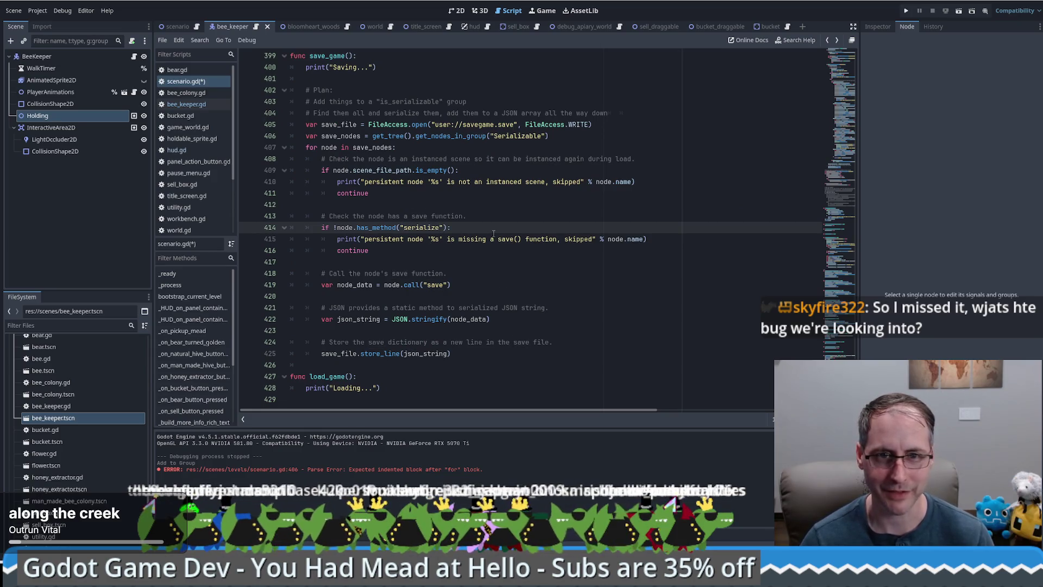
pyautogui.doubleClick(437, 285)
pyautogui.hotkey('ctrl', 'v')
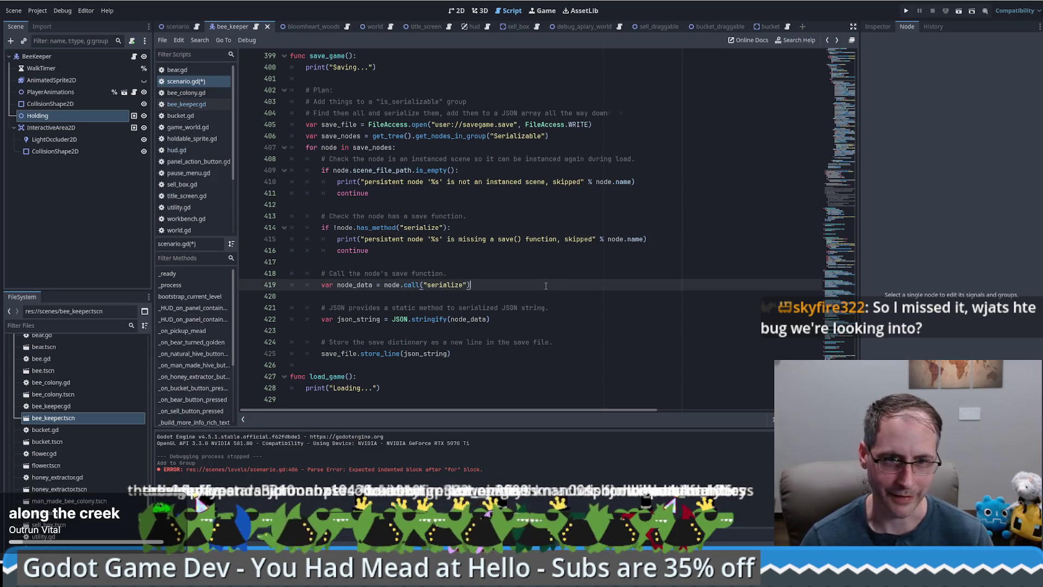
pyautogui.click(907, 10)
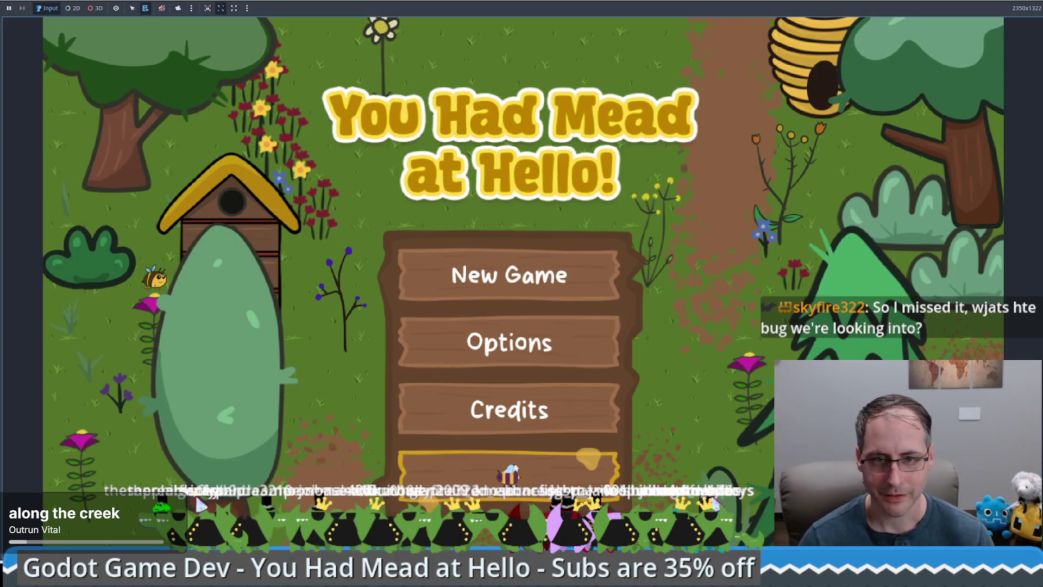
# Start a new game from the title menu, place a bee hive beside the path, and walk the beekeeper around
pyautogui.click(538, 277)
pyautogui.moveTo(94, 180)
pyautogui.mouseDown()
pyautogui.moveTo(629, 228)
pyautogui.moveTo(590, 323)
pyautogui.mouseUp()
pyautogui.click(567, 339)
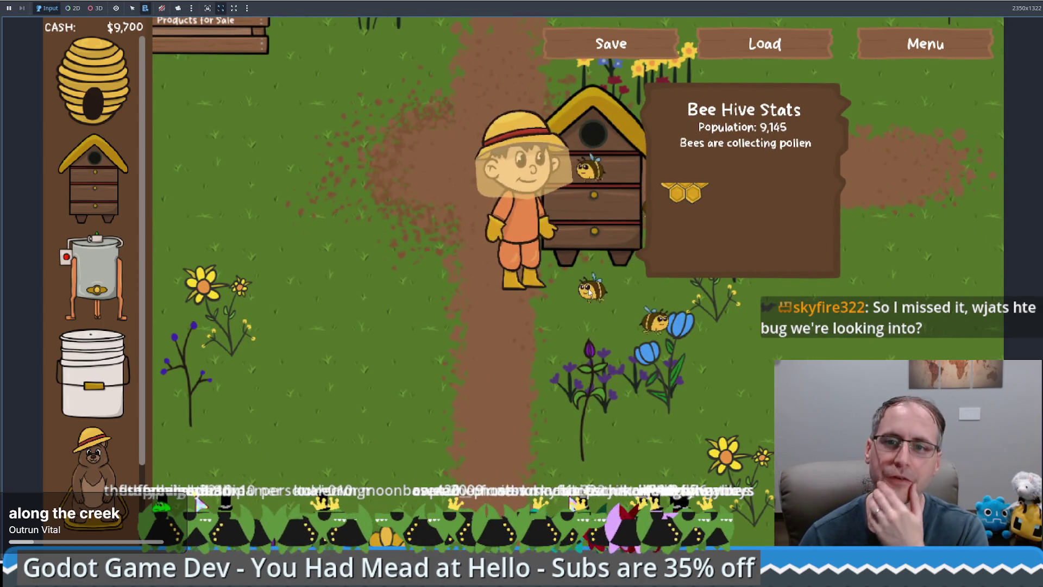
pyautogui.click(599, 321)
pyautogui.click(394, 278)
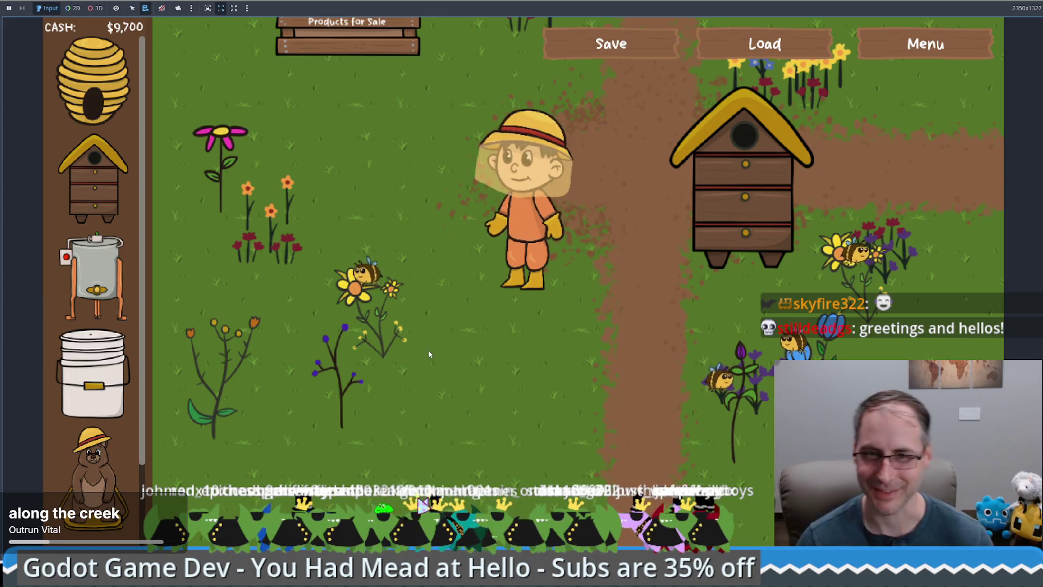
pyautogui.press('Up')
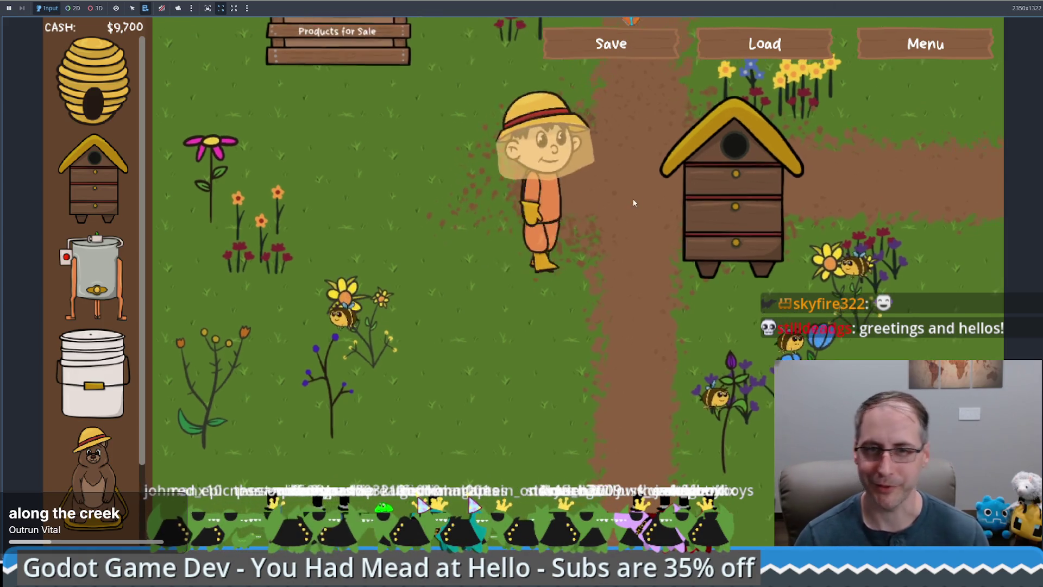
# Place a honey extractor and a food grade bucket on the grass
pyautogui.press('Down')
pyautogui.press('Right')
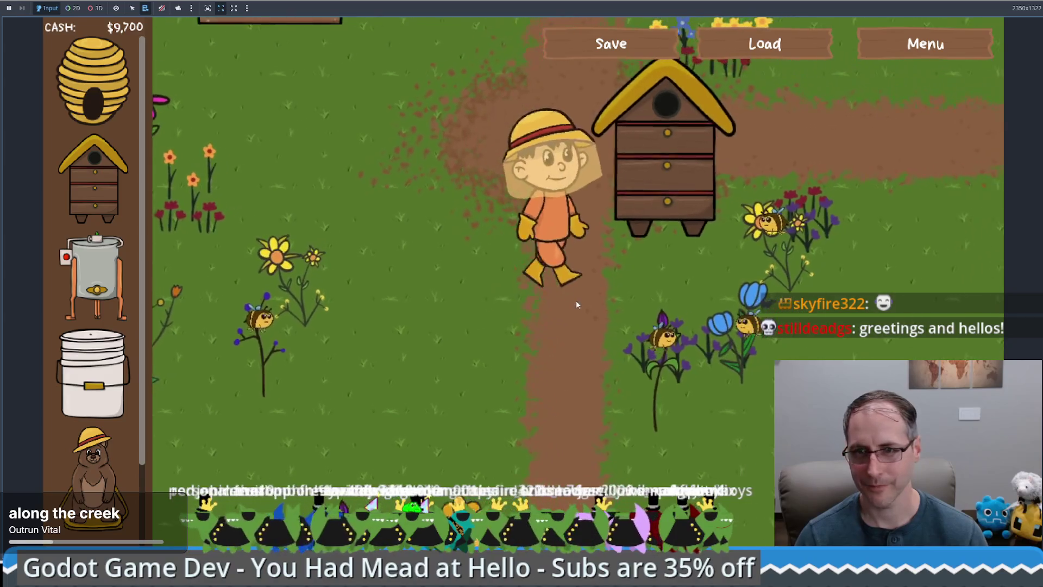
pyautogui.press('3')
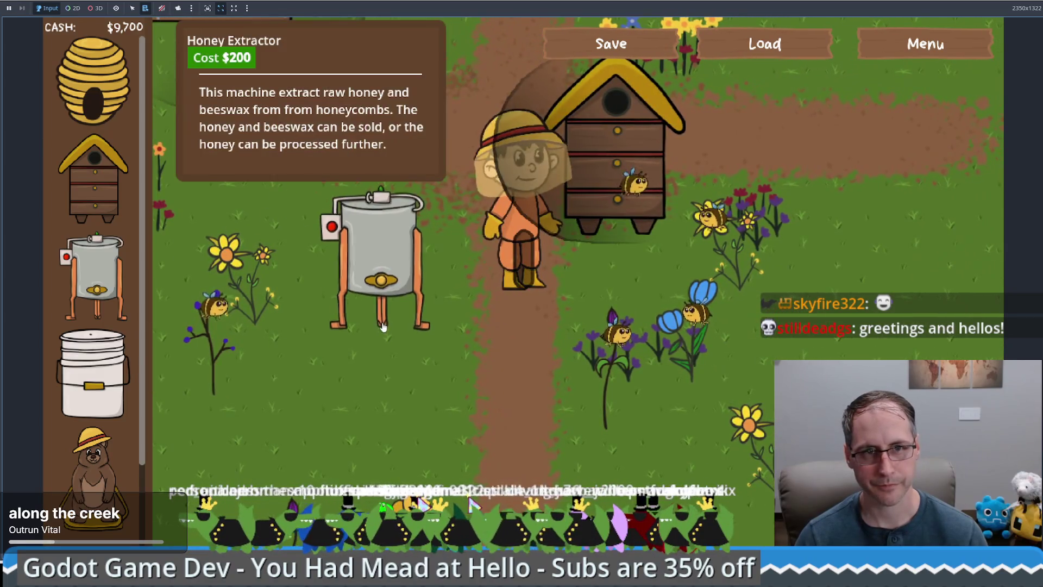
pyautogui.click(384, 326)
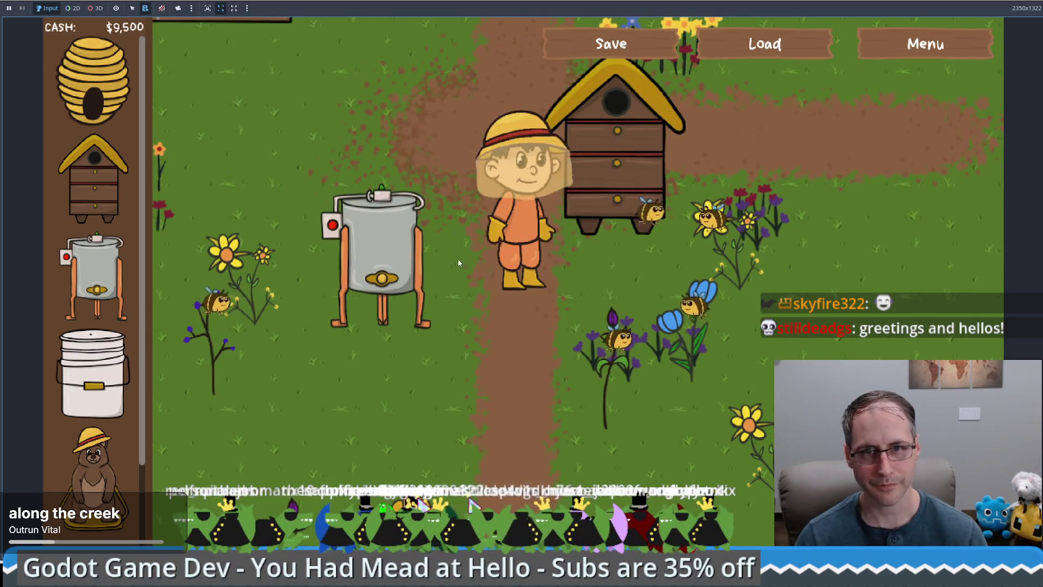
pyautogui.press('4')
pyautogui.click(507, 413)
# Check the hive's stats, take its ready honeycombs, and load them into the extractor
pyautogui.press('Up')
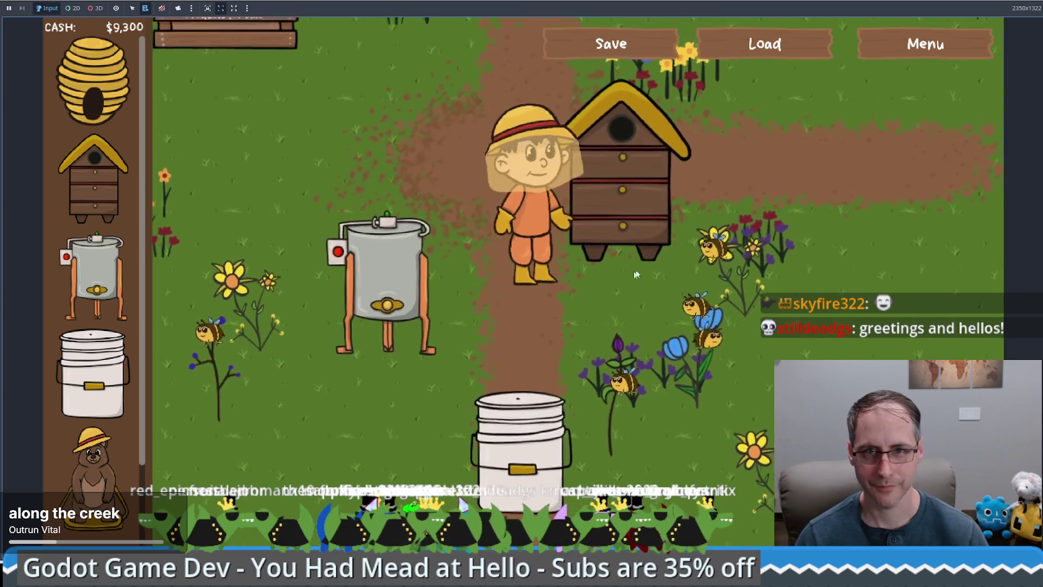
pyautogui.click(655, 254)
pyautogui.press('Up')
pyautogui.click(718, 352)
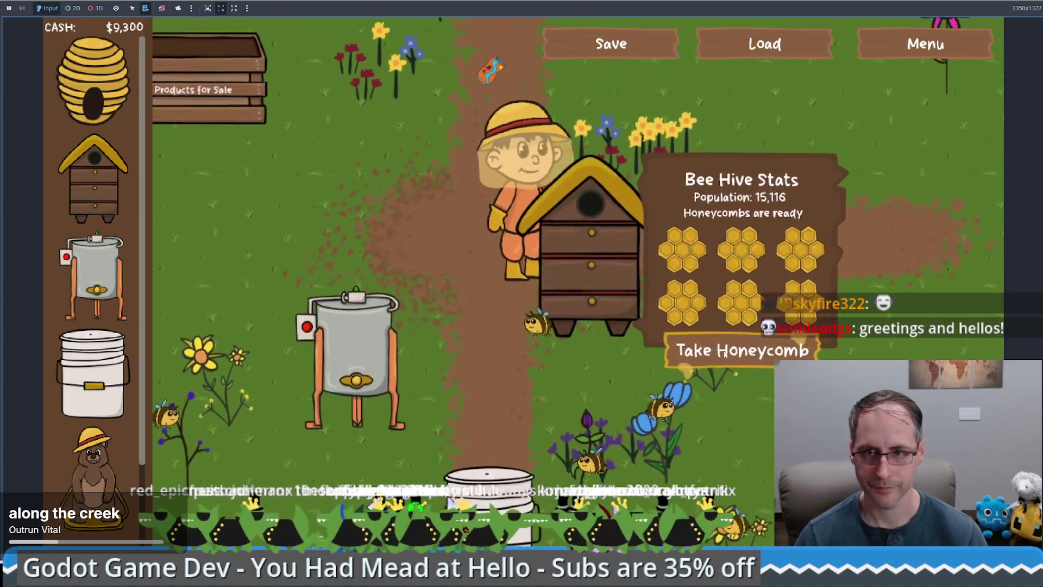
pyautogui.press('Down')
pyautogui.press('Left')
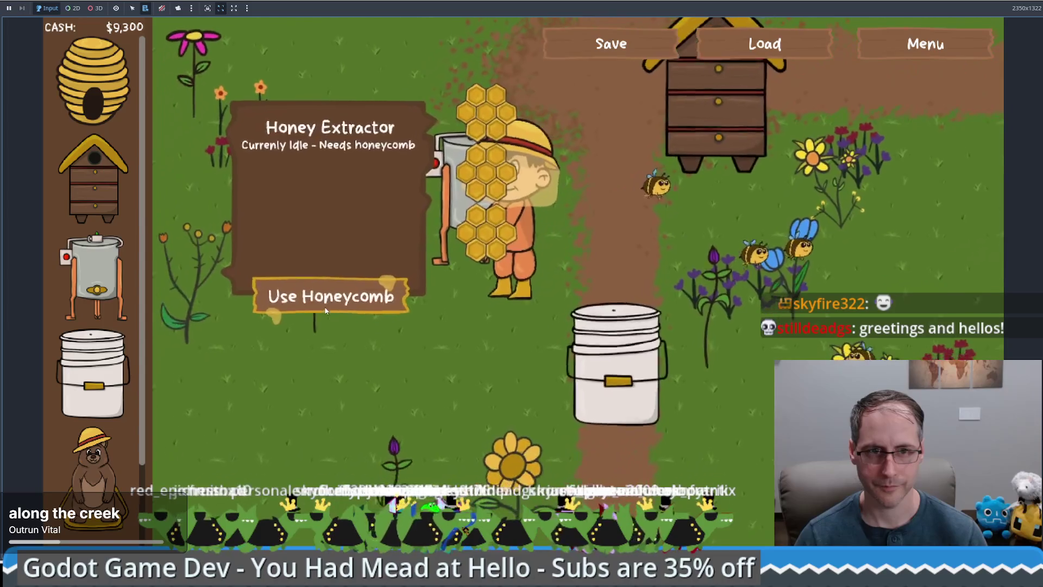
pyautogui.click(325, 304)
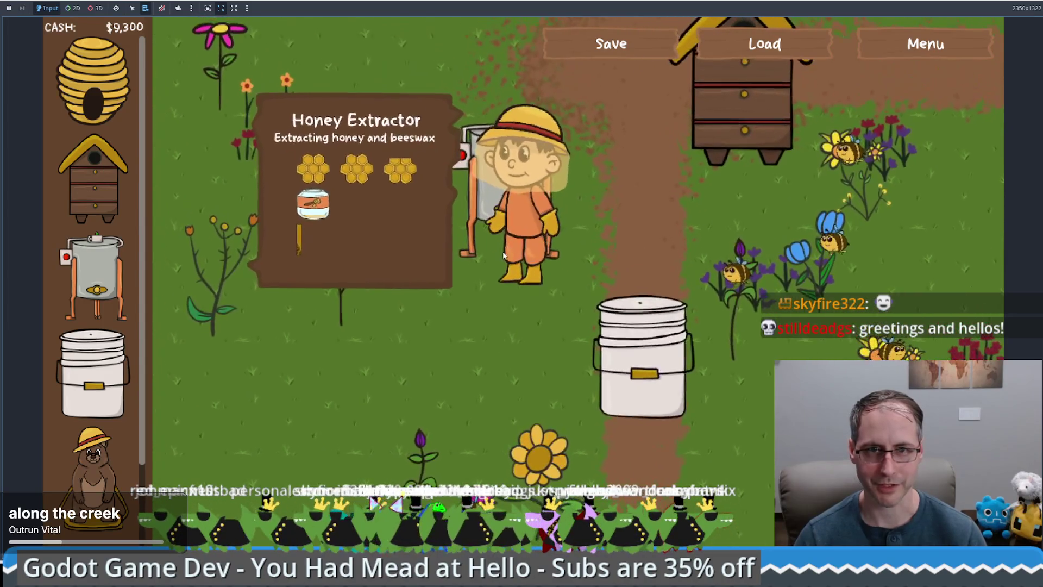
# Place a second honey extractor and start extracting three more honeycombs in it
pyautogui.press('Up')
pyautogui.press('Right')
pyautogui.click(95, 278)
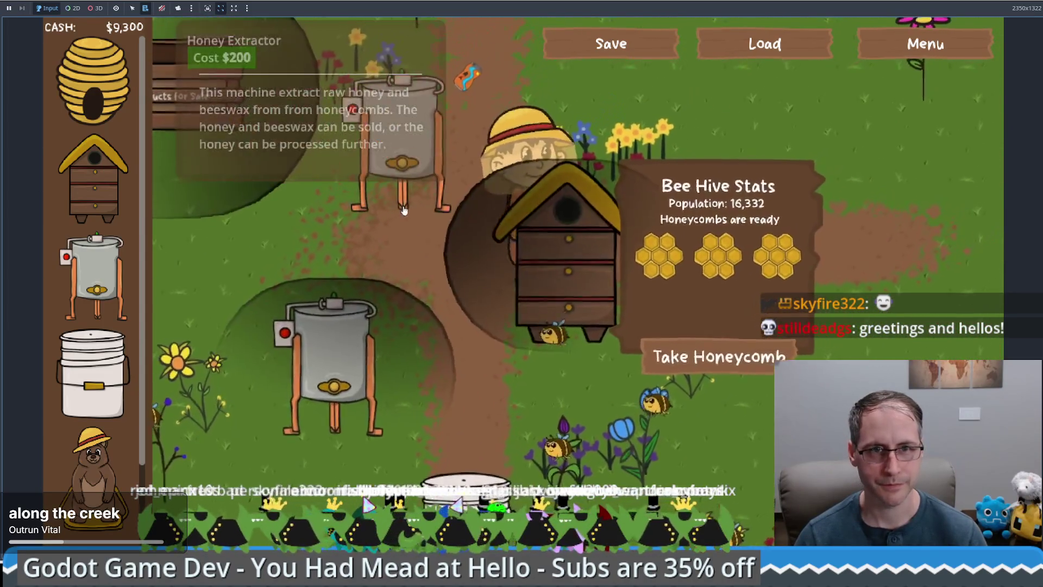
pyautogui.click(712, 359)
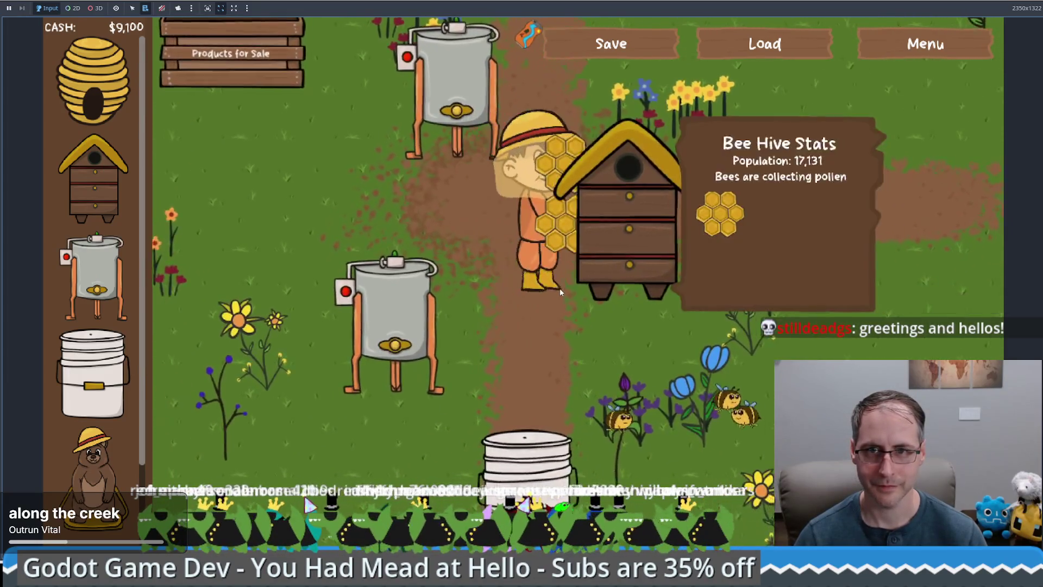
pyautogui.press('Up')
pyautogui.press('Left')
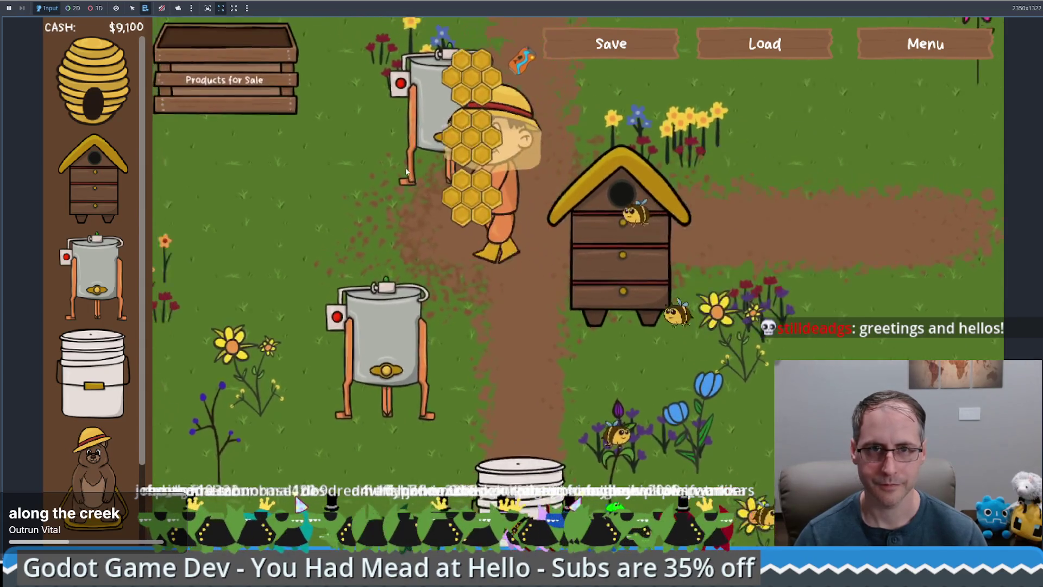
pyautogui.click(721, 286)
# Place another bee hive on the field at the left
pyautogui.press('Down')
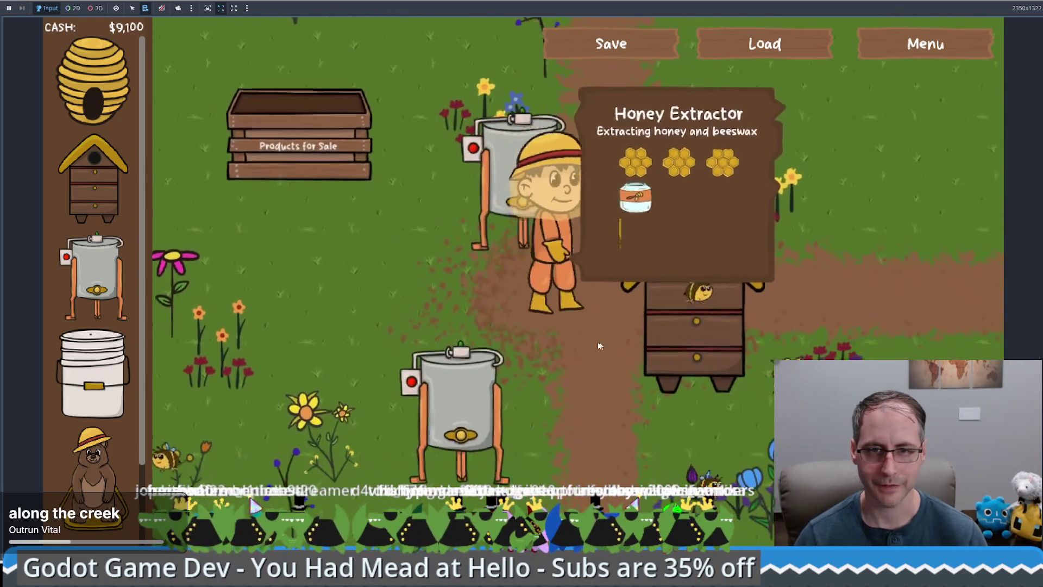
pyautogui.press('Left')
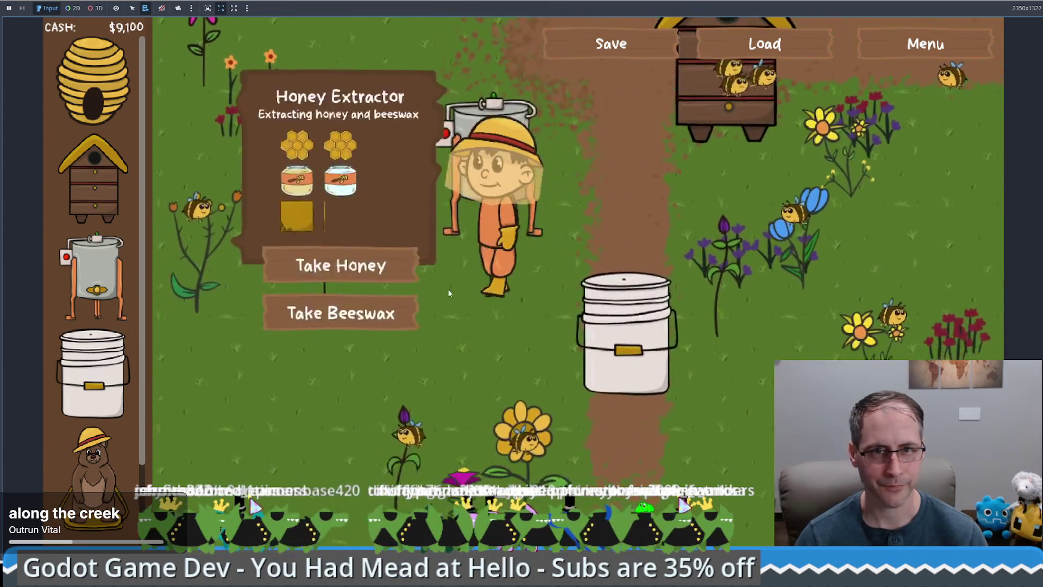
pyautogui.press('Up')
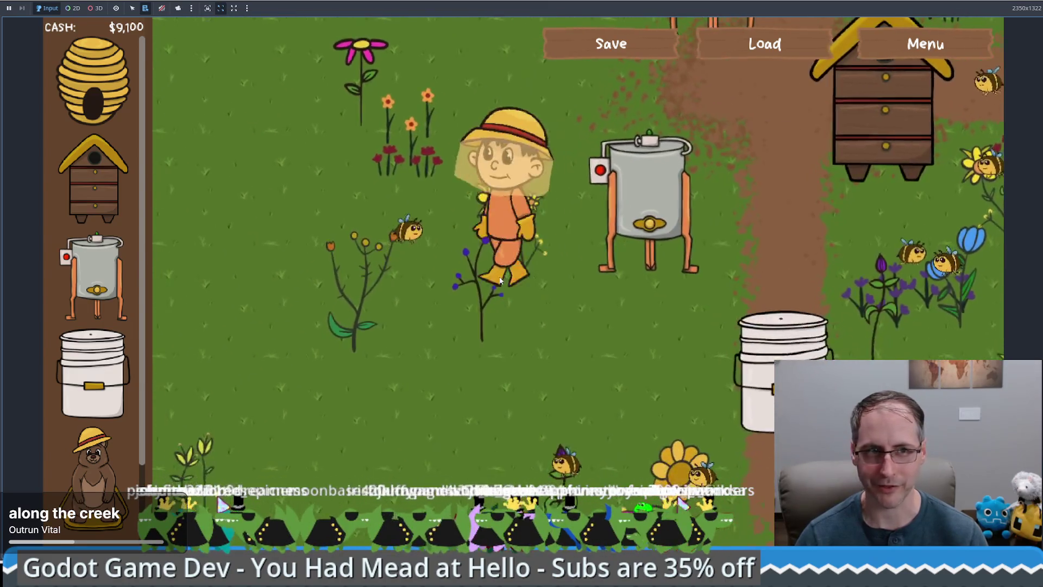
pyautogui.moveTo(95, 179); pyautogui.dragTo(303, 305)
# Sell the beeswax at the sale stand, place a sell box, and sell the honey for $75
pyautogui.press('Right')
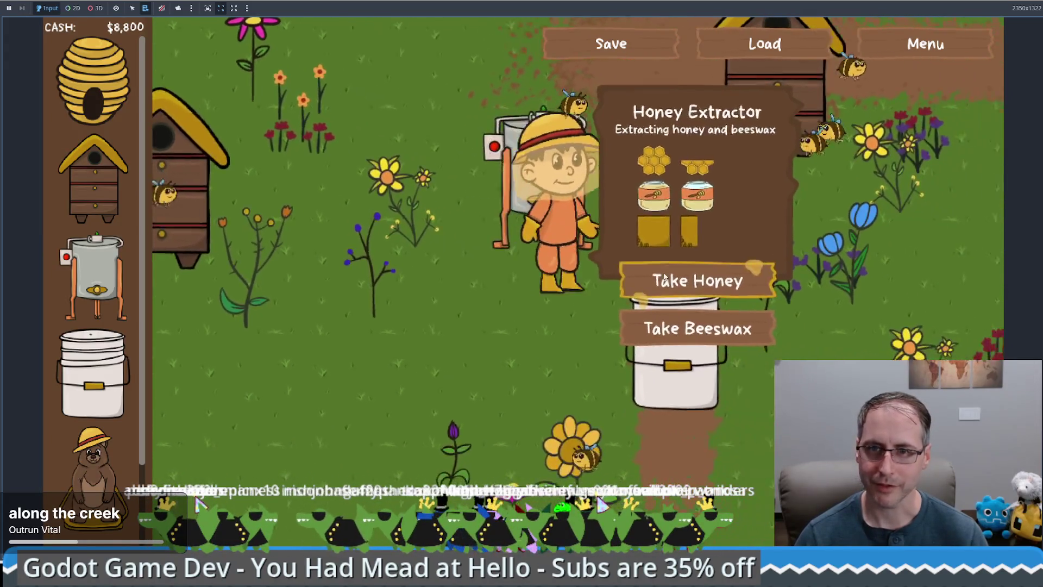
pyautogui.press('Left')
pyautogui.press('Up')
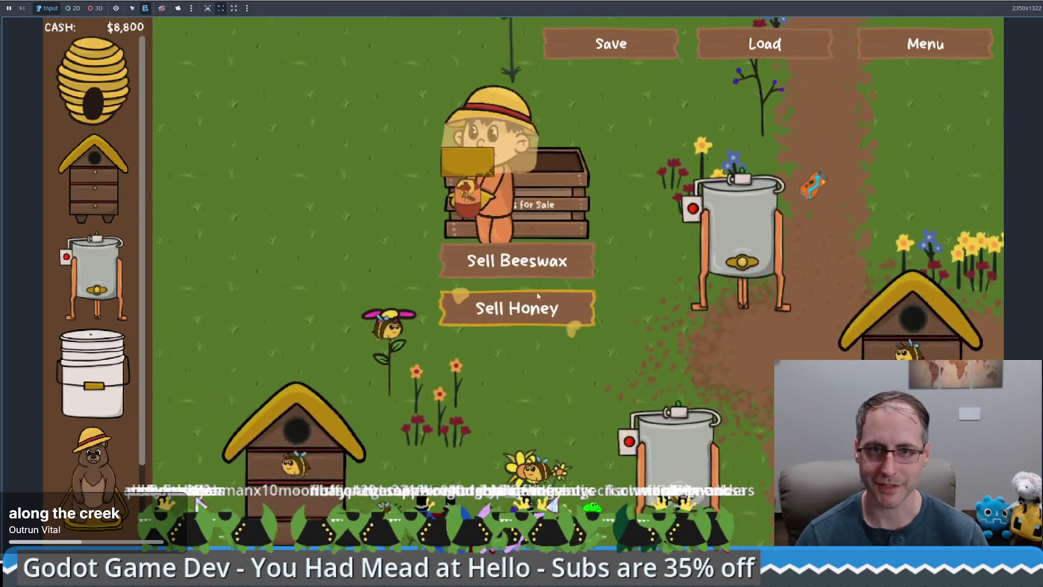
pyautogui.press('Return')
pyautogui.scroll(-2, 116, 431)
pyautogui.moveTo(92, 446); pyautogui.dragTo(267, 253)
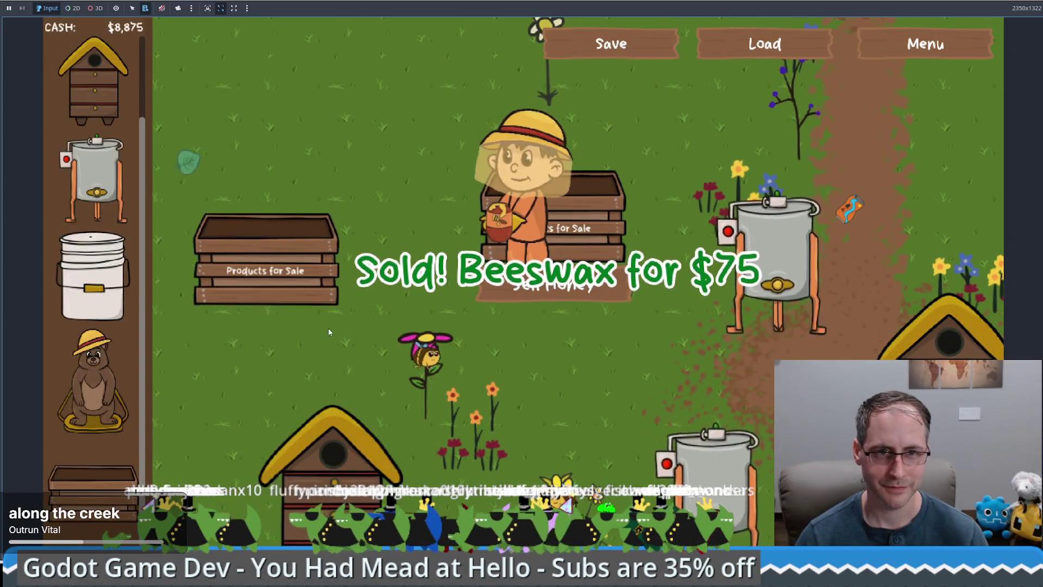
pyautogui.press('Left')
pyautogui.click(430, 296)
# Take the finished honey from the extractor and start fermenting it in the white bucket
pyautogui.press('Right')
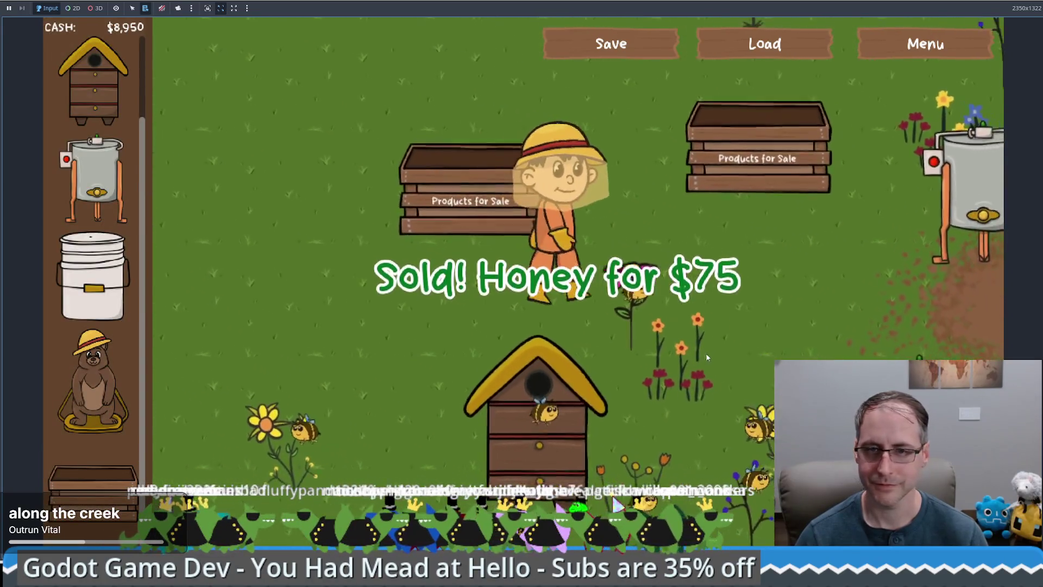
pyautogui.press('Right')
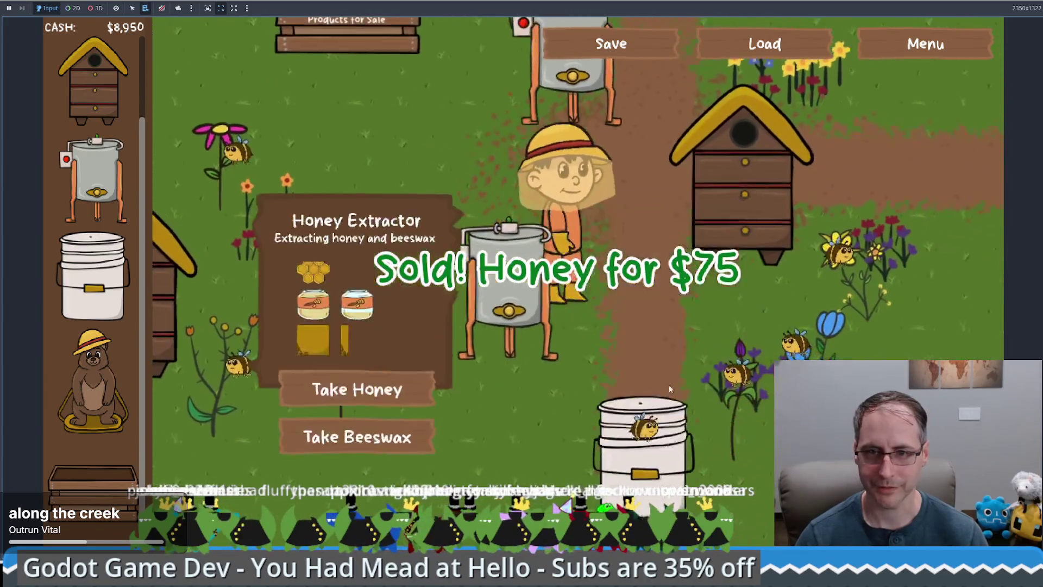
pyautogui.press('Up')
pyautogui.click(669, 279)
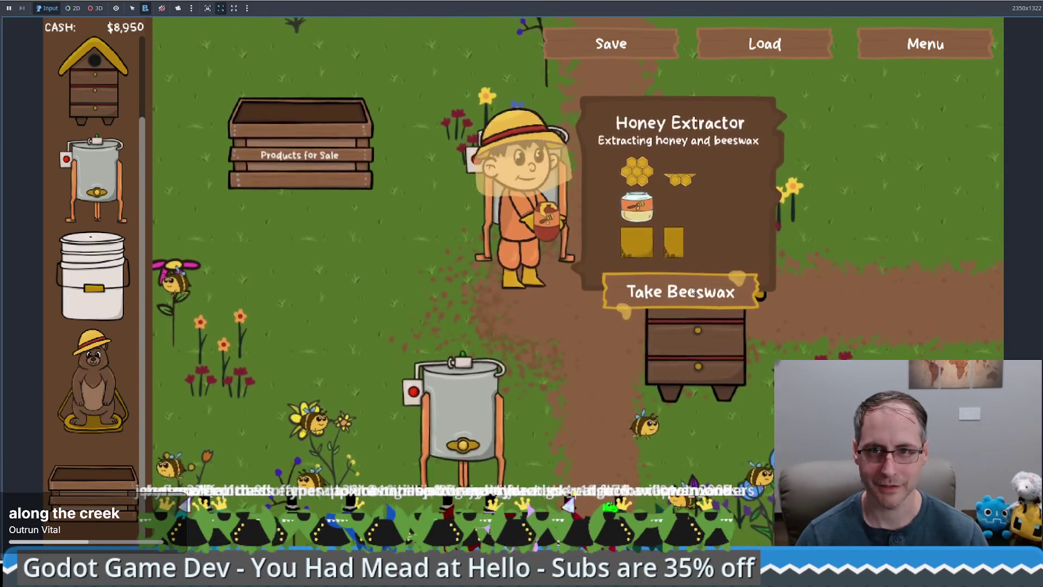
pyautogui.press('Down')
pyautogui.press('Down')
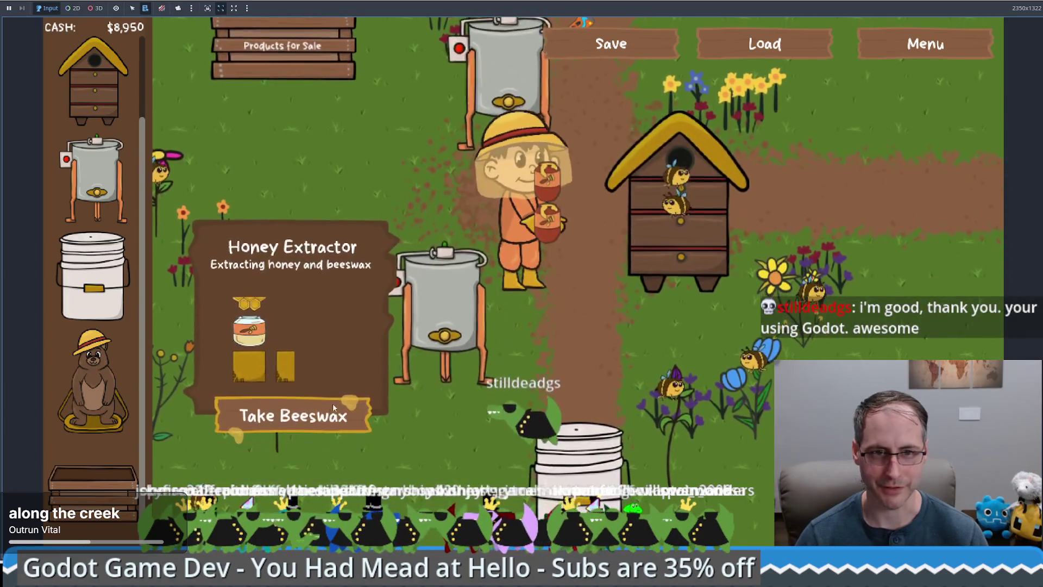
pyautogui.press('Down')
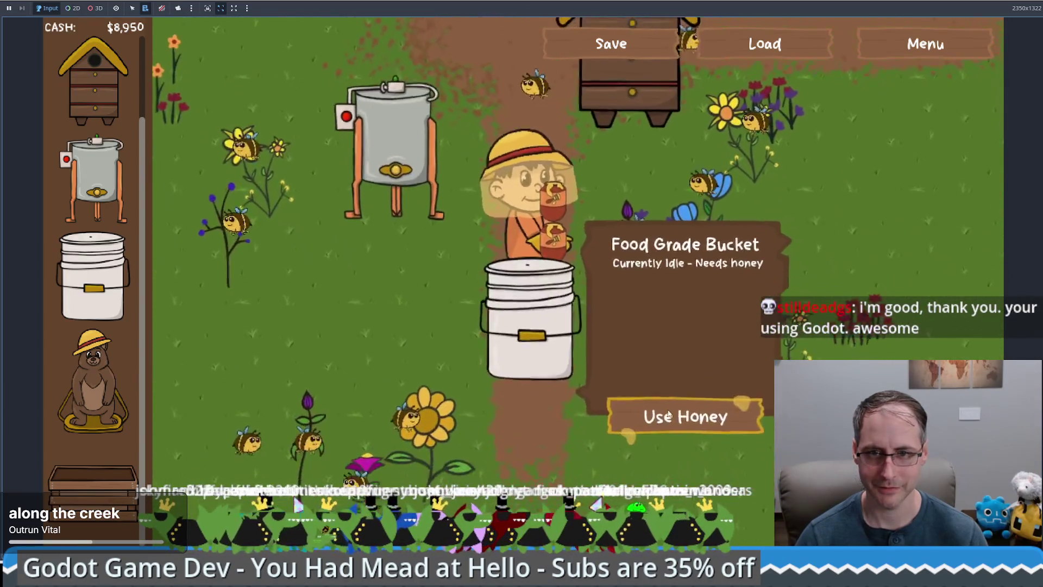
pyautogui.press('Up')
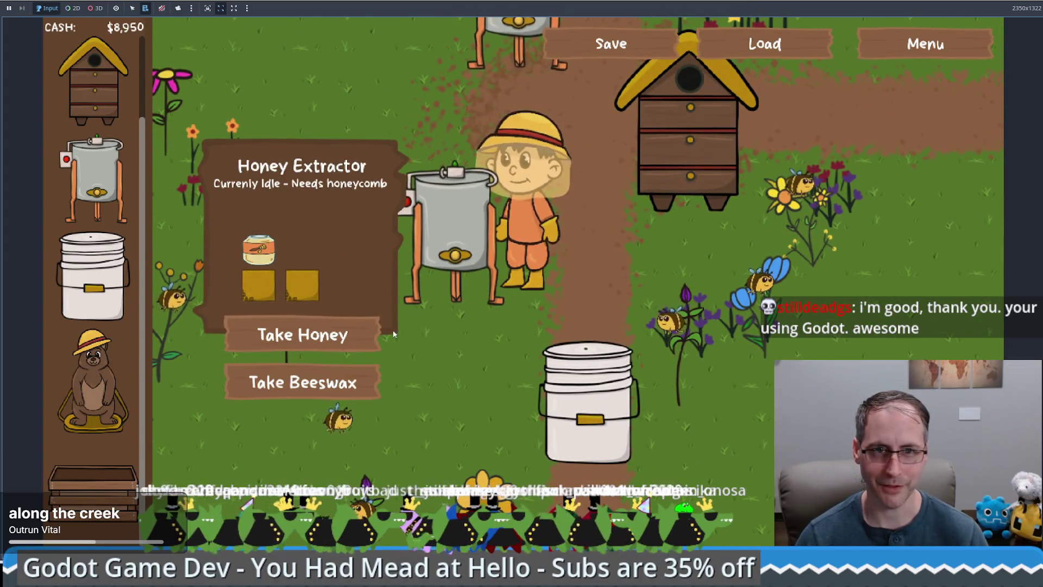
pyautogui.press('Return')
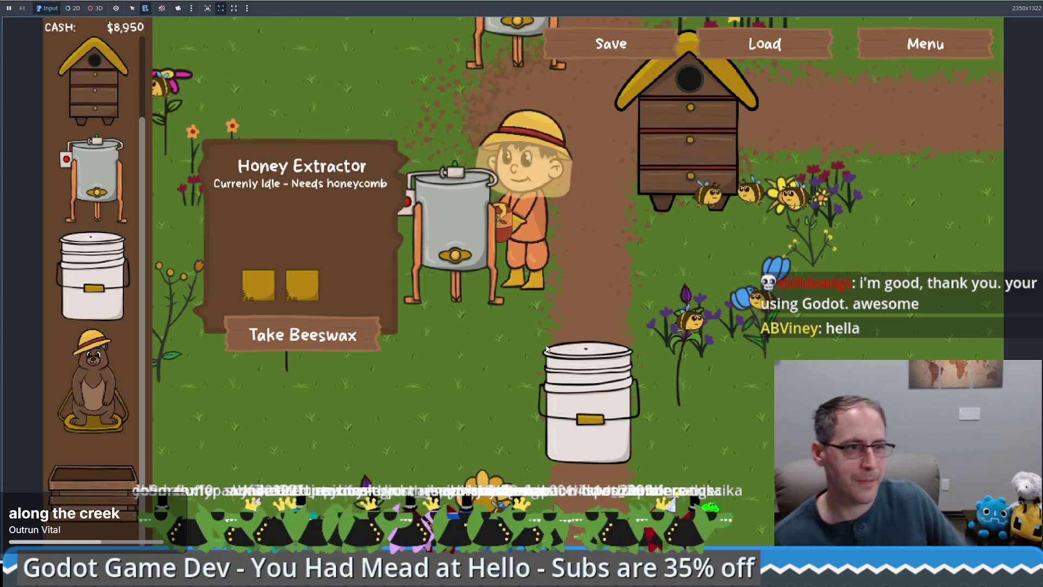
pyautogui.press('Down')
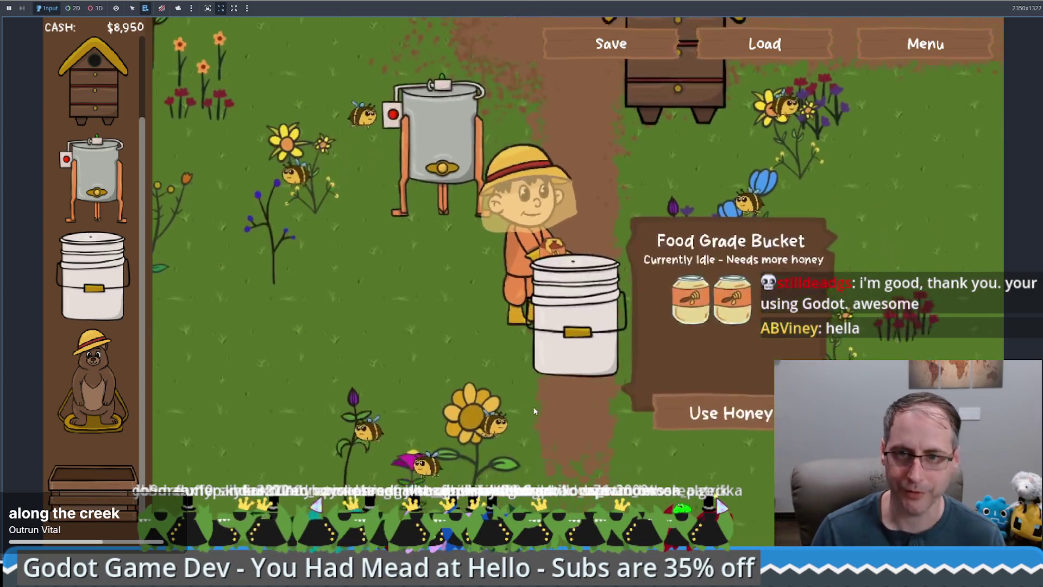
pyautogui.press('Return')
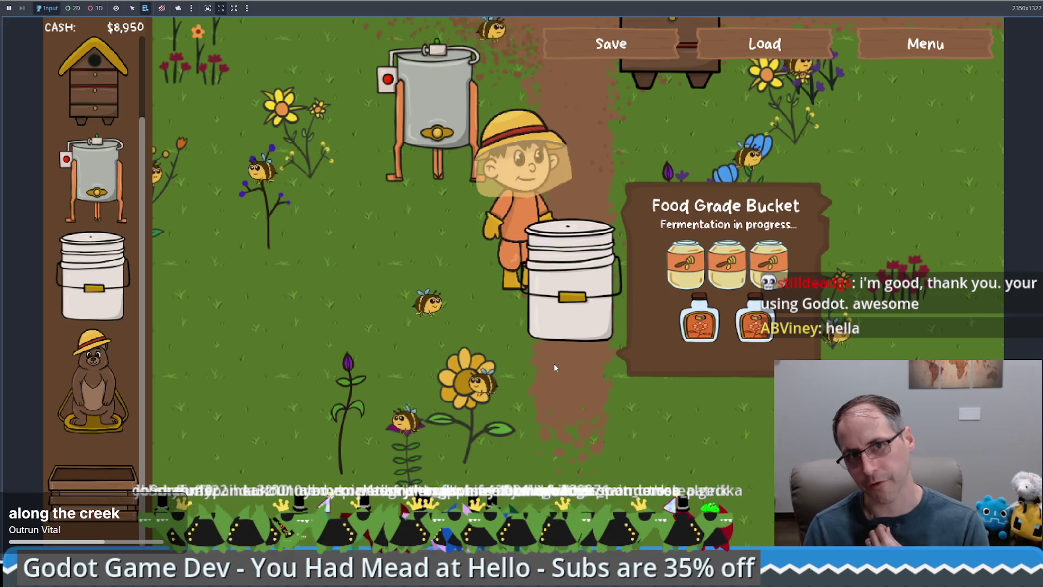
pyautogui.press('Left')
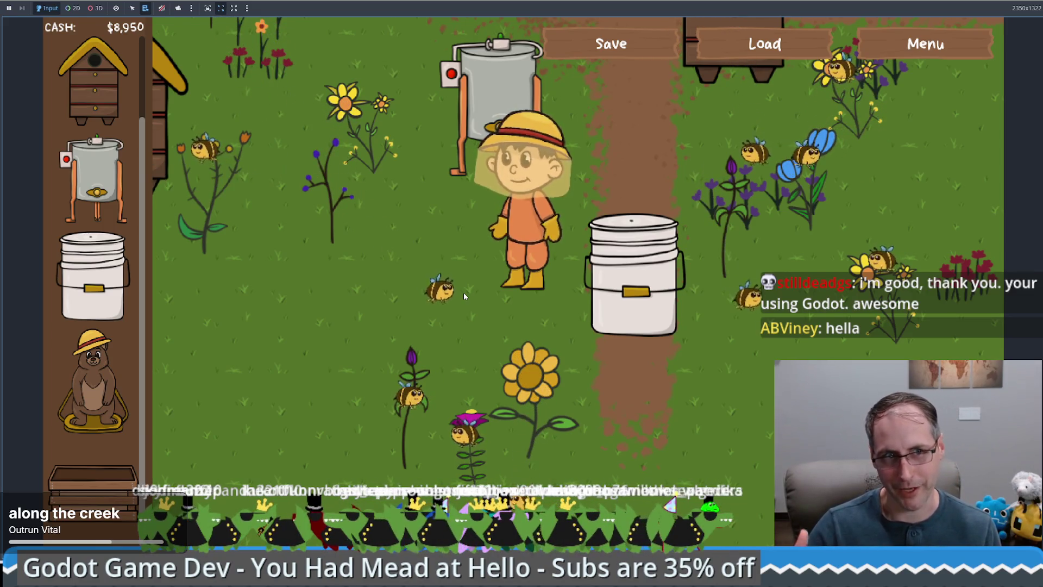
# Take honeycomb from the beehive and carry it to the honey extractor
pyautogui.click(415, 177)
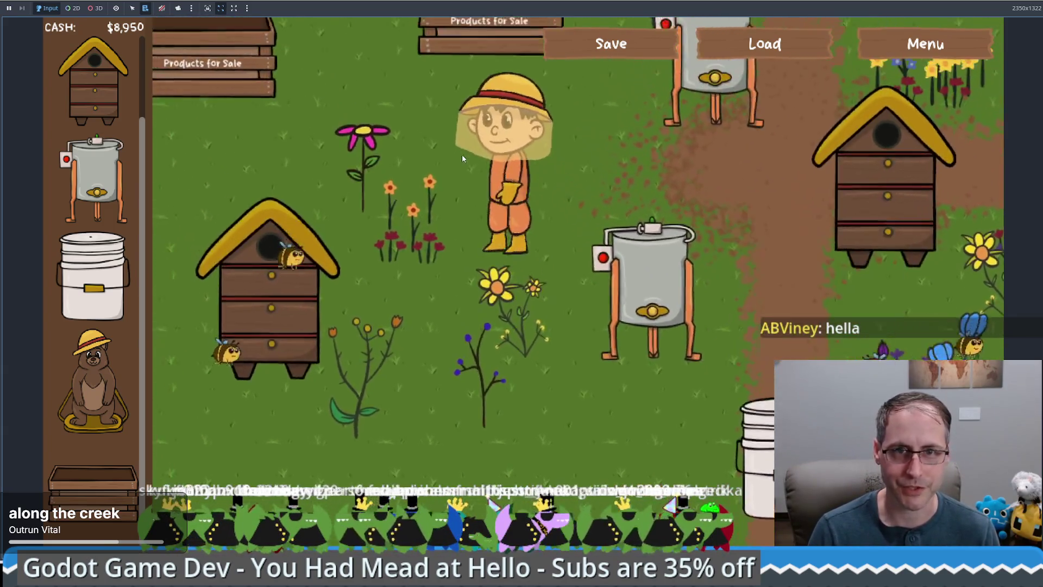
pyautogui.click(756, 207)
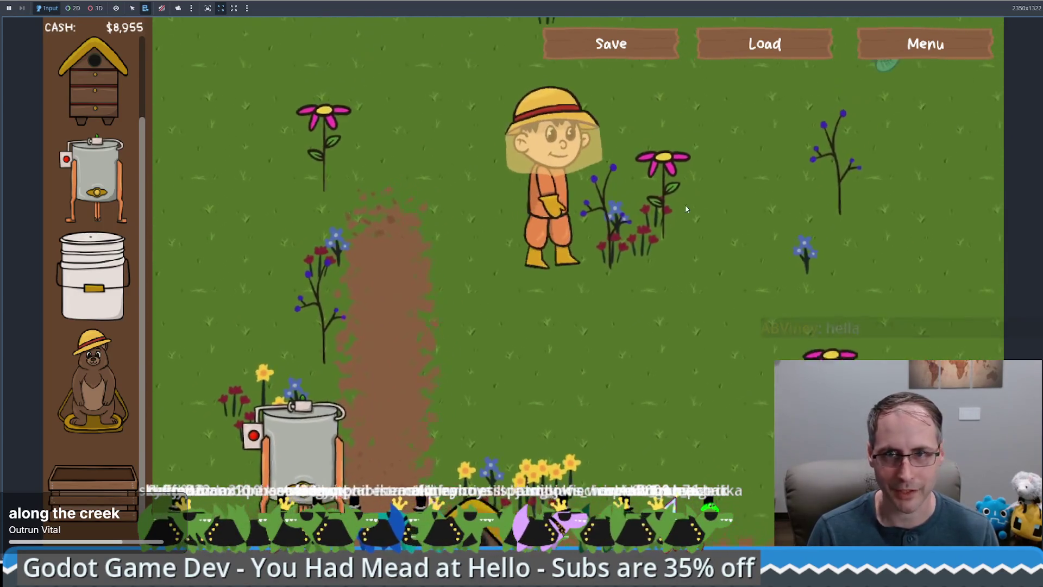
pyautogui.click(469, 399)
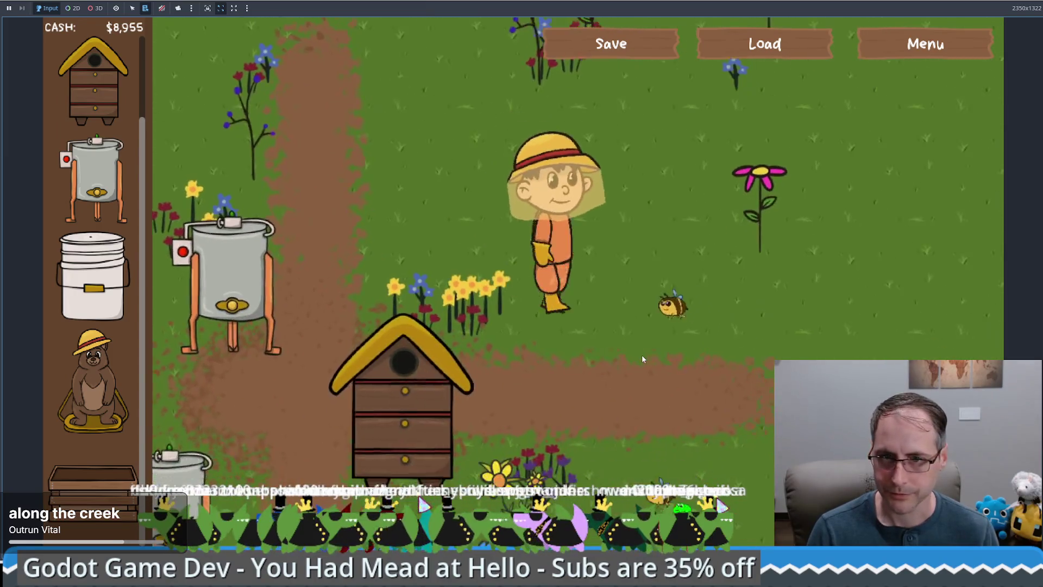
pyautogui.click(490, 399)
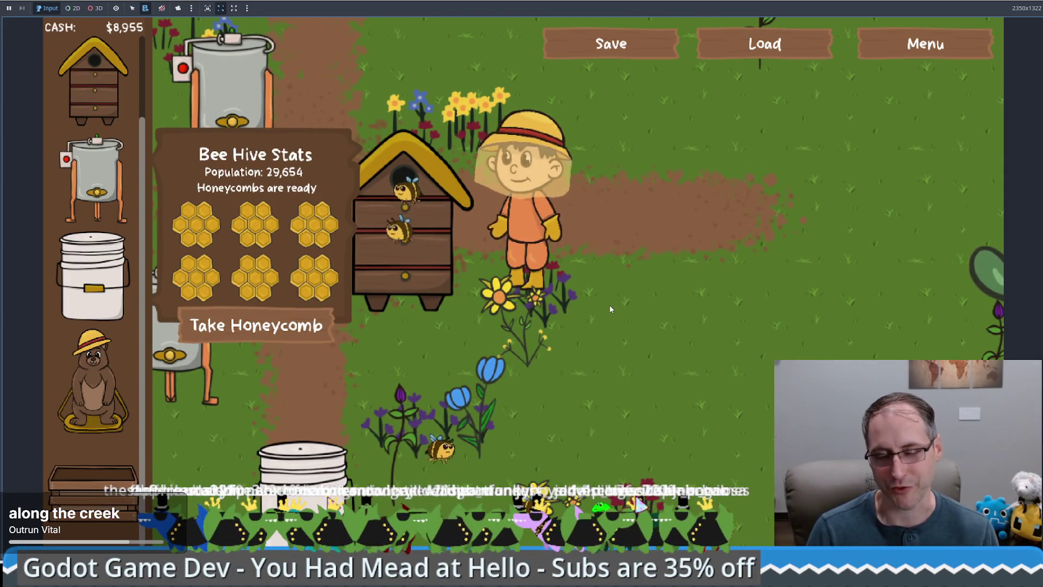
pyautogui.click(552, 282)
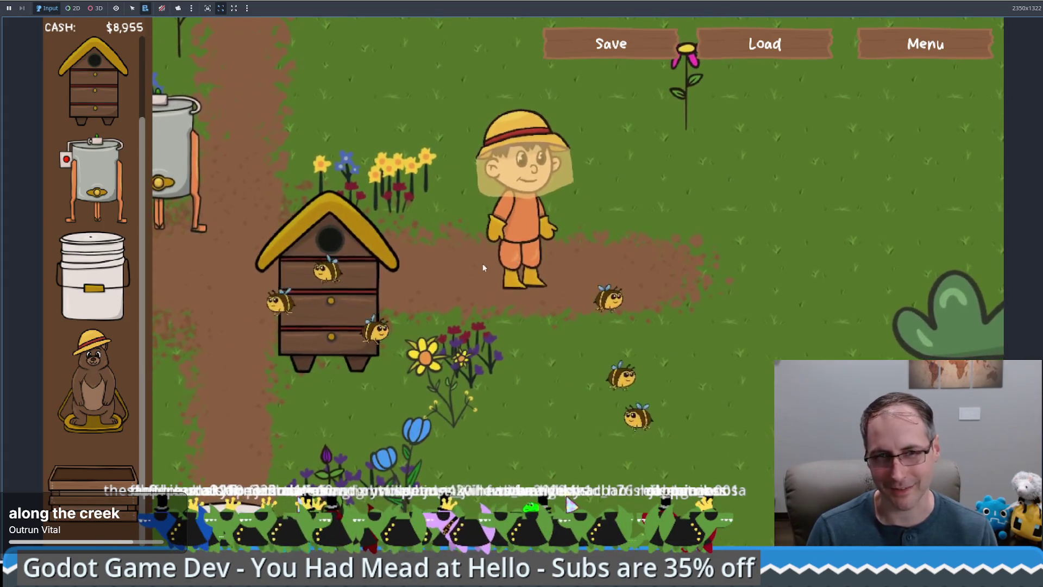
pyautogui.click(482, 299)
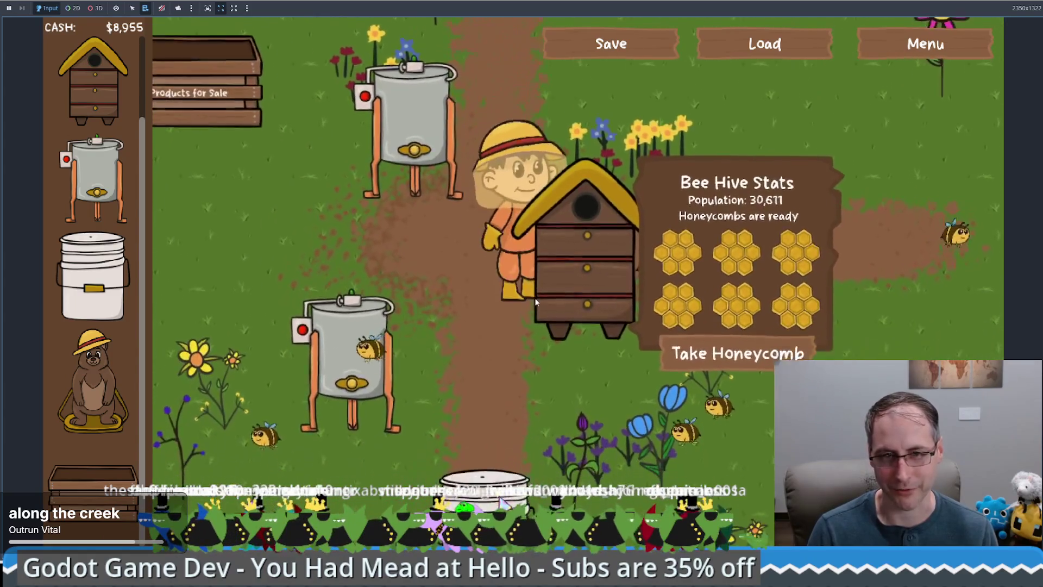
pyautogui.click(702, 342)
pyautogui.click(431, 304)
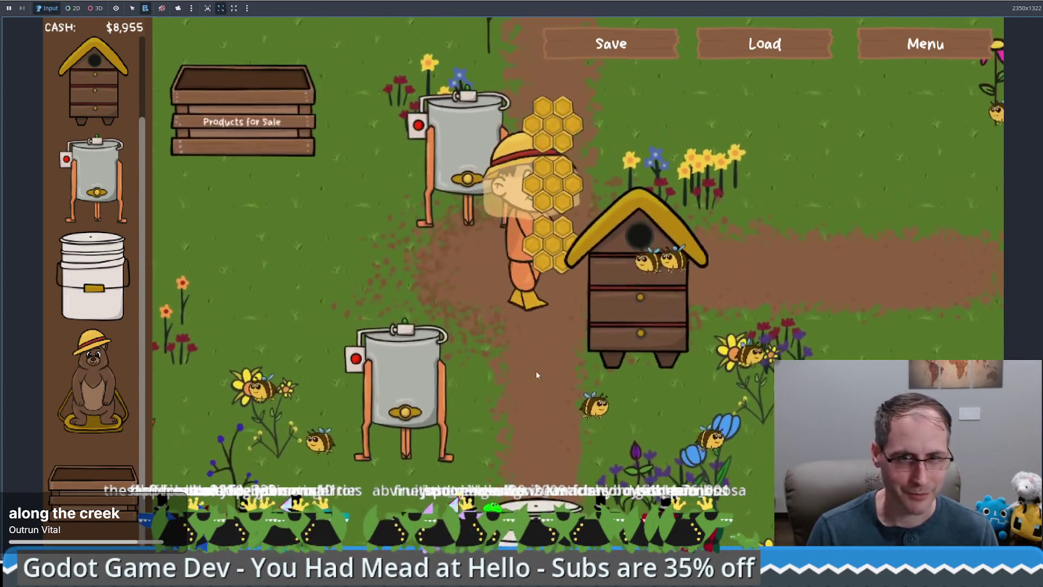
pyautogui.click(538, 504)
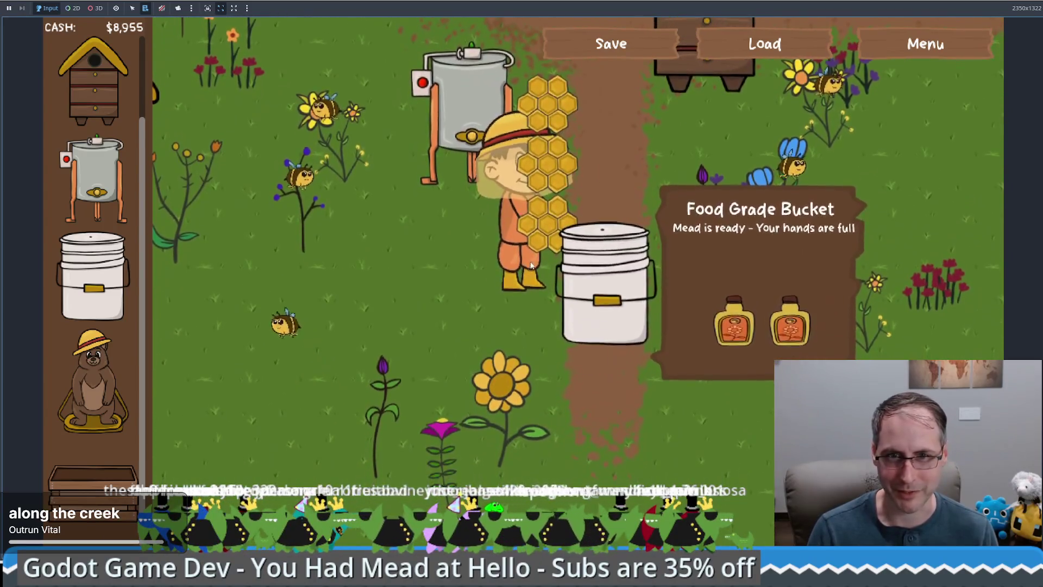
pyautogui.click(468, 114)
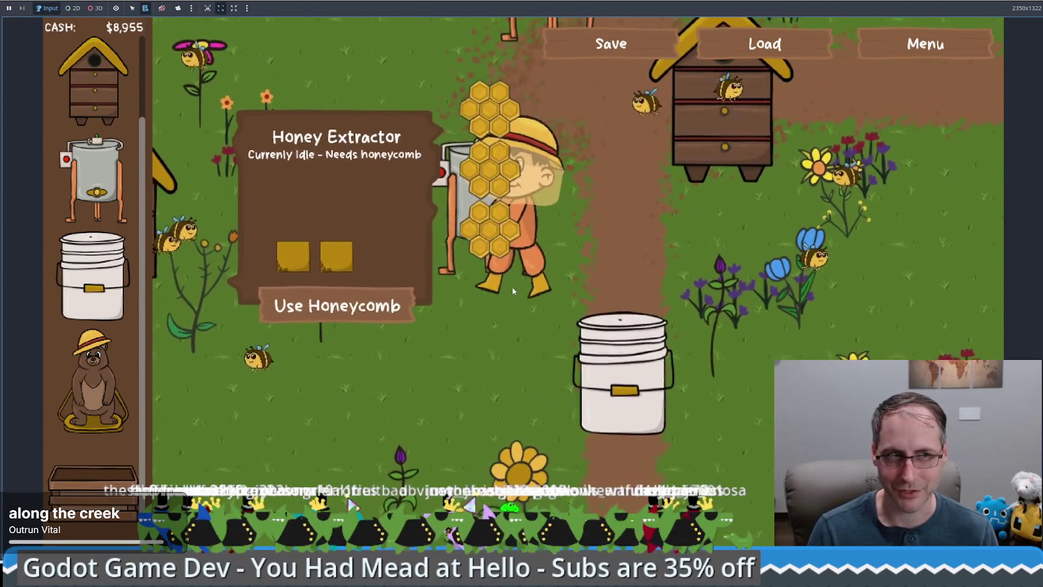
# Buy and place a new honey extractor, then sell the ready mead for $300
pyautogui.moveTo(94, 179)
pyautogui.mouseDown()
pyautogui.moveTo(419, 413)
pyautogui.moveTo(408, 413)
pyautogui.mouseUp()
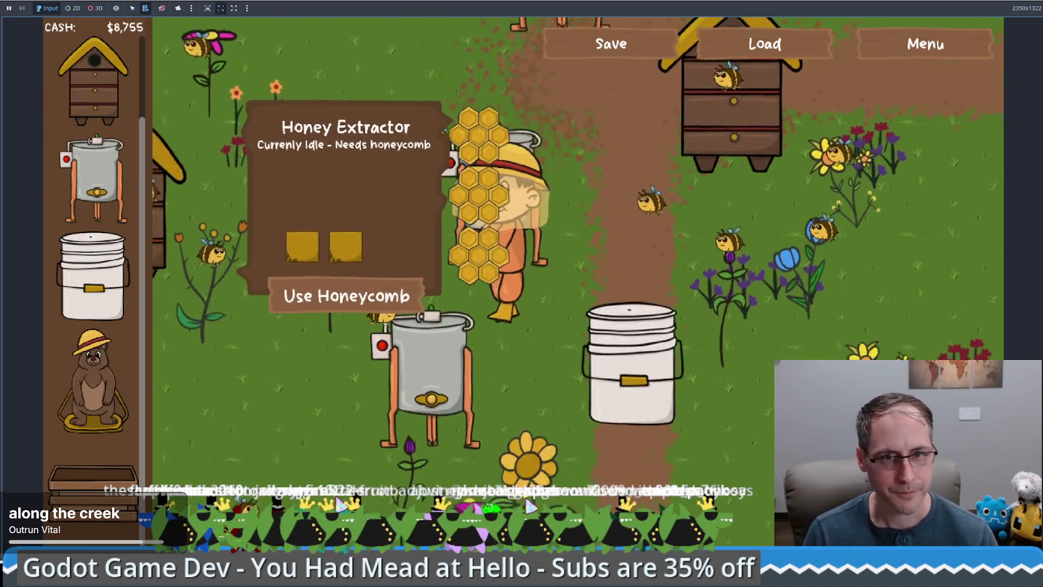
pyautogui.click(424, 391)
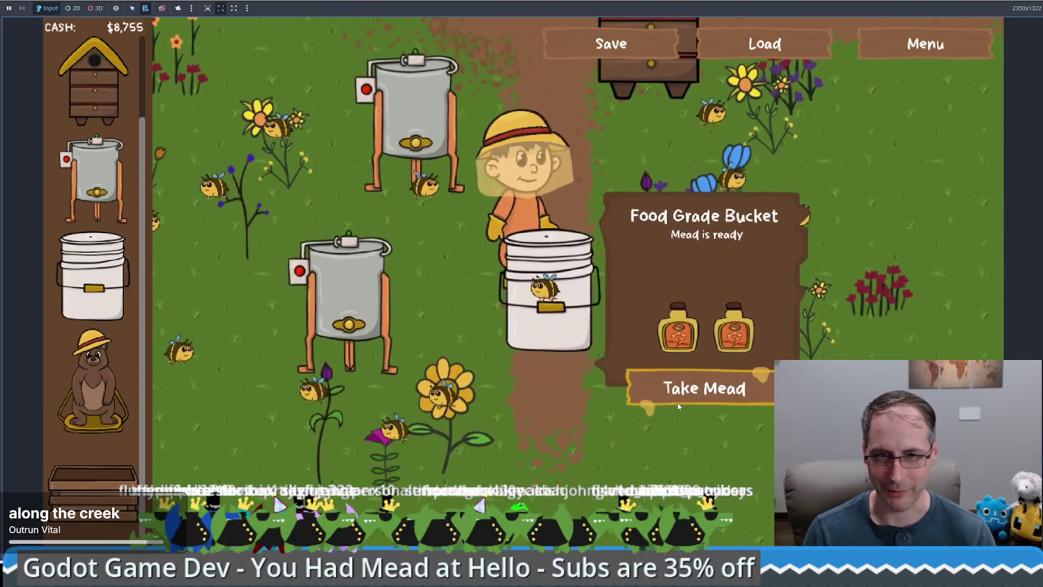
pyautogui.click(678, 405)
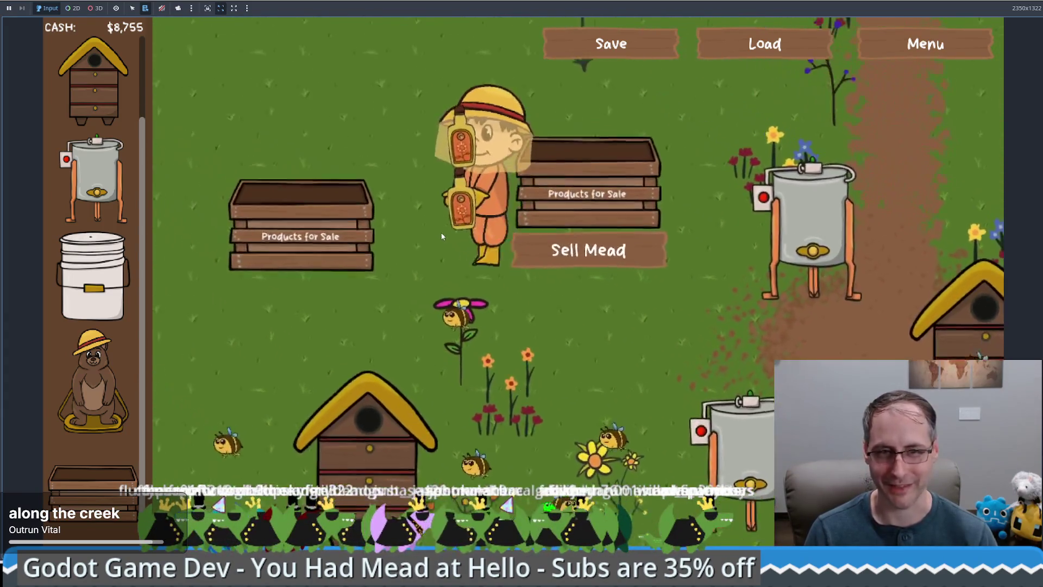
pyautogui.click(598, 297)
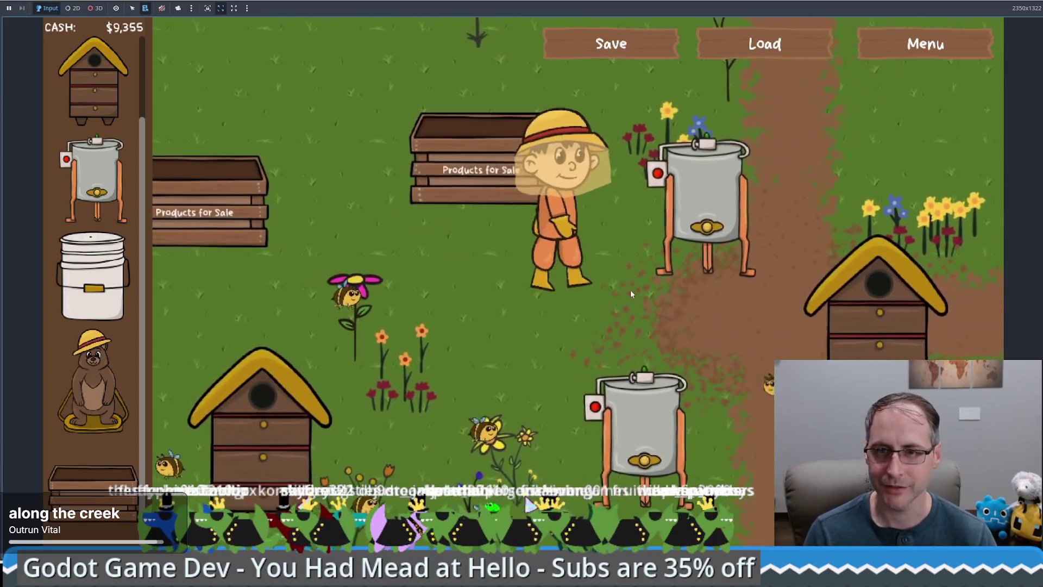
# Collect beeswax from the extractors and switch the game out of full screen with F11
pyautogui.click(598, 203)
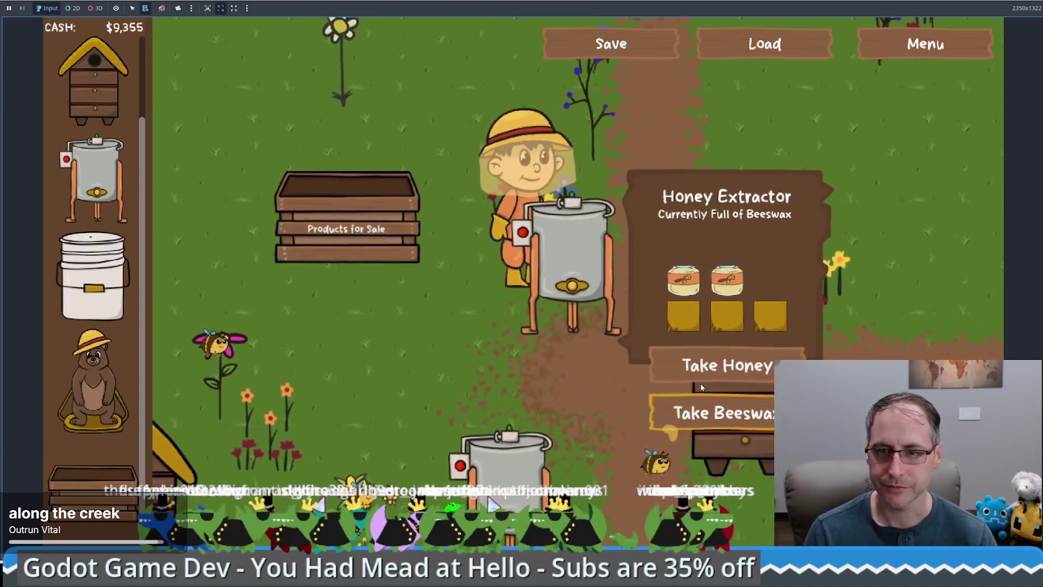
pyautogui.click(739, 411)
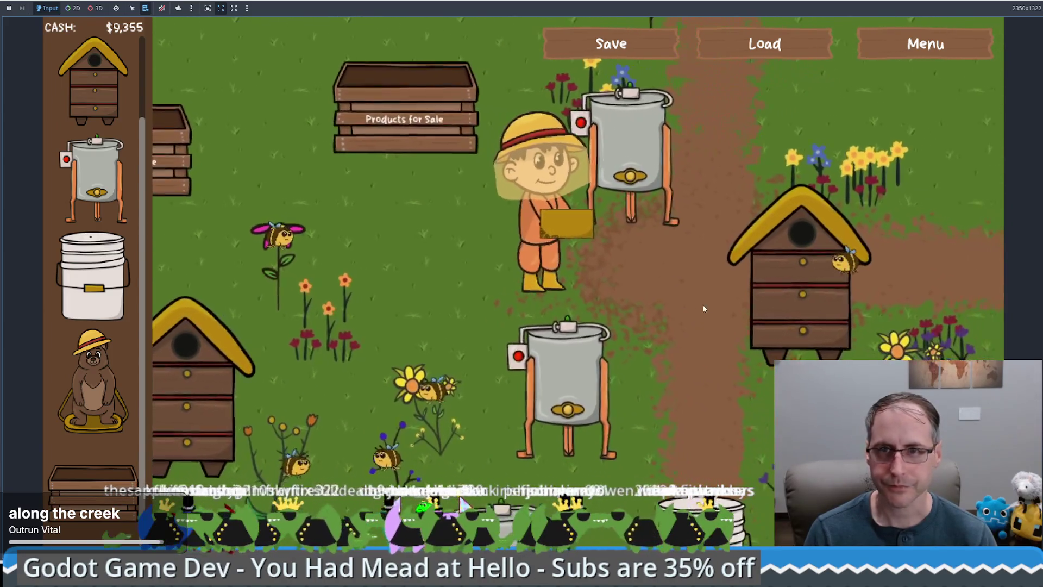
pyautogui.press('F11')
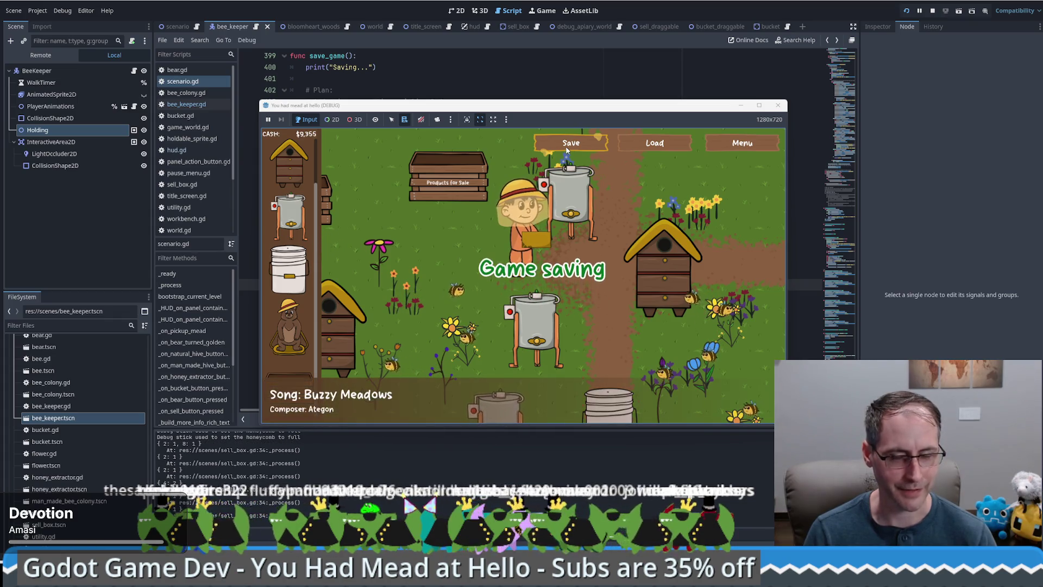
# Stop the running game and step through save_game()'s for loop and continue lines
pyautogui.click(439, 443)
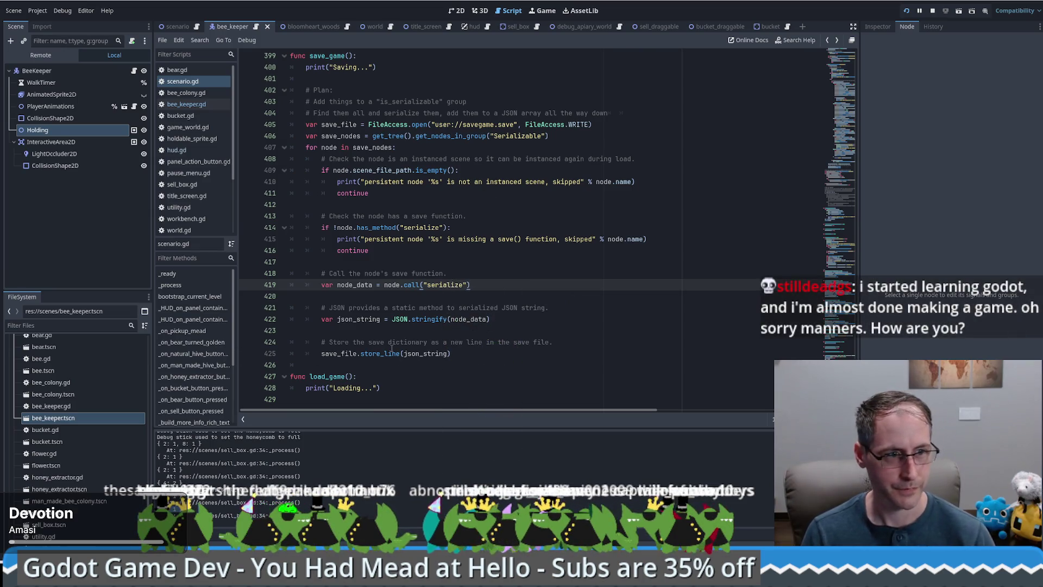
pyautogui.moveTo(392, 348)
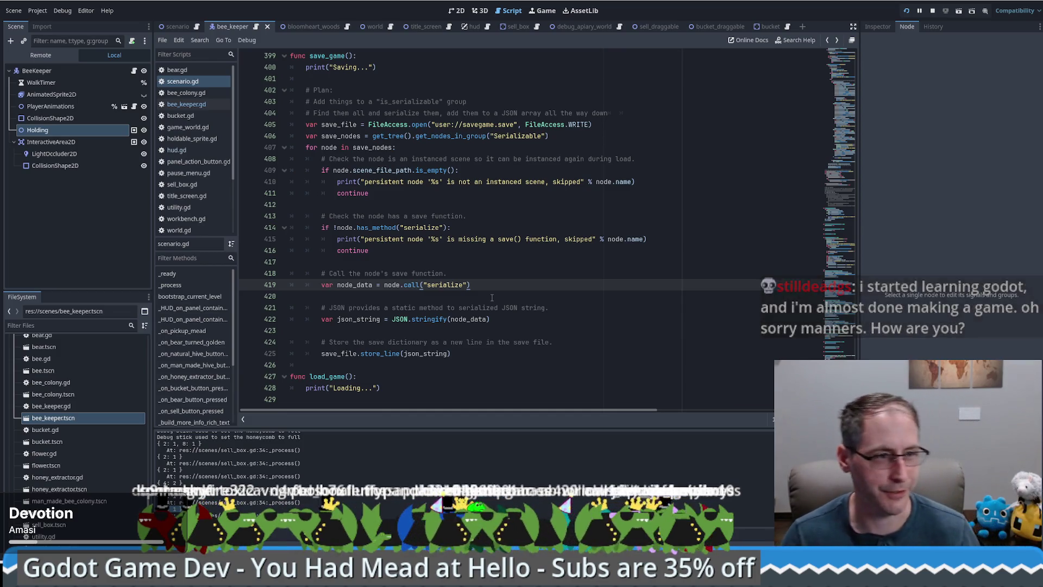
pyautogui.click(496, 258)
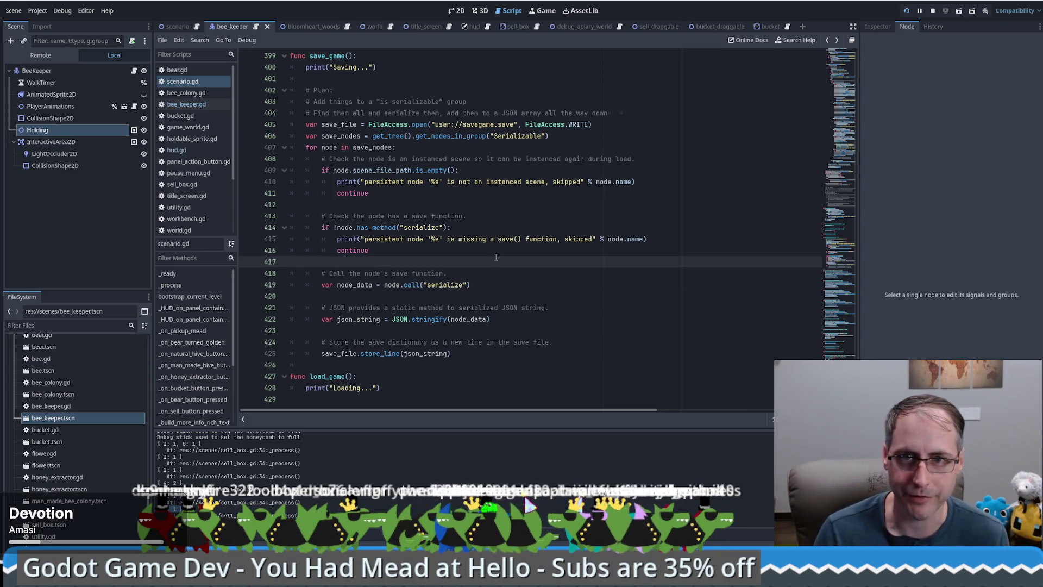
pyautogui.press('Left')
pyautogui.click(504, 229)
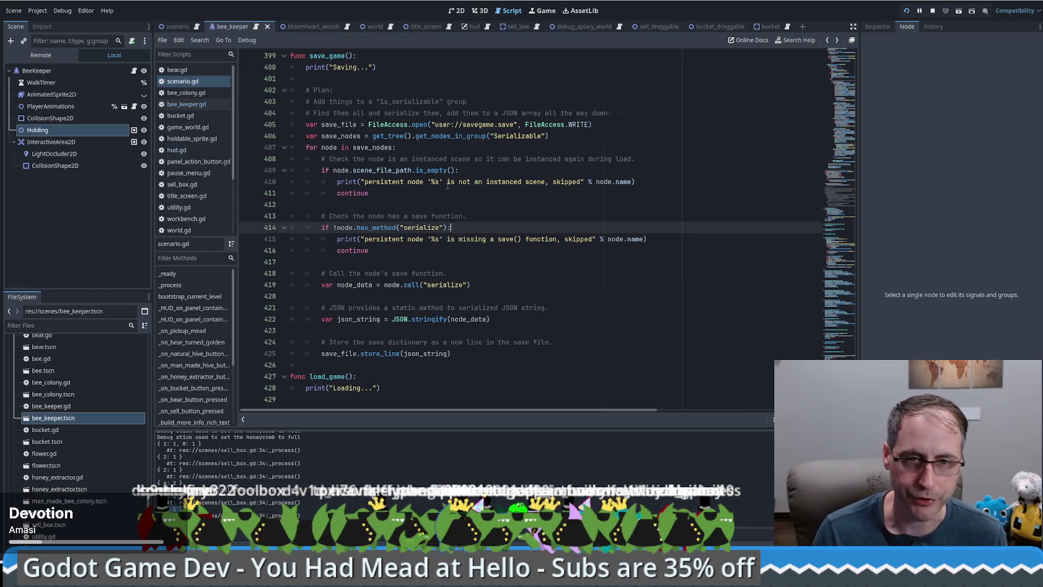
pyautogui.click(402, 194)
pyautogui.click(480, 168)
pyautogui.click(441, 149)
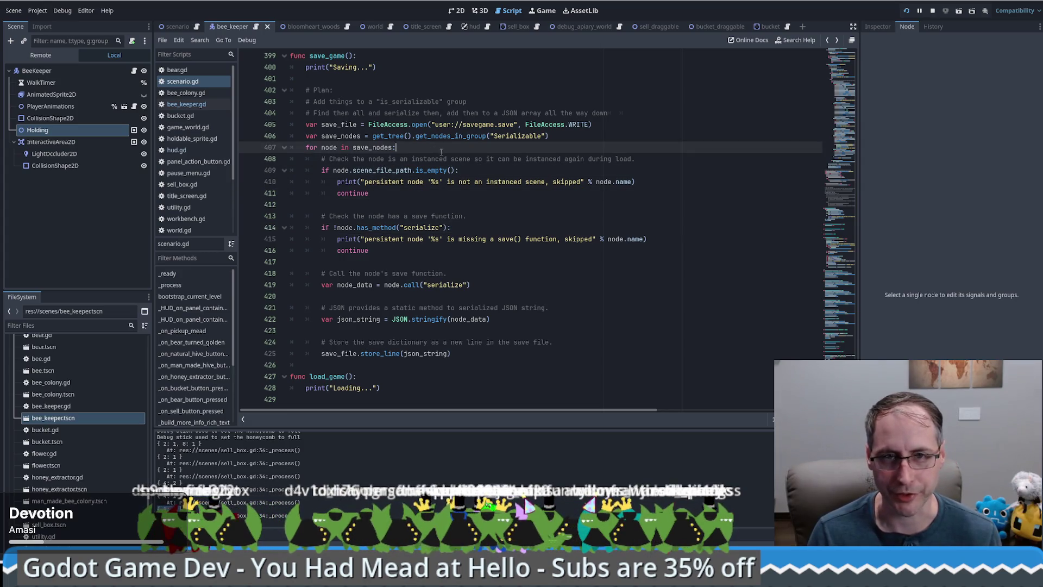
# Walk through the serialize call and JSON.stringify line, then open the Debug menu
pyautogui.click(368, 206)
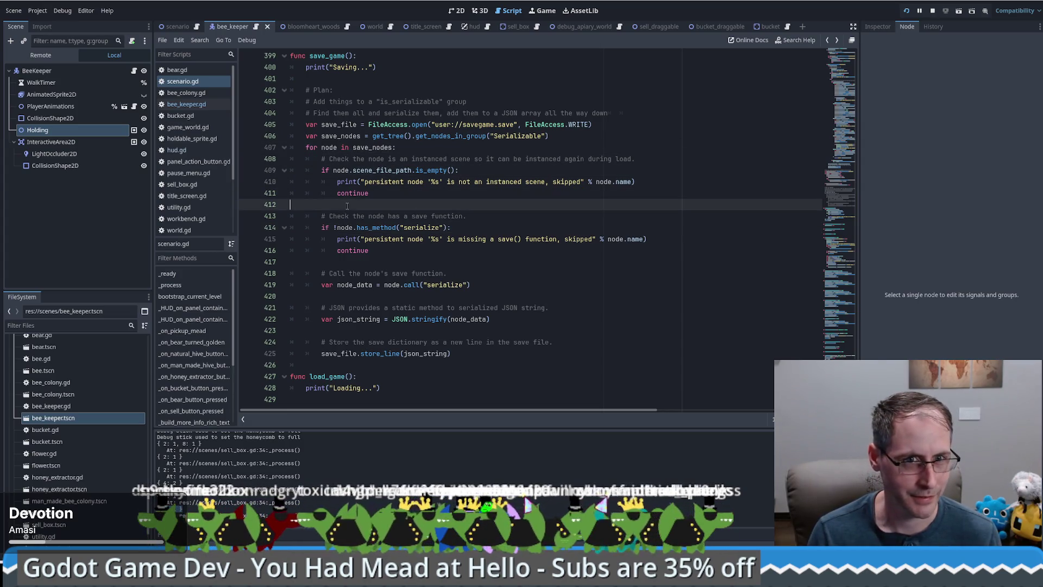
pyautogui.click(327, 262)
pyautogui.click(376, 296)
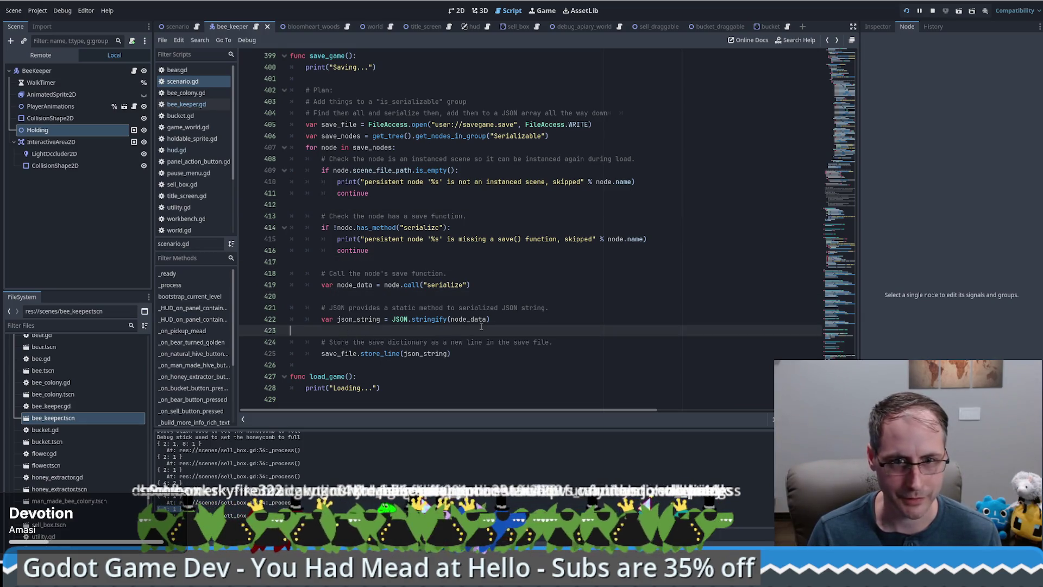
pyautogui.click(505, 320)
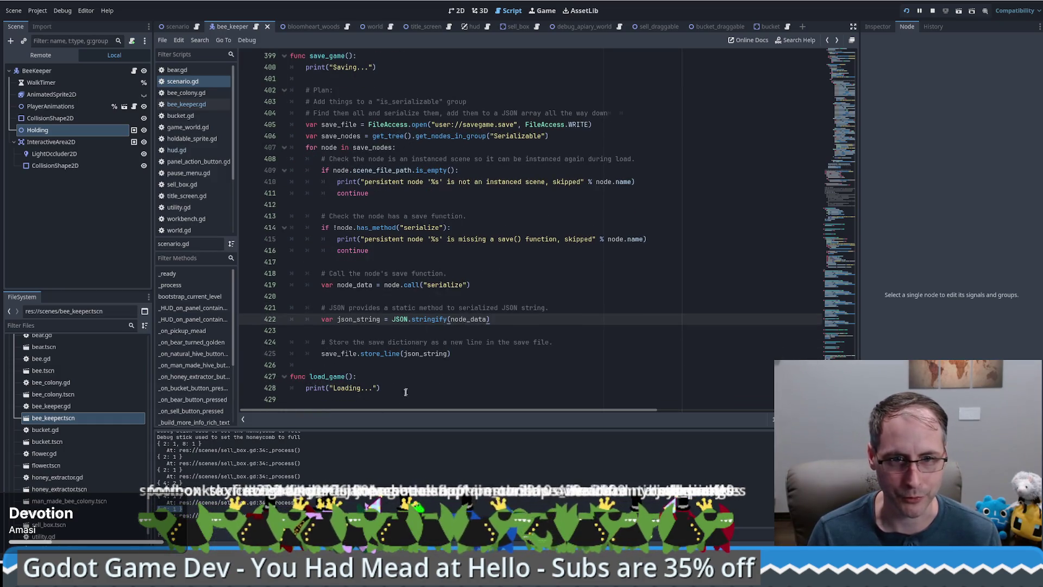
pyautogui.click(37, 10)
pyautogui.moveTo(62, 10)
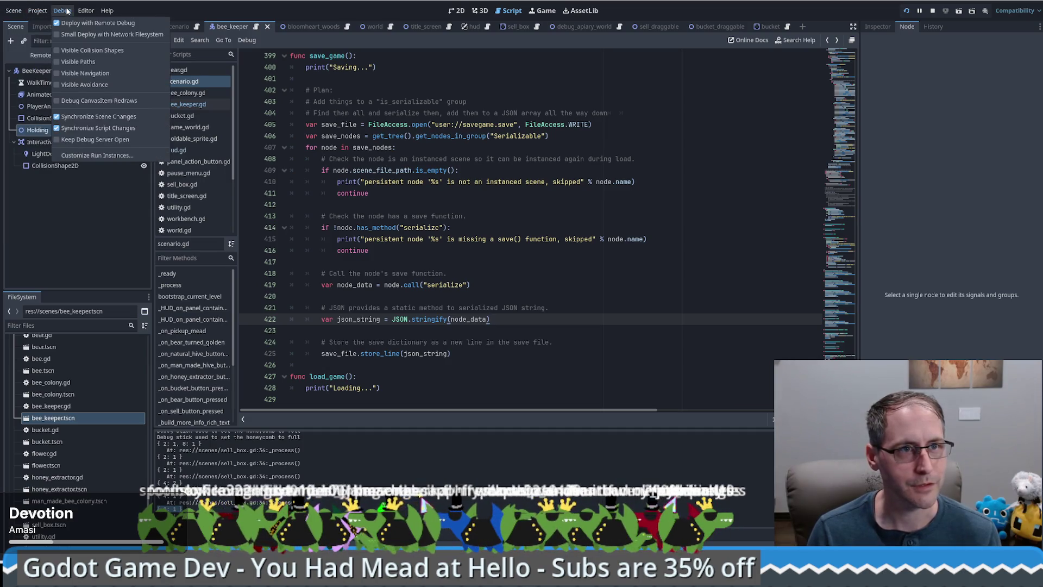
pyautogui.click(161, 40)
pyautogui.click(161, 39)
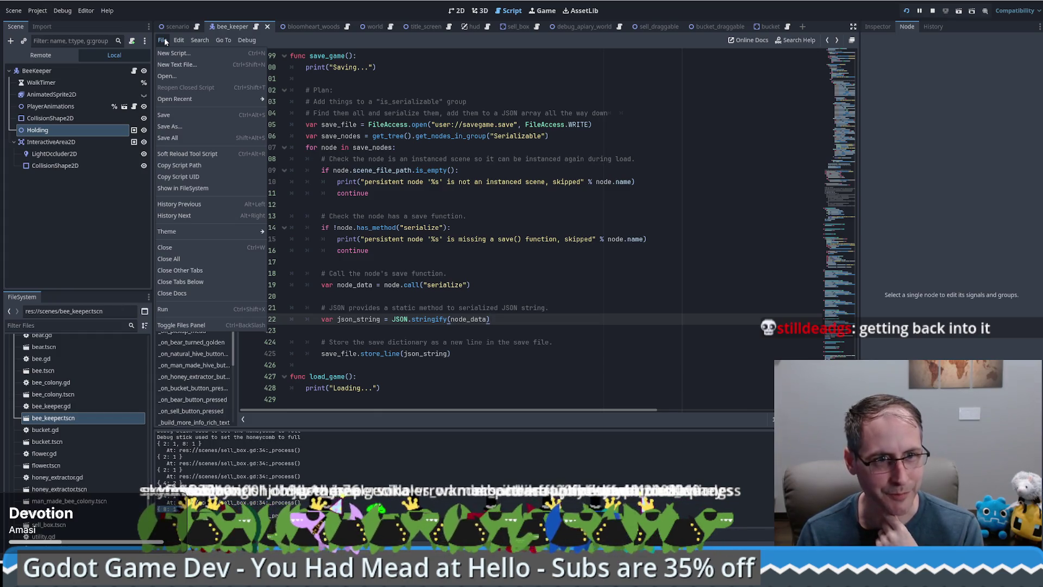
pyautogui.click(164, 37)
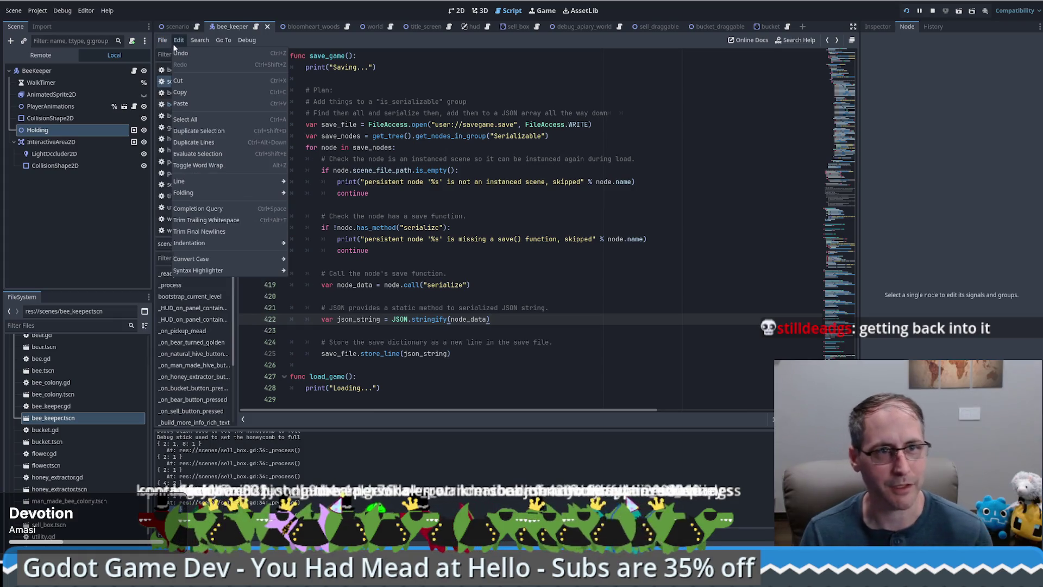
pyautogui.click(247, 38)
pyautogui.moveTo(231, 38)
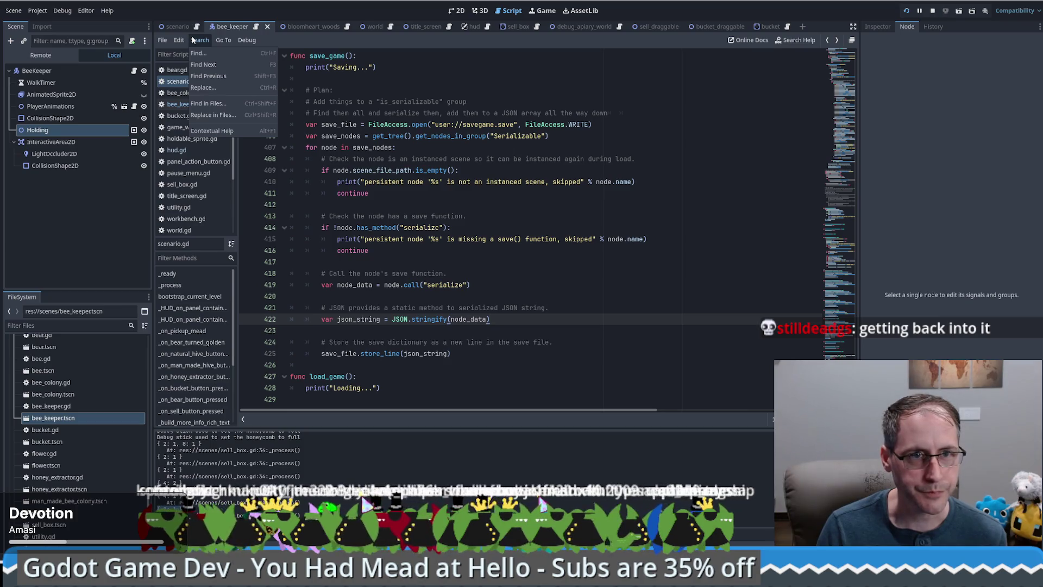
pyautogui.moveTo(178, 38)
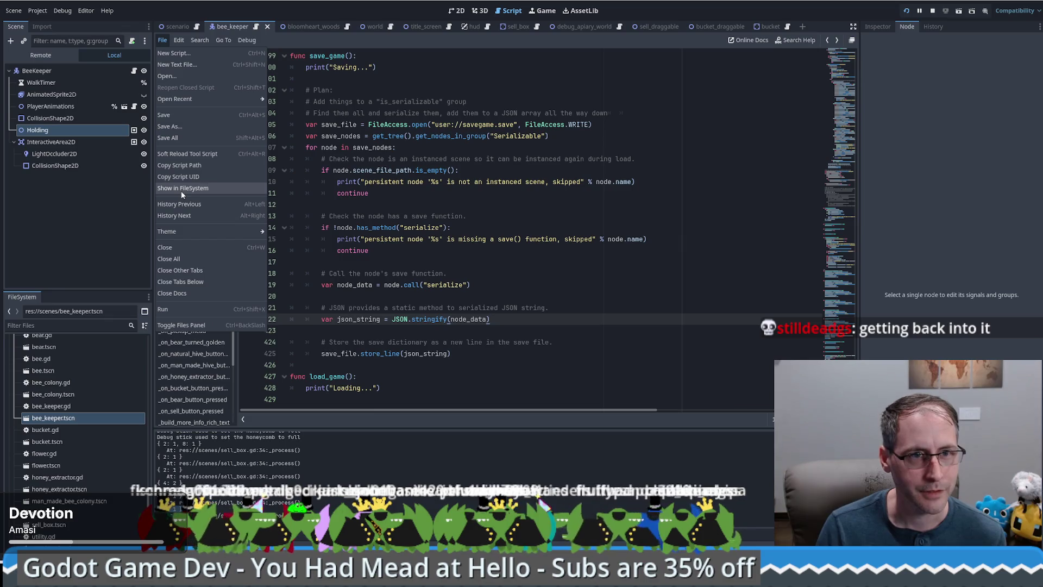
pyautogui.moveTo(489, 319); pyautogui.dragTo(304, 216)
pyautogui.click(293, 78)
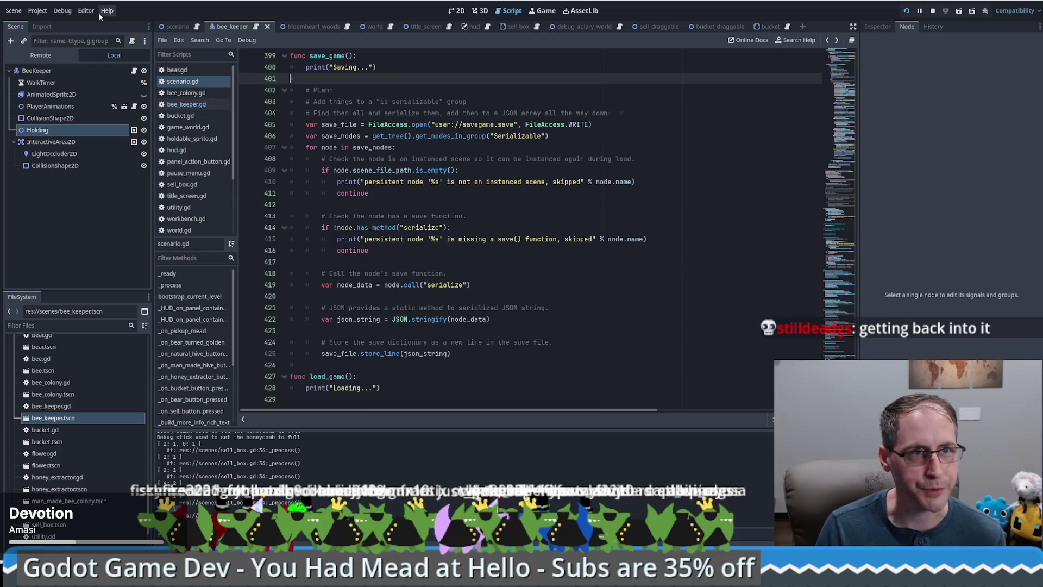
pyautogui.click(70, 11)
pyautogui.moveTo(85, 10)
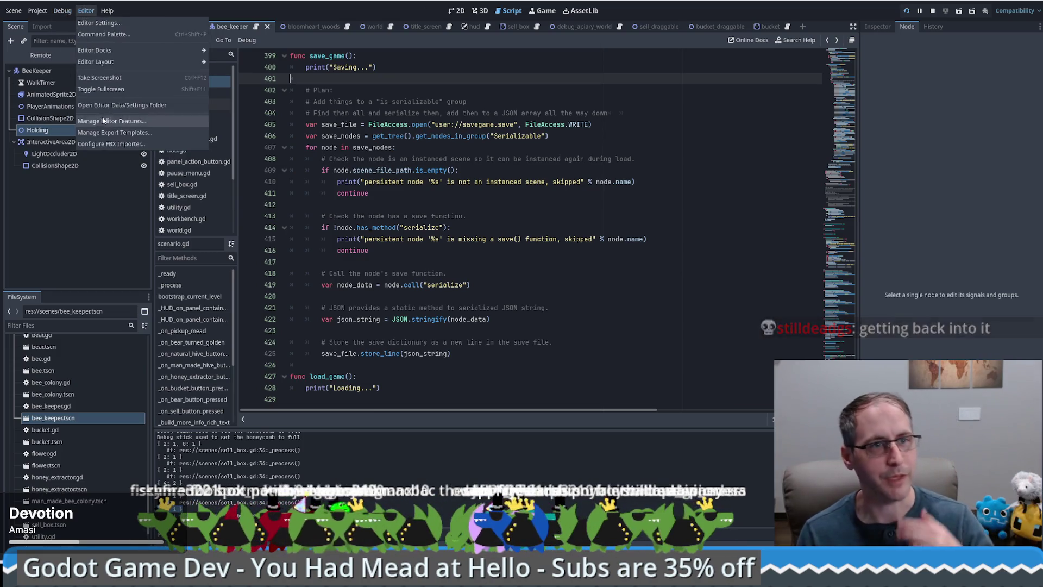
pyautogui.click(369, 114)
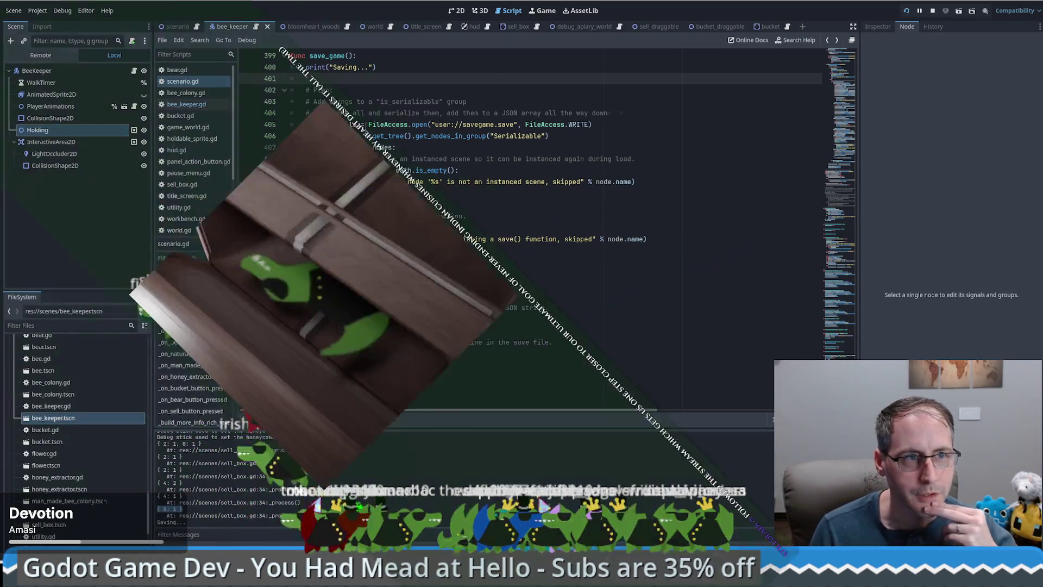
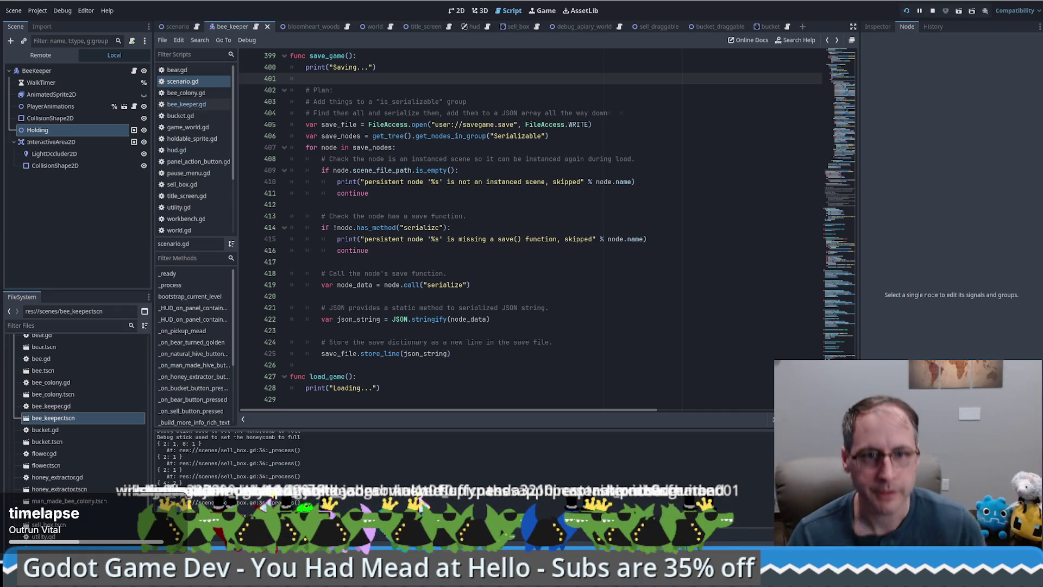
# Set a breakpoint on line 409, start gameplay and trigger an in-game save, then return to the bee_keeper scene
pyautogui.click(545, 277)
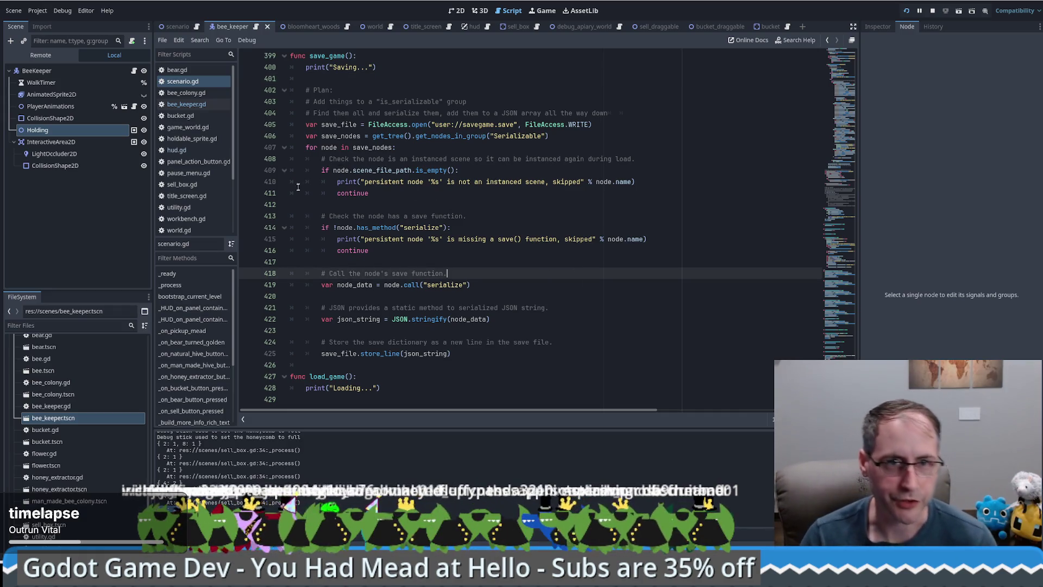
pyautogui.click(247, 170)
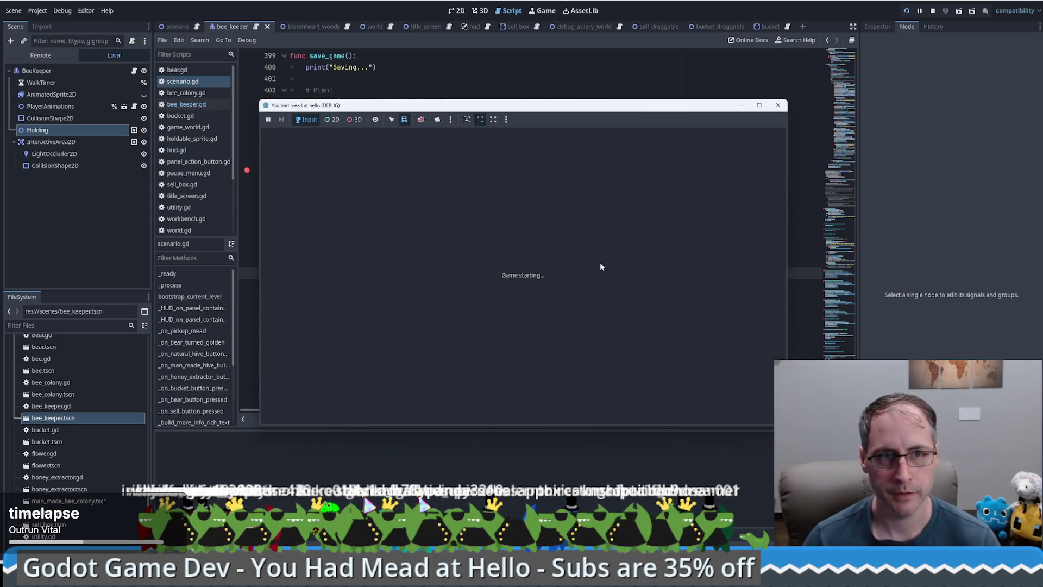
pyautogui.click(521, 370)
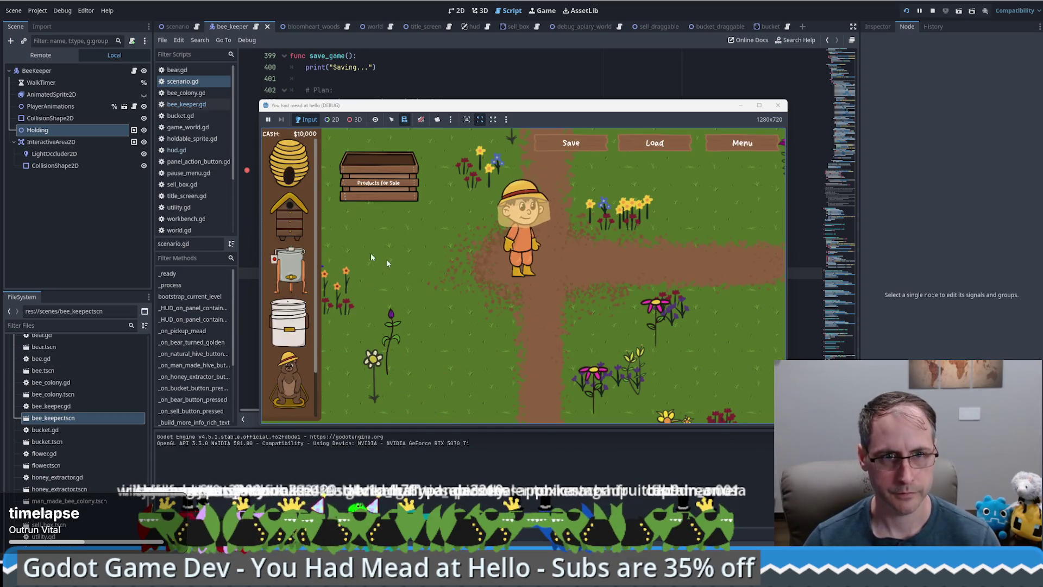
pyautogui.click(572, 149)
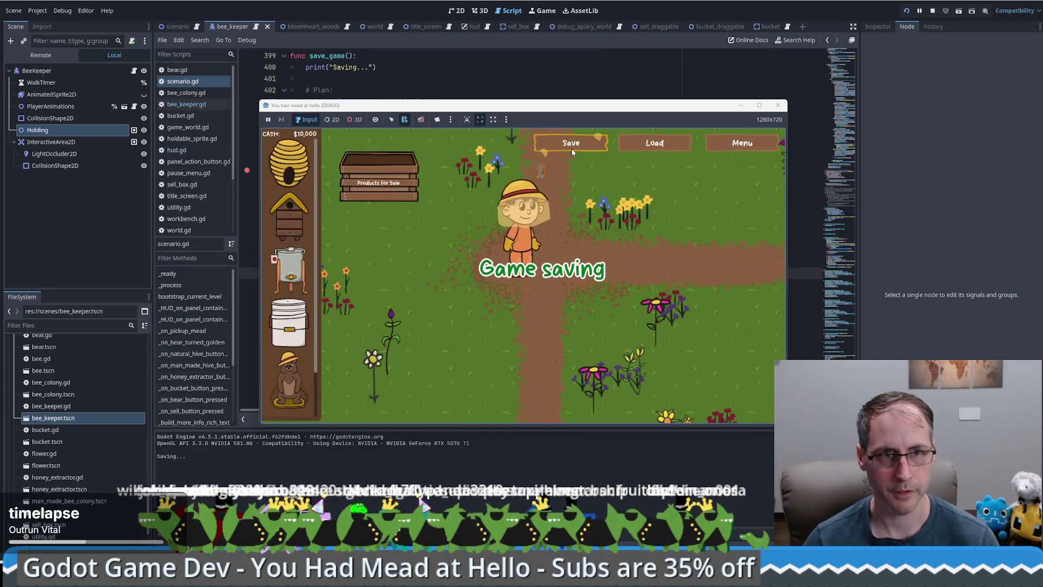
pyautogui.click(419, 80)
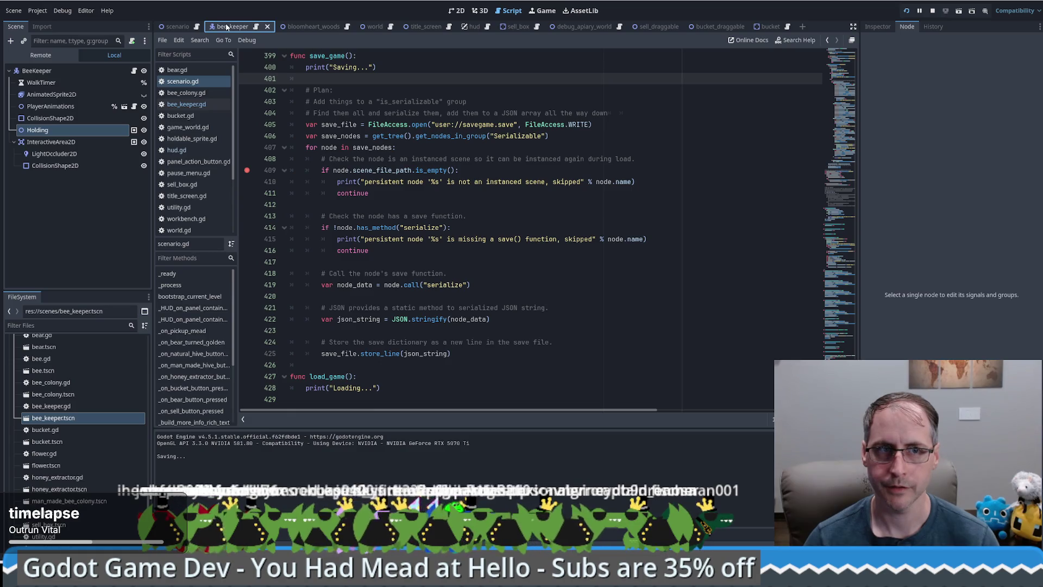
pyautogui.click(187, 104)
# Move Serialiable group membership from the Holding node to the BeeKeeper root node
pyautogui.click(183, 81)
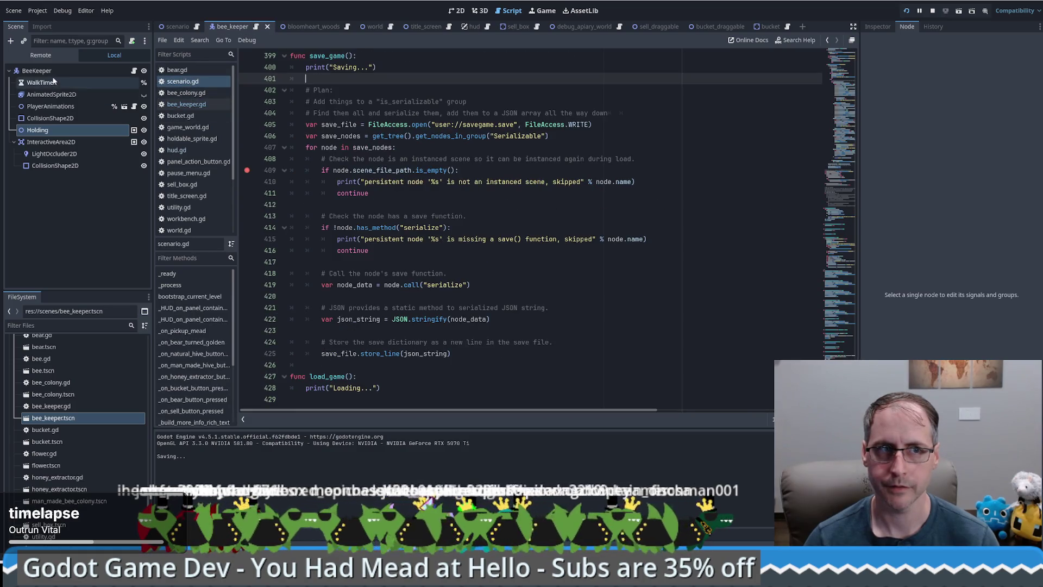
pyautogui.click(53, 74)
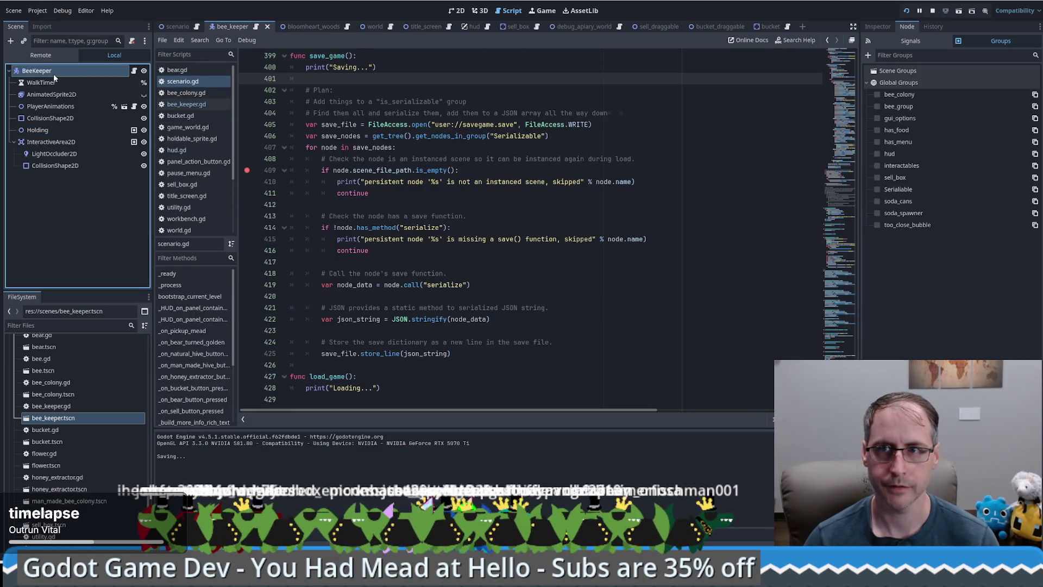
pyautogui.click(90, 131)
pyautogui.click(877, 189)
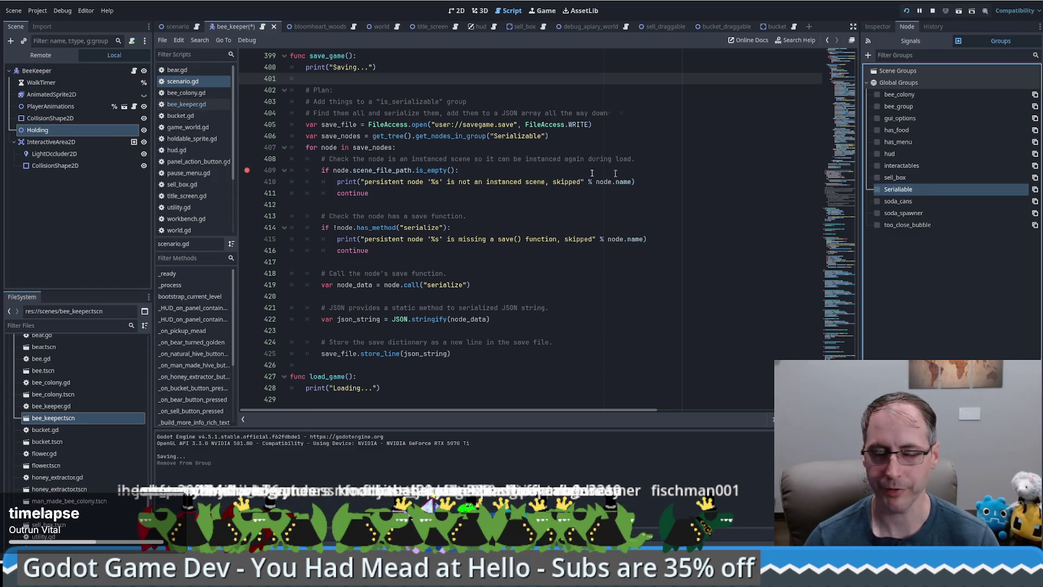
pyautogui.click(50, 74)
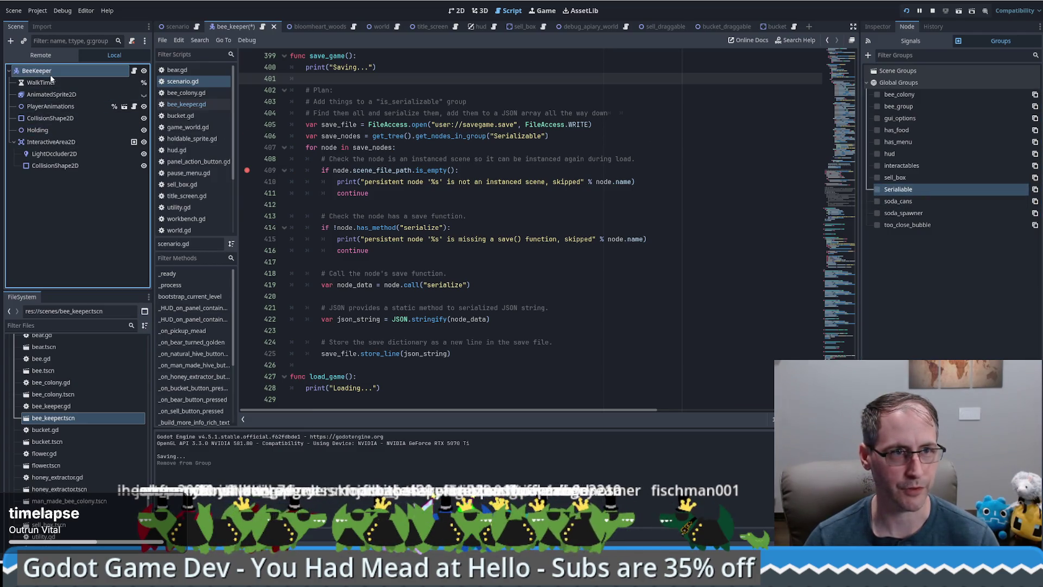
pyautogui.click(877, 189)
# Run the game, save again, and move the breakpoint from line 409 to line 406
pyautogui.press('F5')
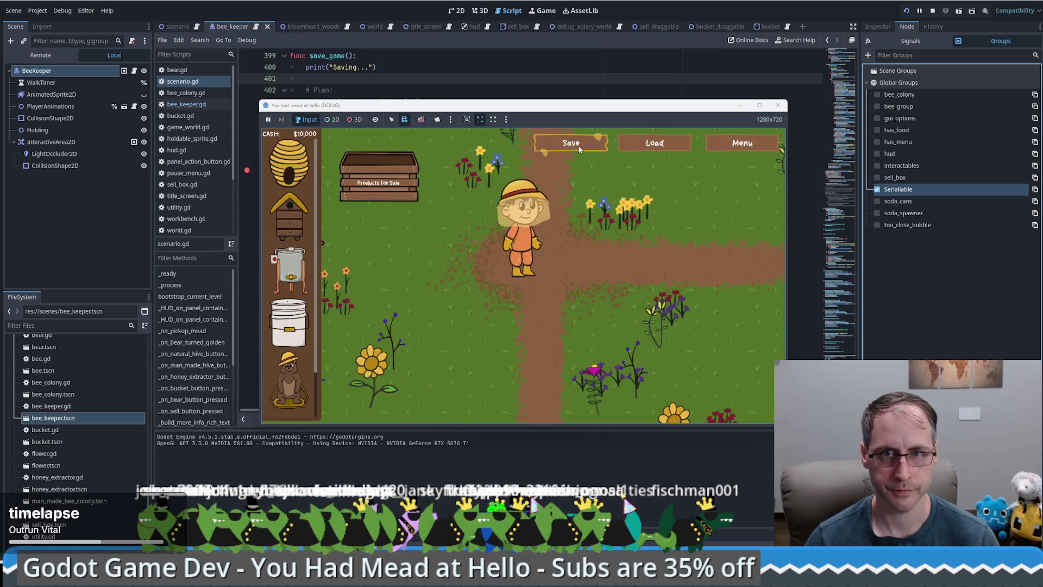
pyautogui.click(571, 143)
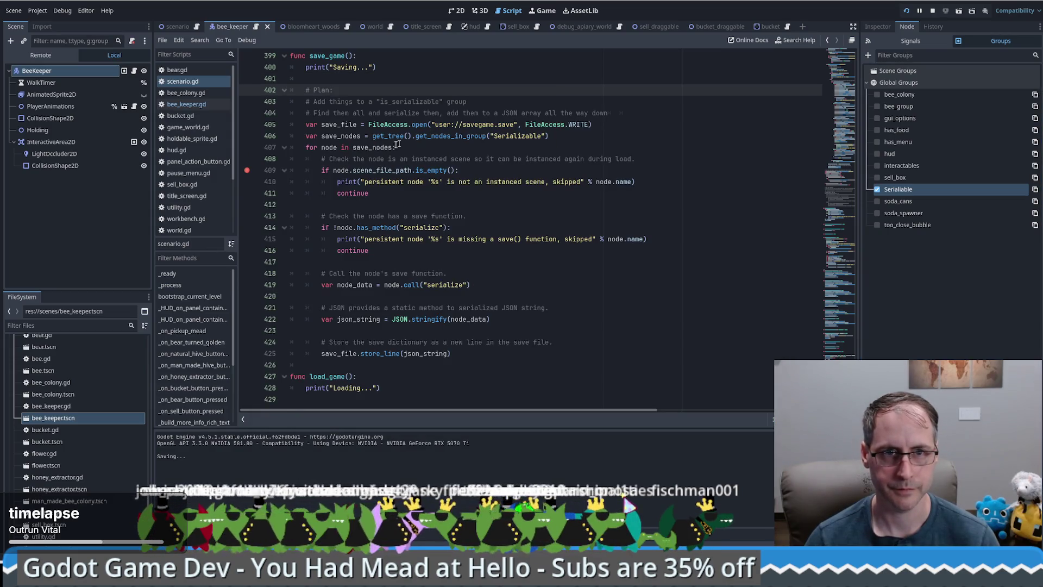
pyautogui.click(246, 139)
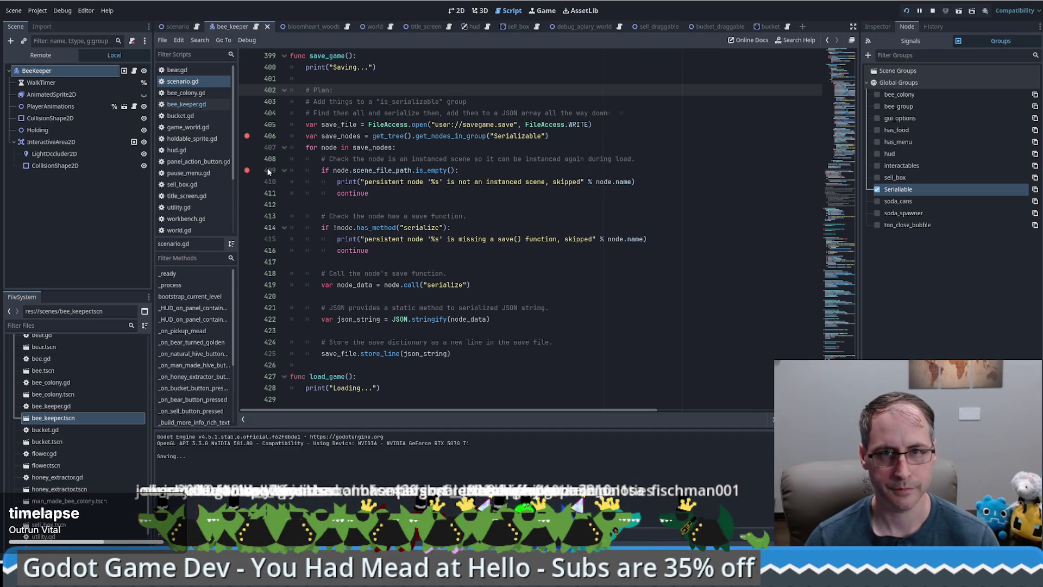
pyautogui.click(247, 171)
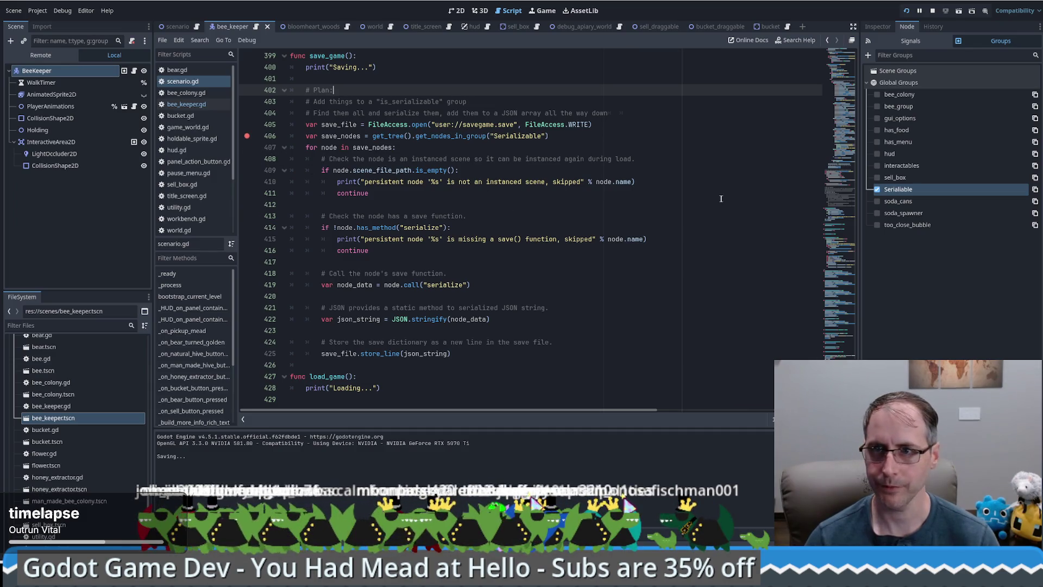
pyautogui.doubleClick(877, 189)
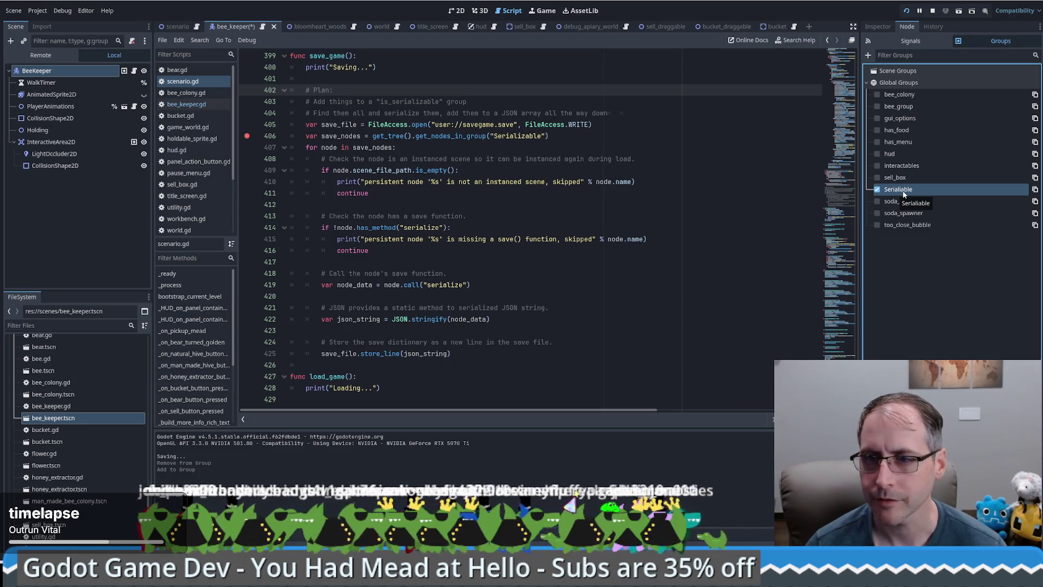
# Stop the game and select the 'Serializable' group name on line 406
pyautogui.click(932, 10)
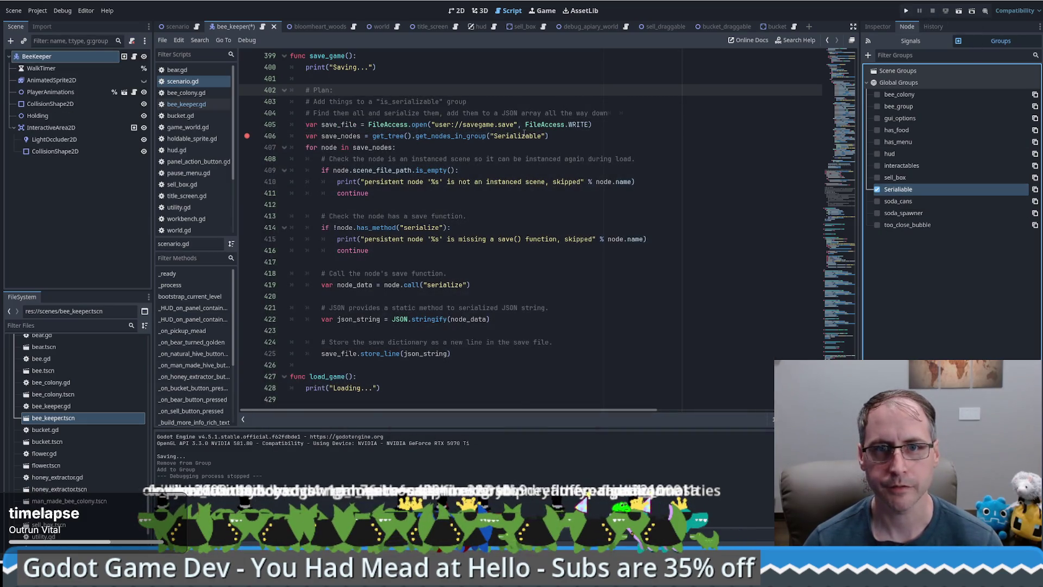
pyautogui.click(521, 136)
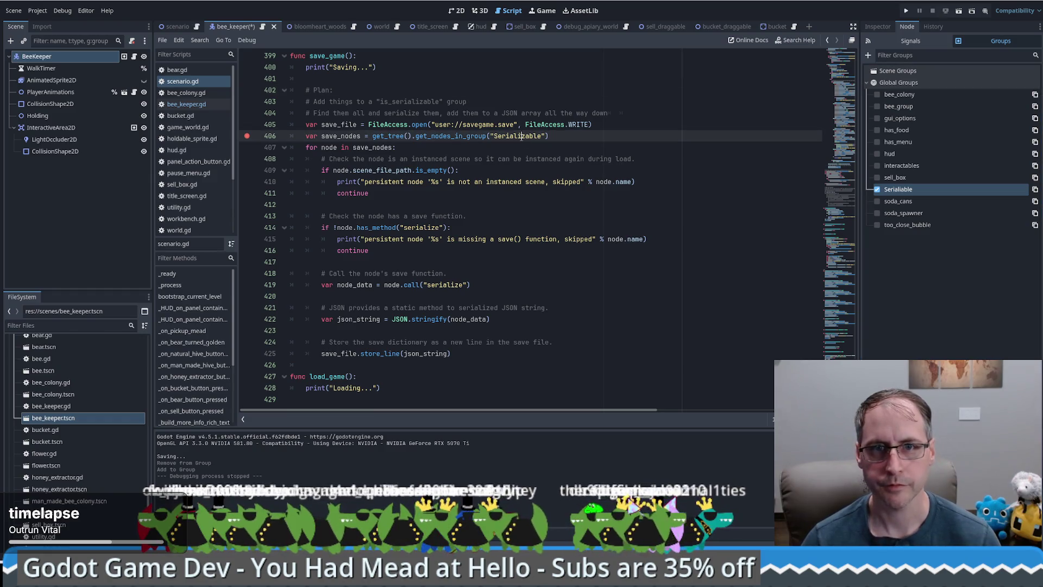
pyautogui.doubleClick(519, 136)
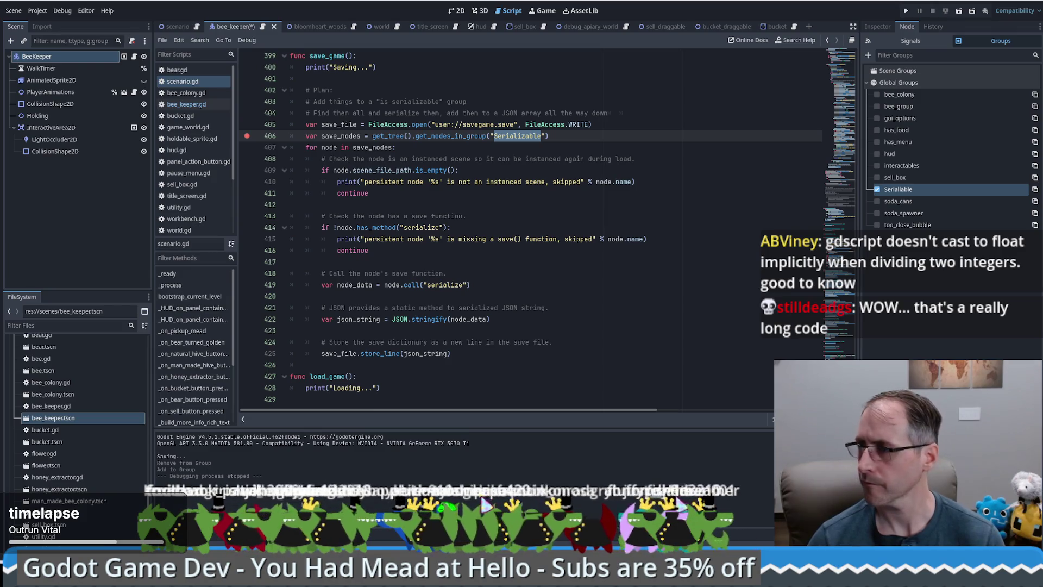
# Rename the misspelled Serialiable group to Serializable
pyautogui.click(709, 273)
pyautogui.click(724, 191)
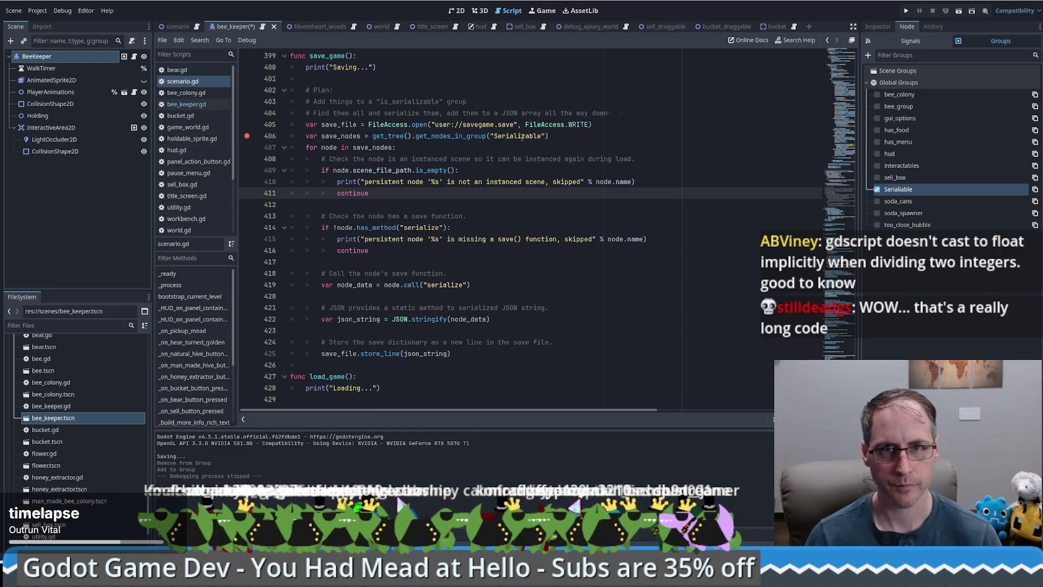
pyautogui.click(877, 189)
pyautogui.click(877, 189)
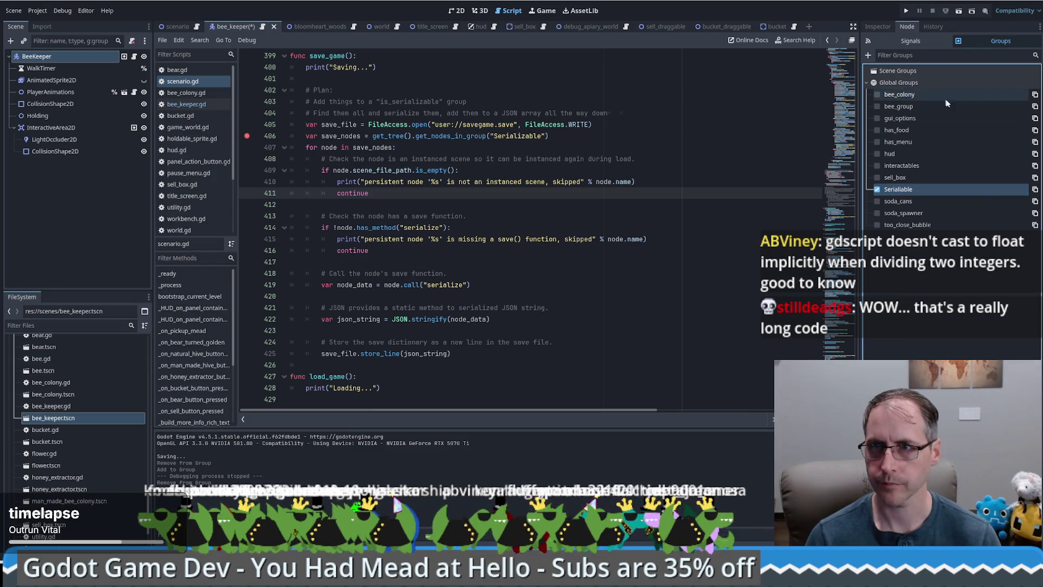
pyautogui.rightClick(894, 190)
pyautogui.click(924, 217)
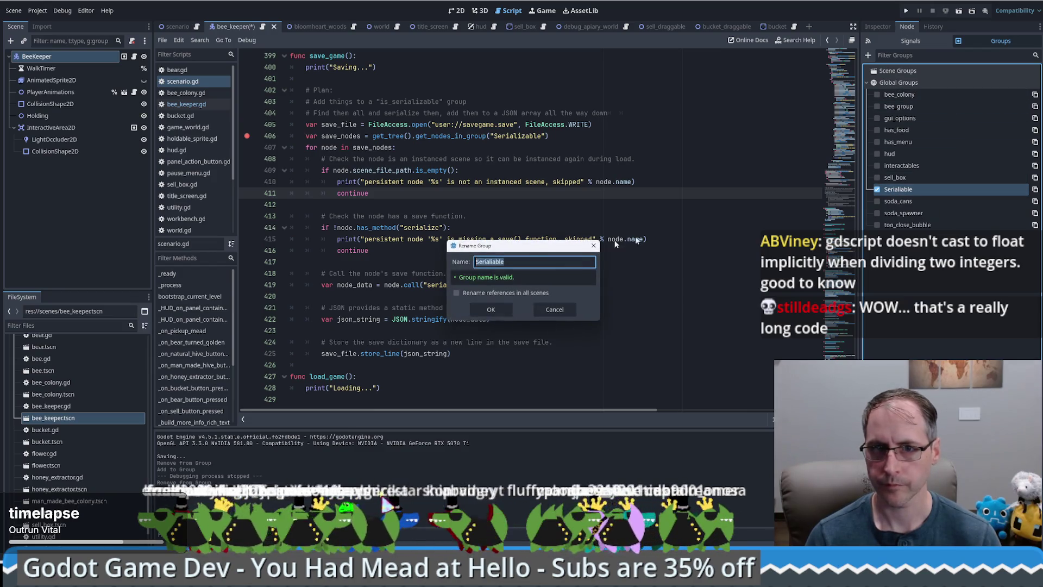
pyautogui.click(491, 310)
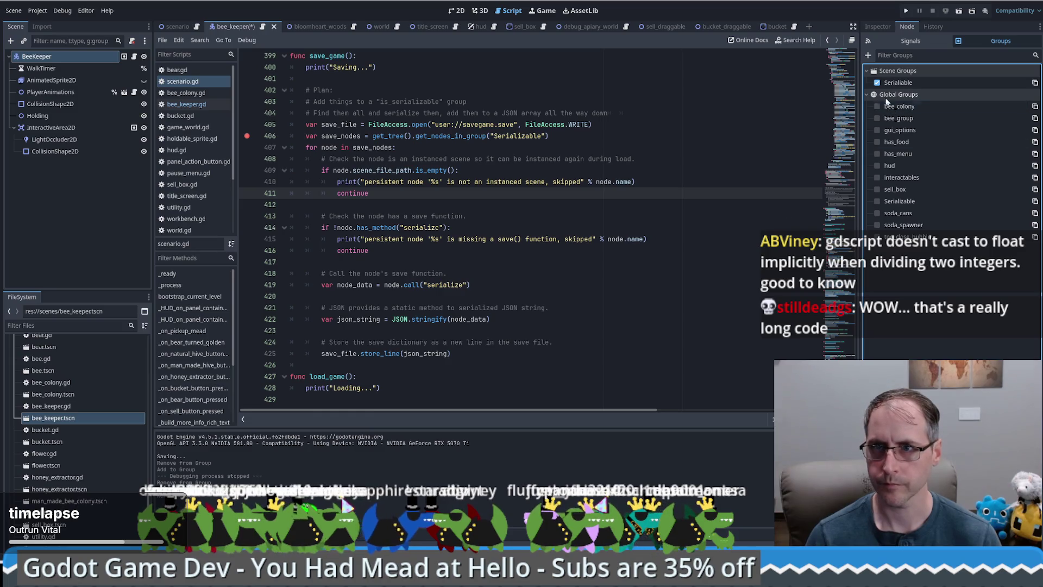
# Make the Serializable scene group global and put BeeKeeper in it
pyautogui.rightClick(894, 84)
pyautogui.click(927, 107)
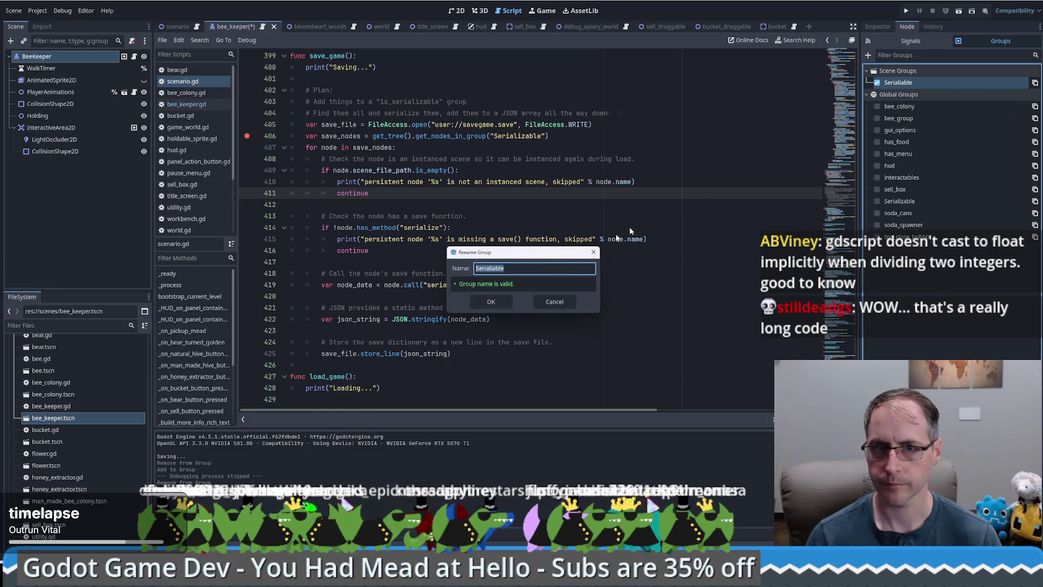
pyautogui.click(554, 301)
pyautogui.rightClick(907, 85)
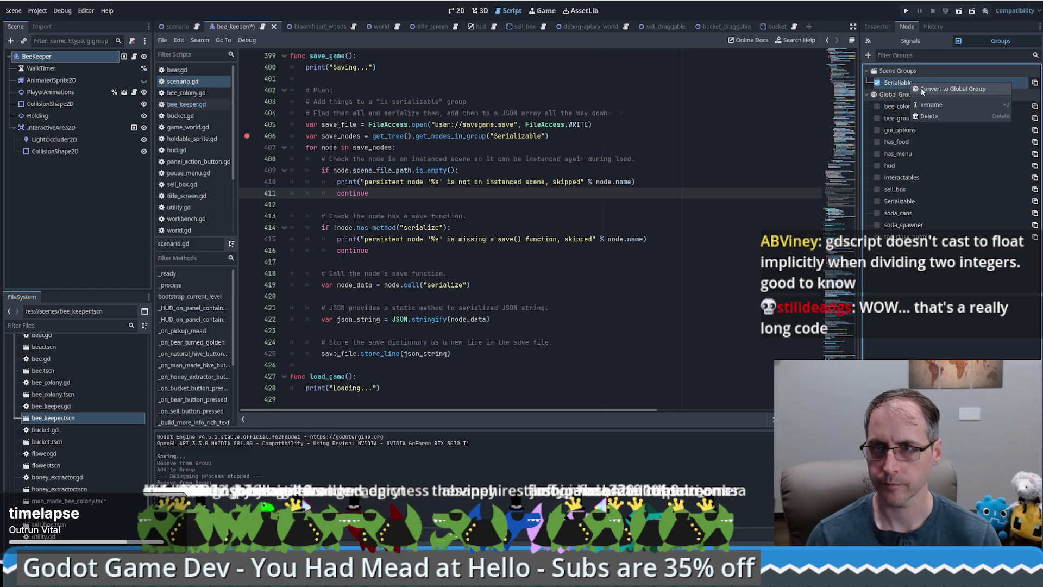
pyautogui.click(920, 88)
pyautogui.rightClick(906, 204)
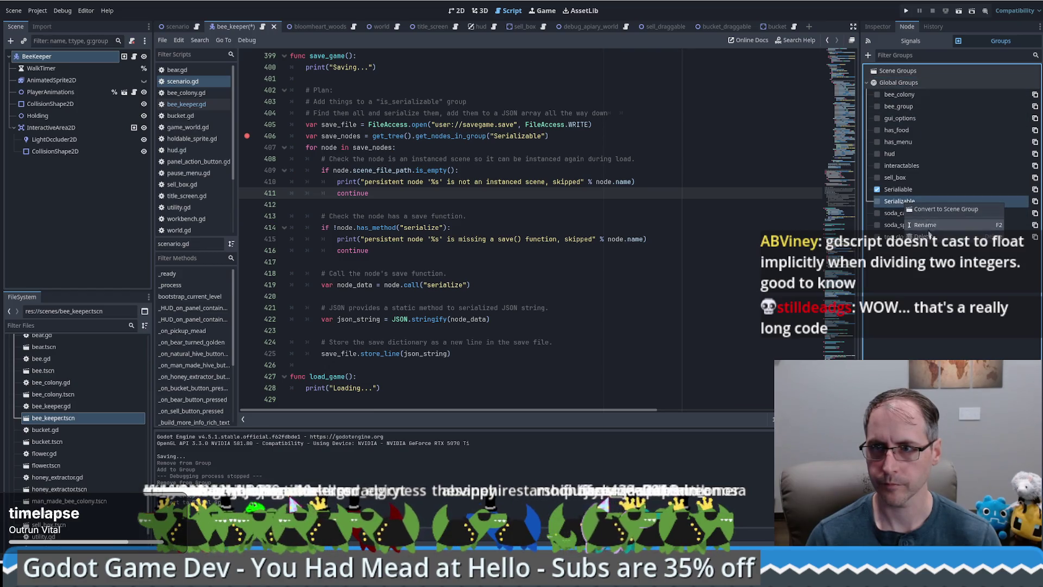
pyautogui.click(877, 201)
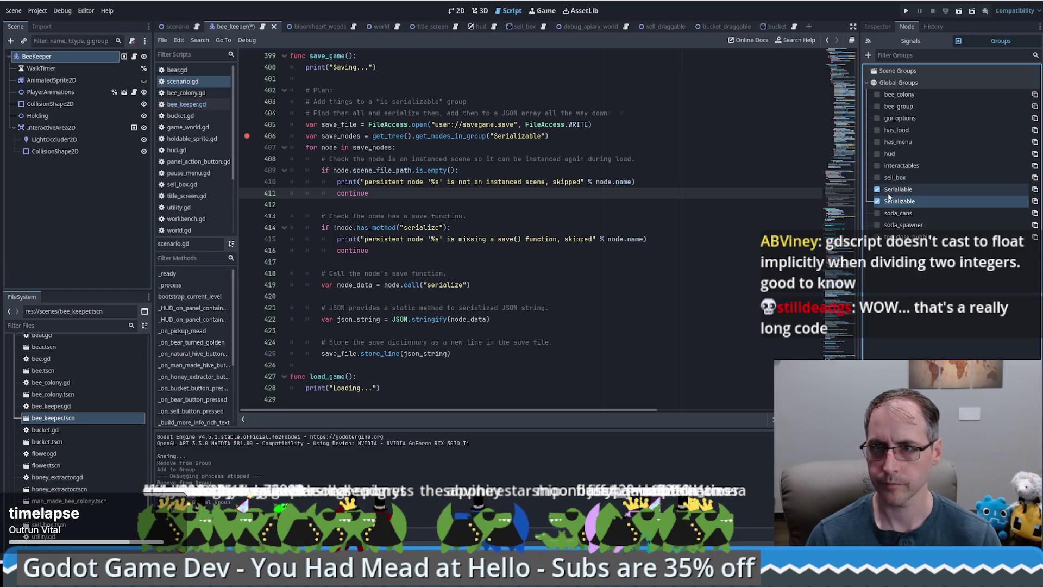
# Delete the misspelled Serialiable group from both the global and scene group lists
pyautogui.rightClick(896, 190)
pyautogui.click(914, 224)
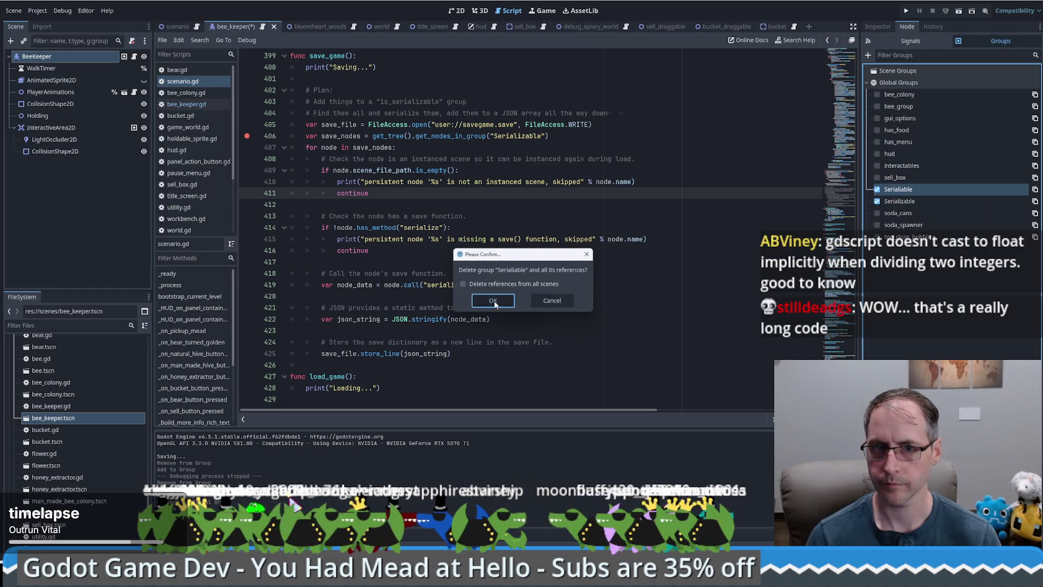
pyautogui.click(494, 302)
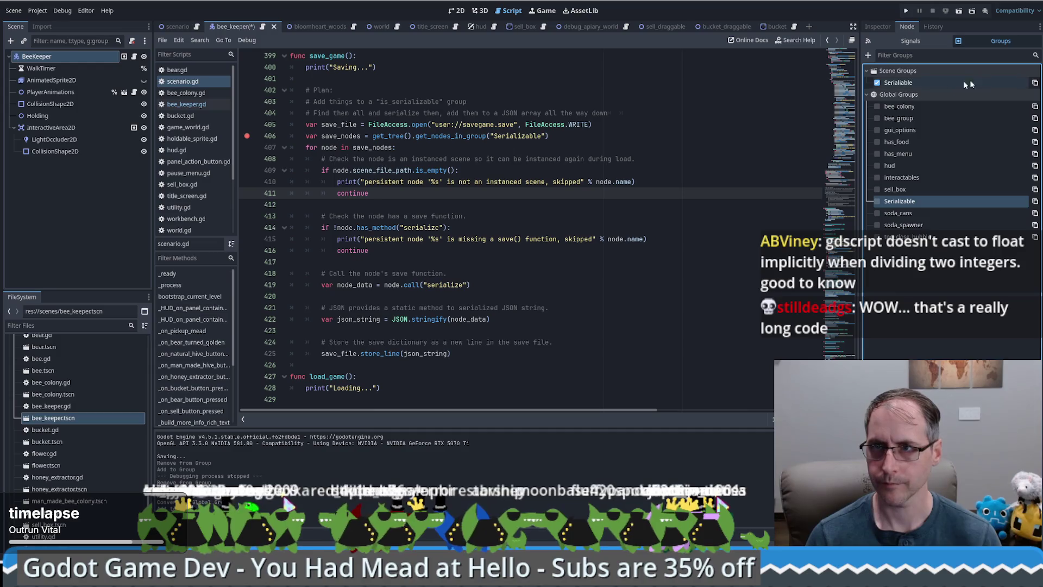
pyautogui.rightClick(902, 86)
pyautogui.click(920, 118)
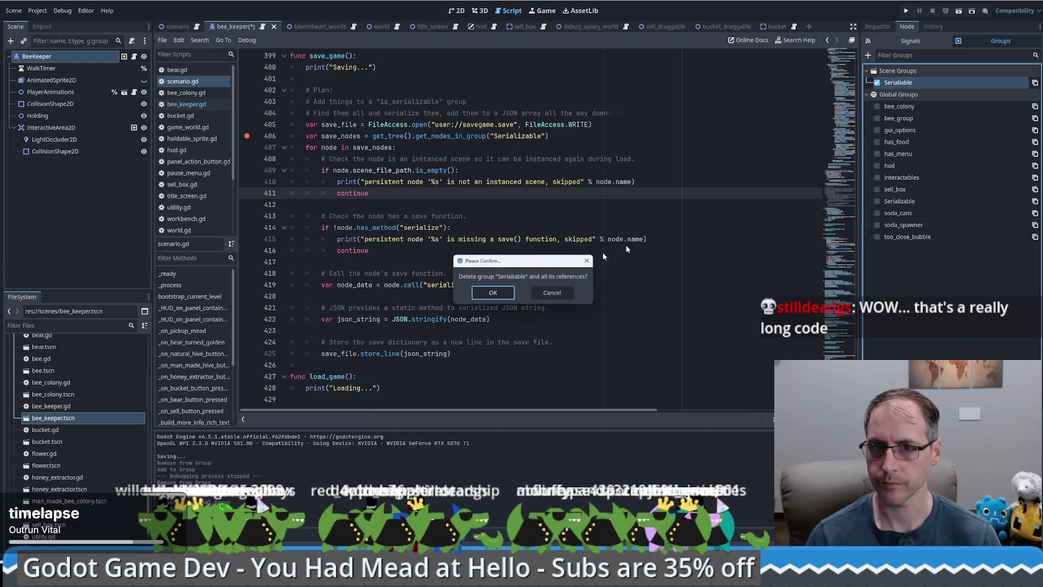
pyautogui.click(496, 298)
# Add BeeKeeper to Serializable, save bee_keeper.gd, and launch the game with F5
pyautogui.click(877, 189)
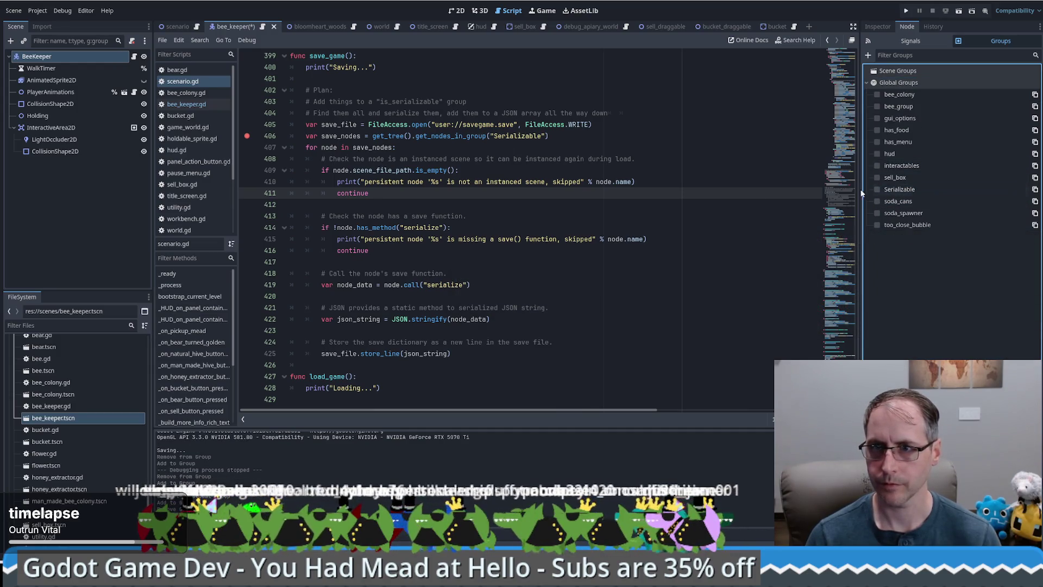
pyautogui.click(710, 259)
pyautogui.hotkey('ctrl', 's')
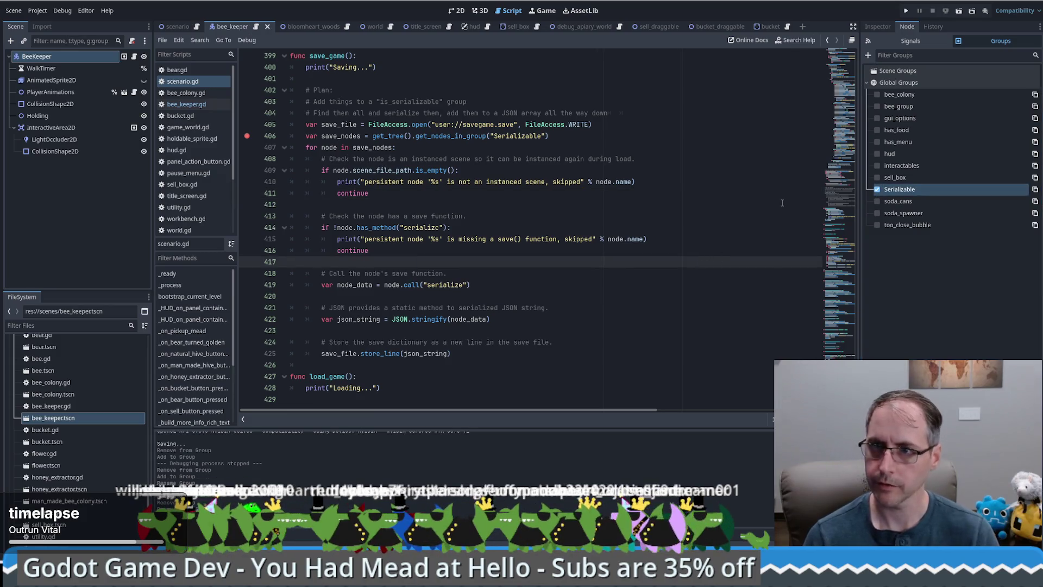
pyautogui.press('F5')
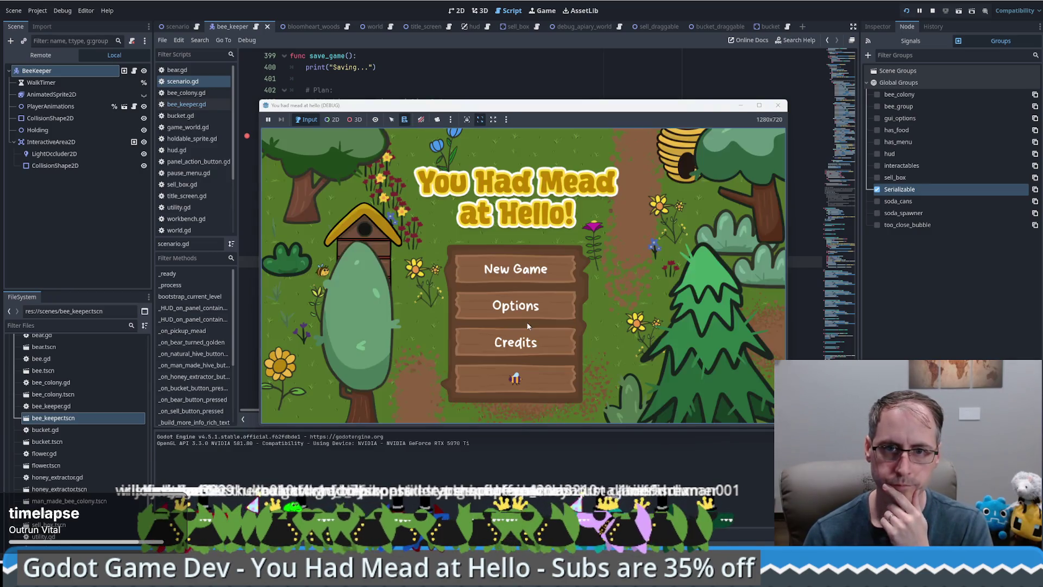
# Start a new game and trigger an in-game save, pausing at the save-file breakpoint
pyautogui.click(529, 376)
pyautogui.click(570, 142)
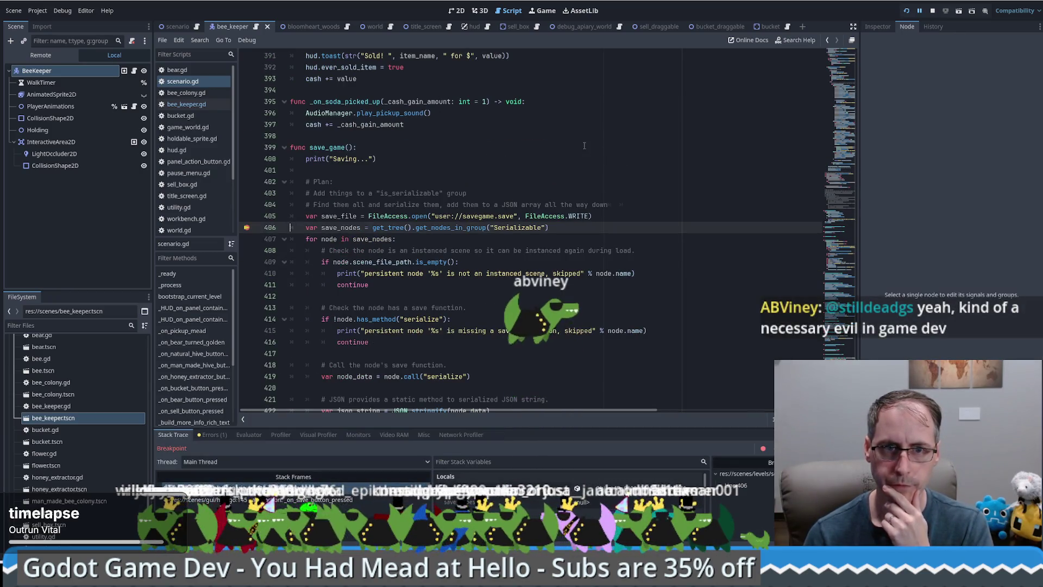
pyautogui.click(610, 219)
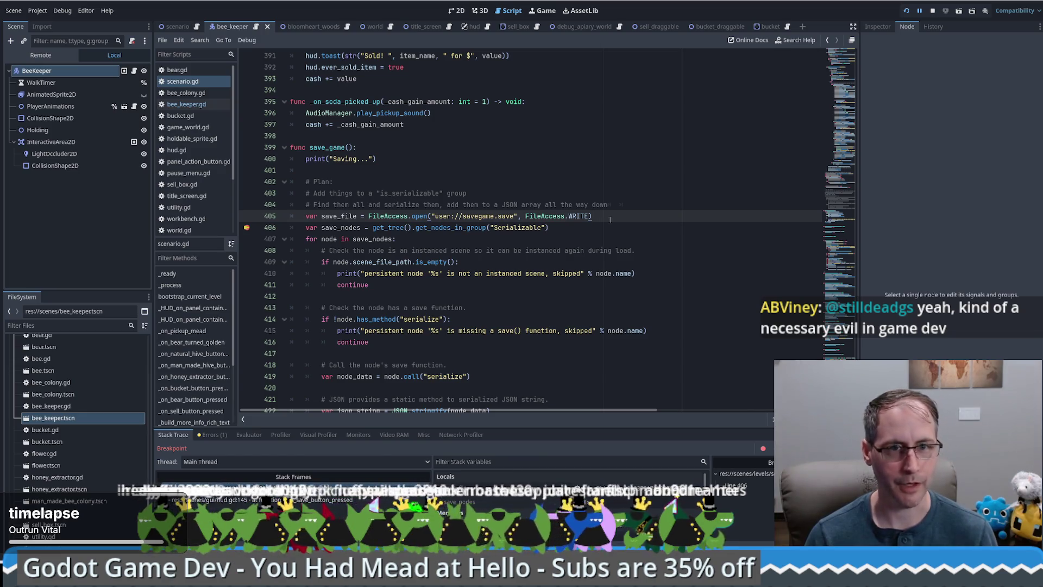
# Step through save_game with F10, resume with F12, and bring savegame.save into view
pyautogui.press('F10')
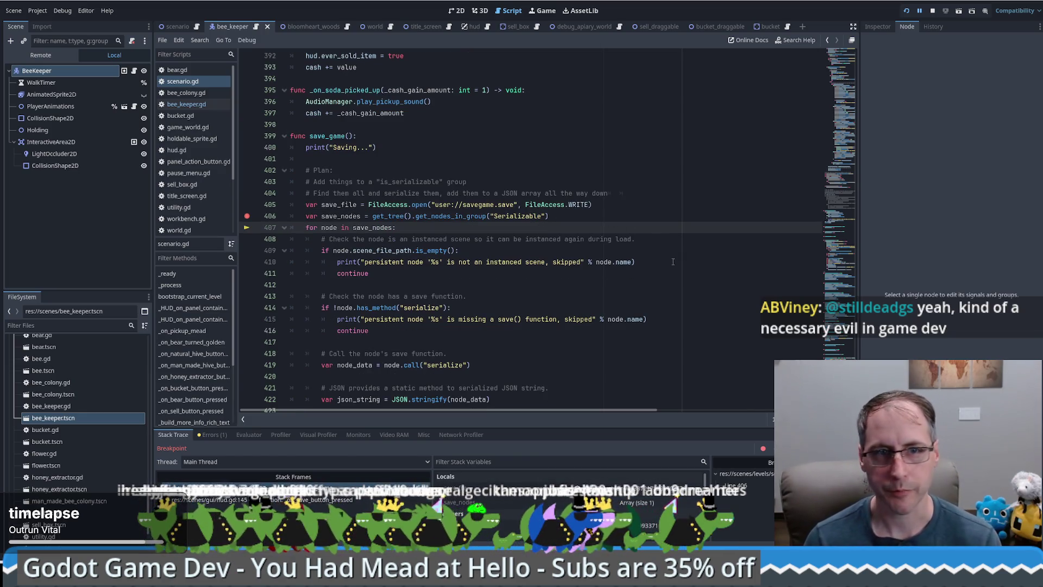
pyautogui.press('F10')
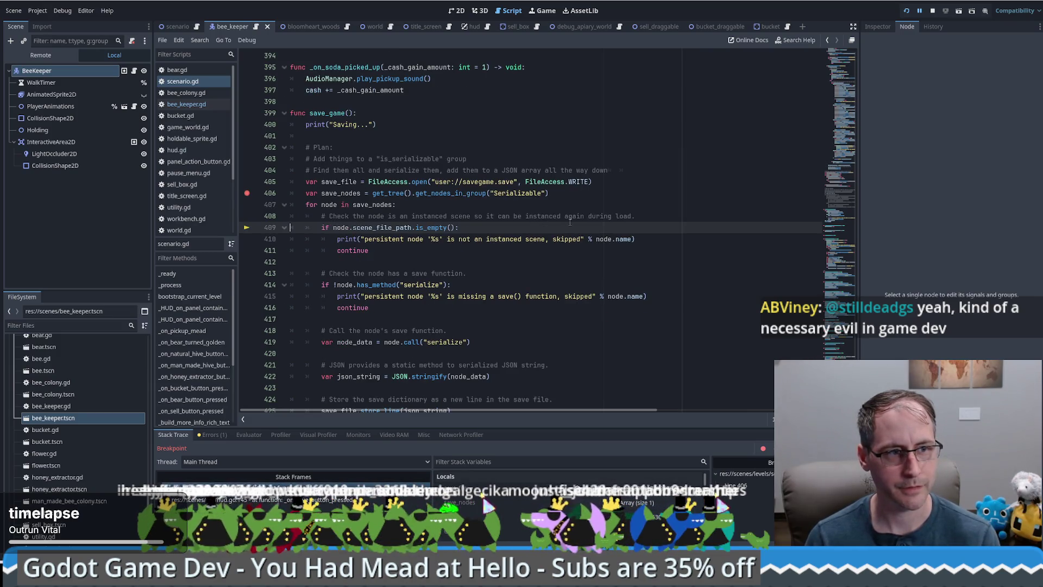
pyautogui.press('F10')
pyautogui.press('F10')
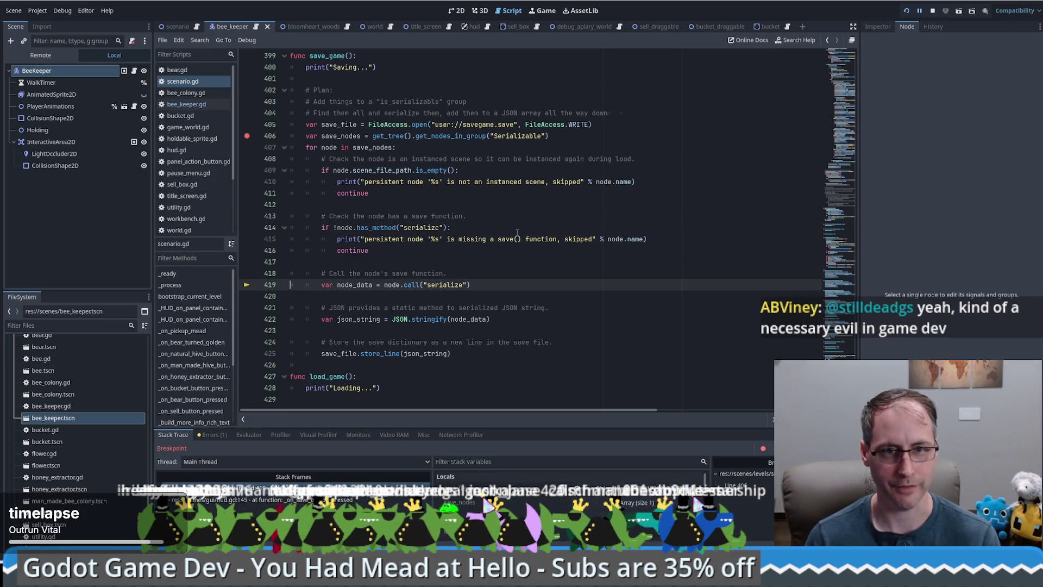
pyautogui.press('F10')
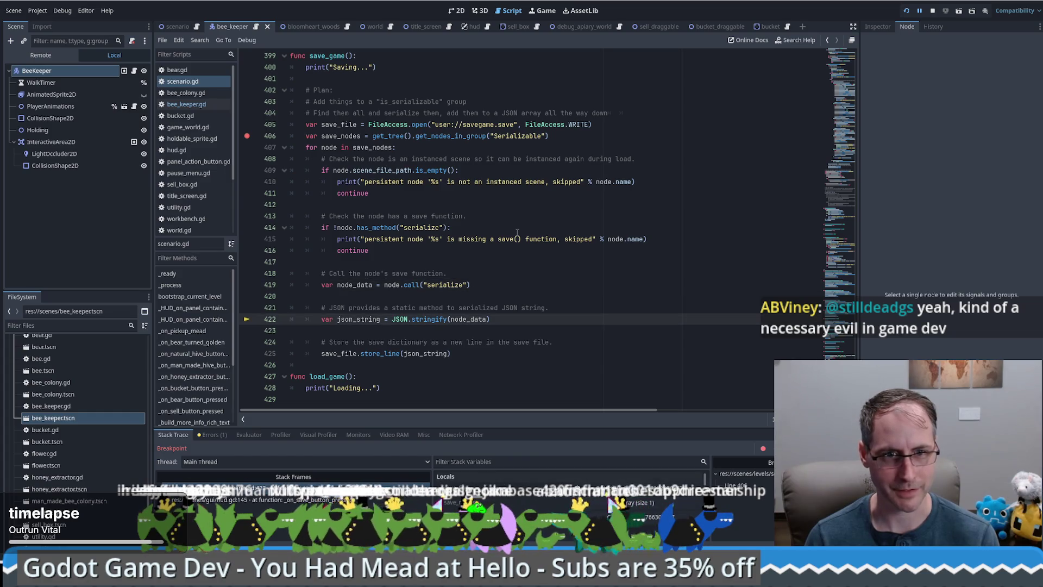
pyautogui.moveTo(459, 323)
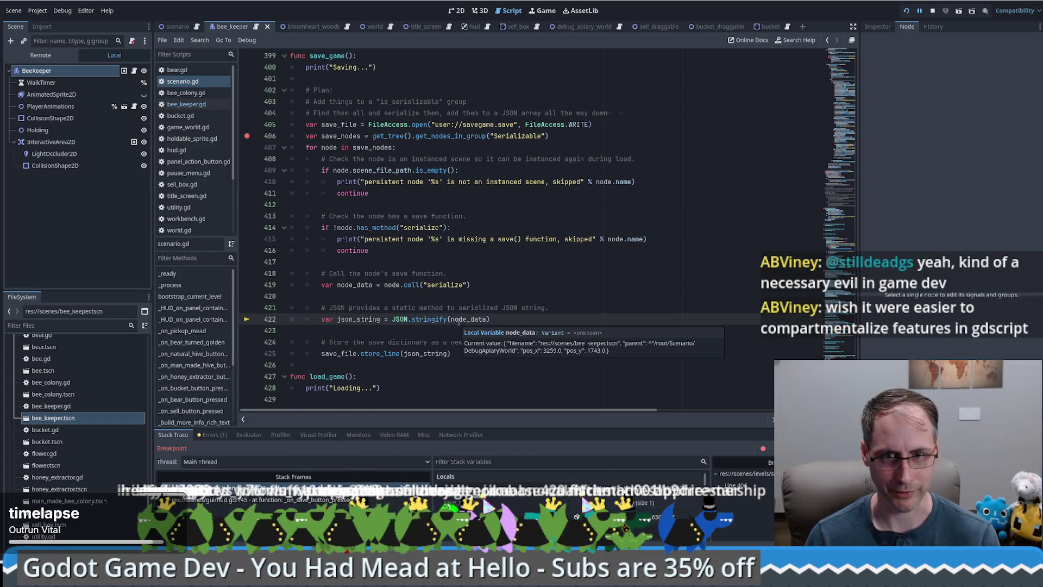
pyautogui.press('F10')
pyautogui.press('F10')
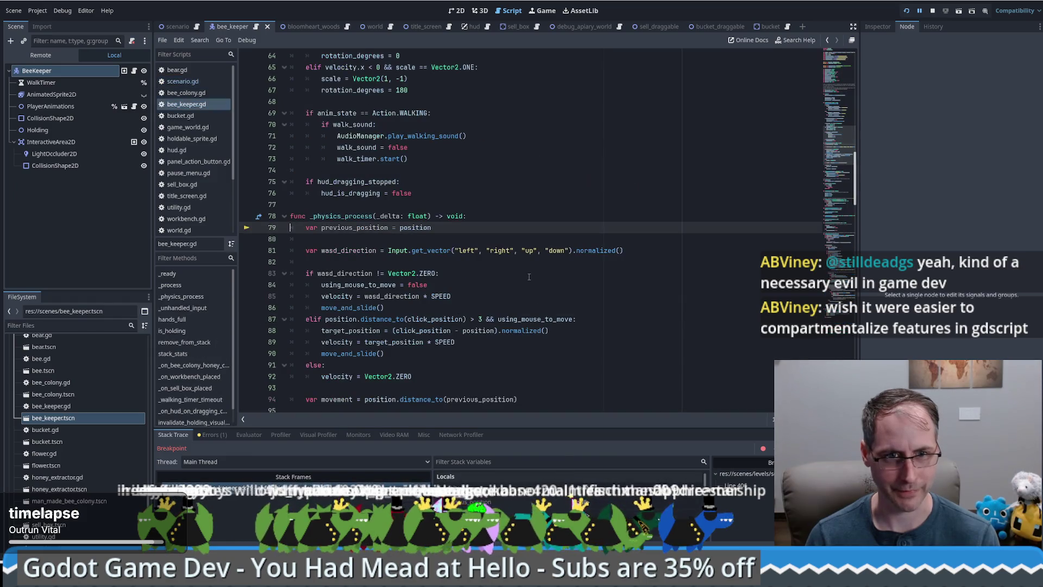
pyautogui.press('F12')
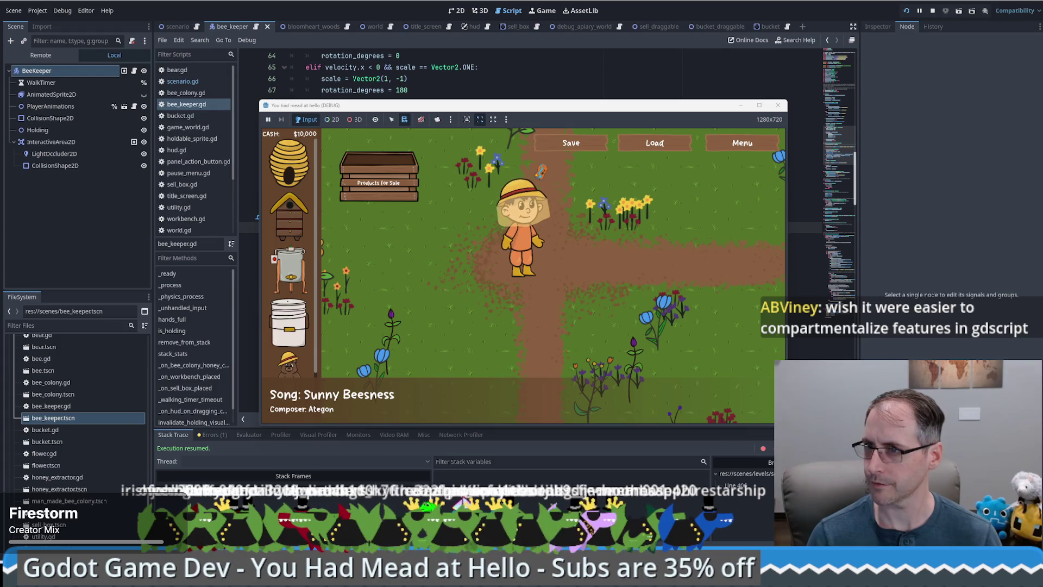
pyautogui.moveTo(1042, 137)
pyautogui.mouseDown()
pyautogui.moveTo(791, 137)
pyautogui.moveTo(956, 84)
pyautogui.moveTo(931, 152)
pyautogui.mouseUp()
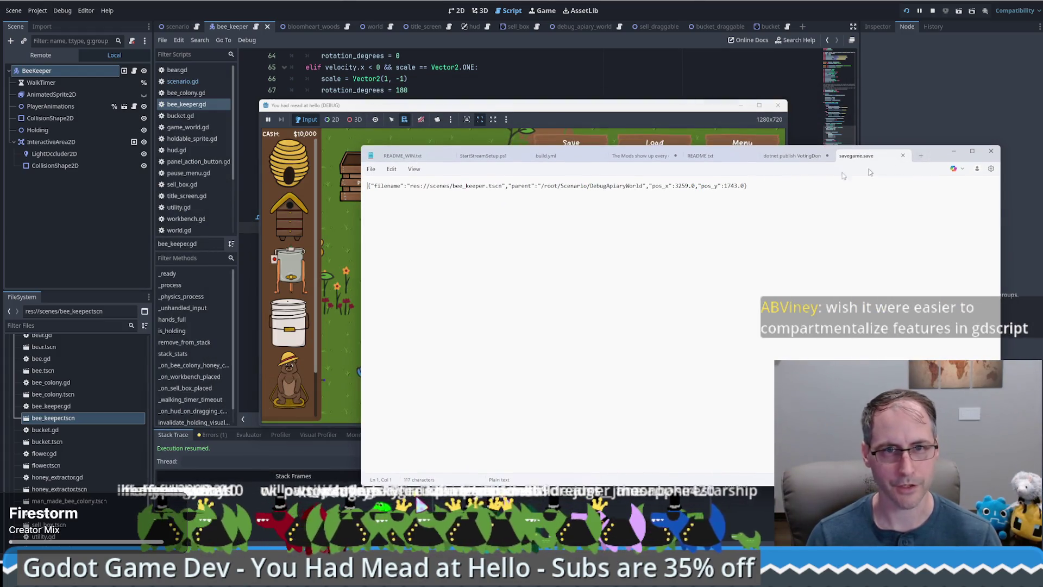
# Highlight the res://scenes/bee_keeper.tscn path in savegame.save, then minimize Notepad
pyautogui.moveTo(407, 186); pyautogui.dragTo(502, 186)
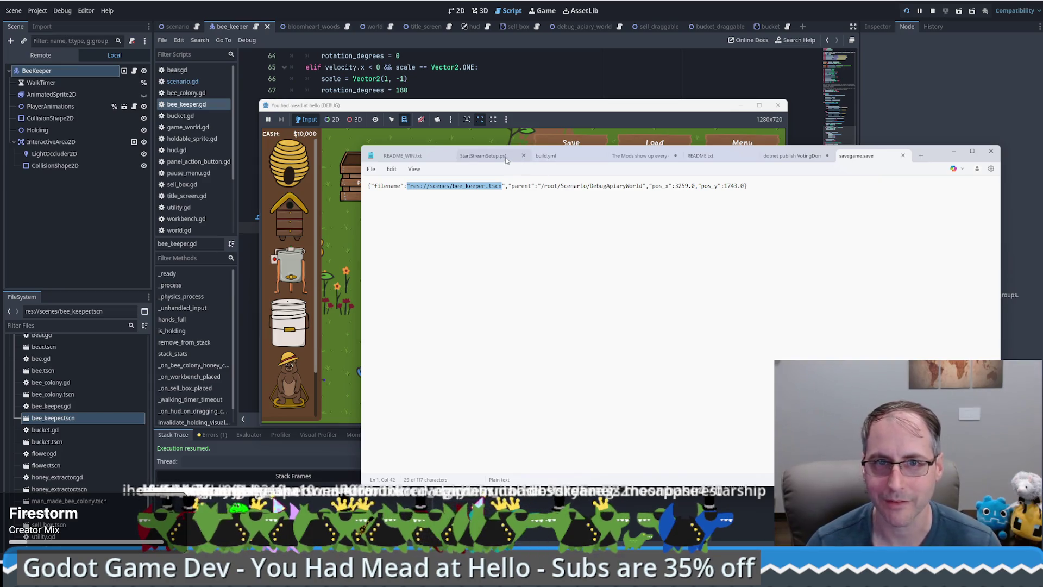
pyautogui.click(954, 151)
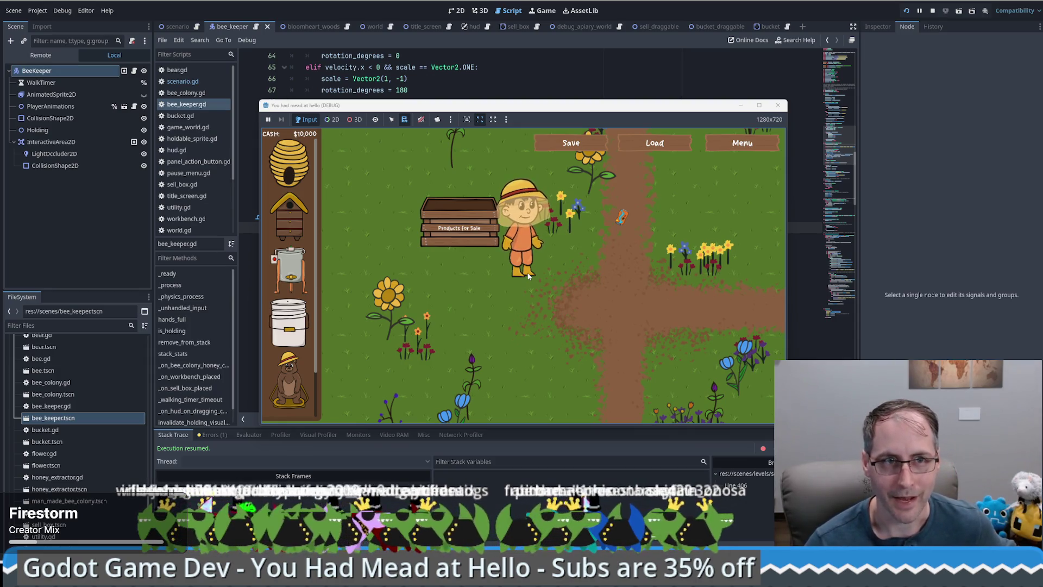
# Stop the game, jump to serialize() via the 'ser' method filter, then clear the filter
pyautogui.click(776, 107)
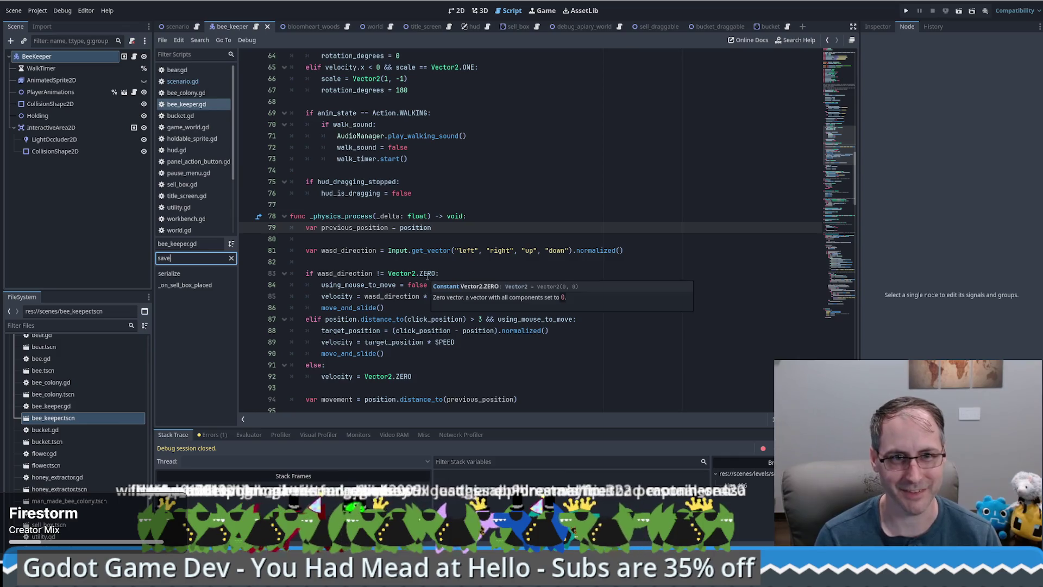
pyautogui.write('ser')
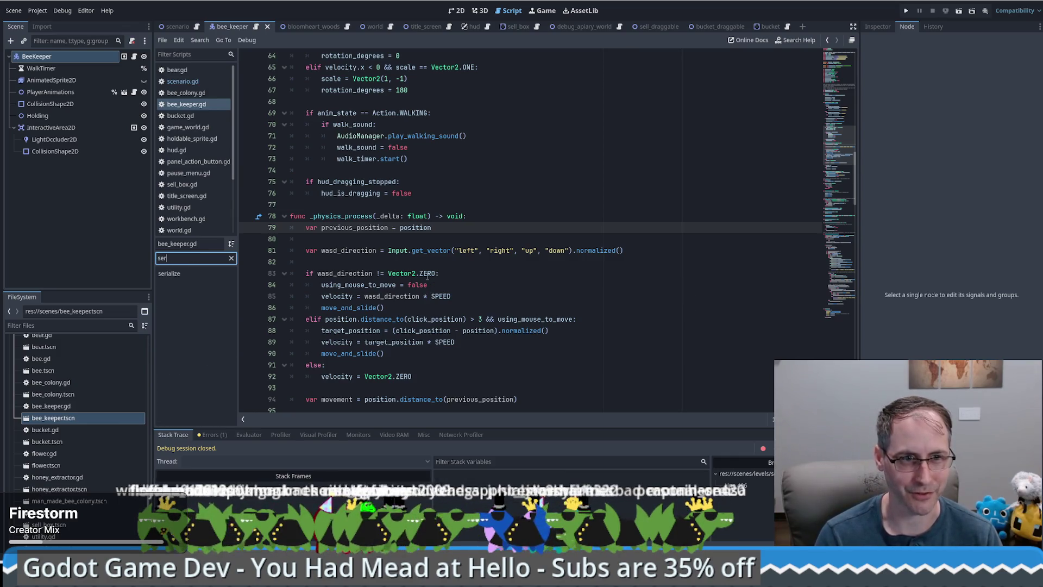
pyautogui.click(166, 273)
pyautogui.click(218, 258)
pyautogui.hotkey('ctrl', 'a')
pyautogui.press('BackSpace')
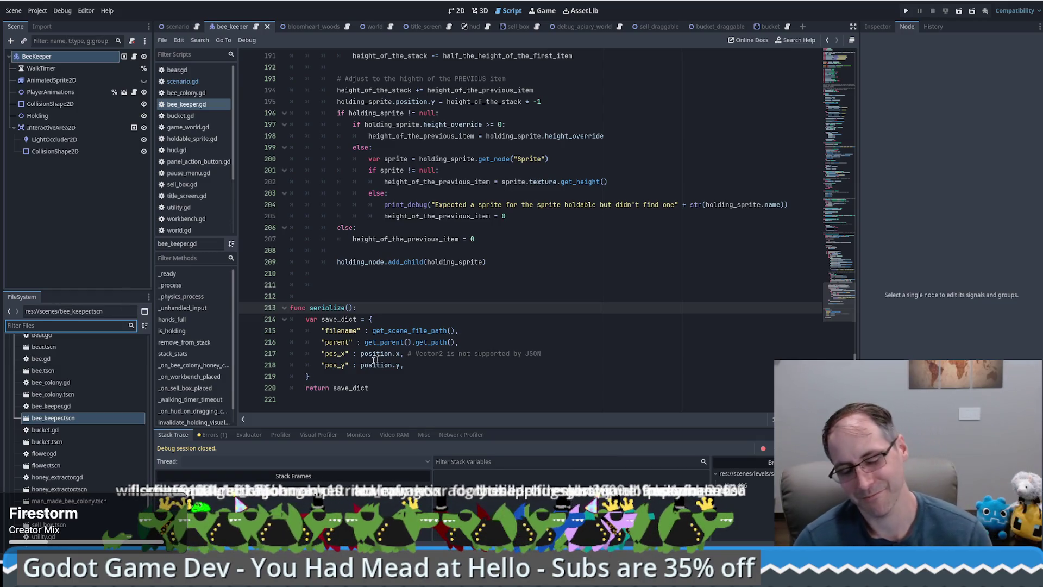
pyautogui.moveTo(839, 301)
pyautogui.mouseDown()
pyautogui.moveTo(847, 60)
pyautogui.moveTo(832, 321)
pyautogui.mouseUp()
pyautogui.click(554, 332)
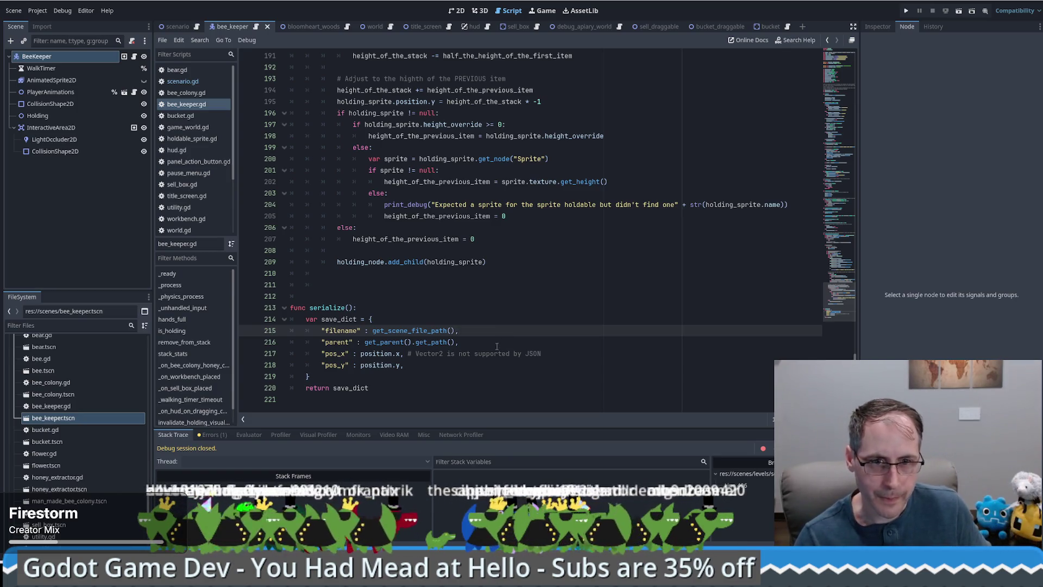
pyautogui.doubleClick(427, 331)
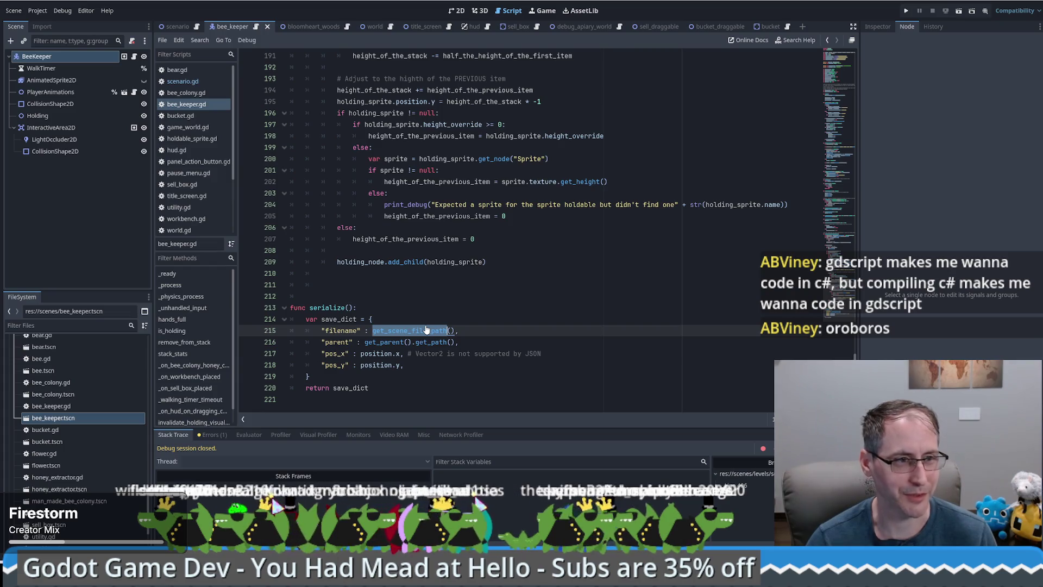
# Read the Node docs entry for scene_file_path, then return to bee_keeper.gd
pyautogui.keyDown('ctrl'); pyautogui.click(395, 331); pyautogui.keyUp('ctrl')
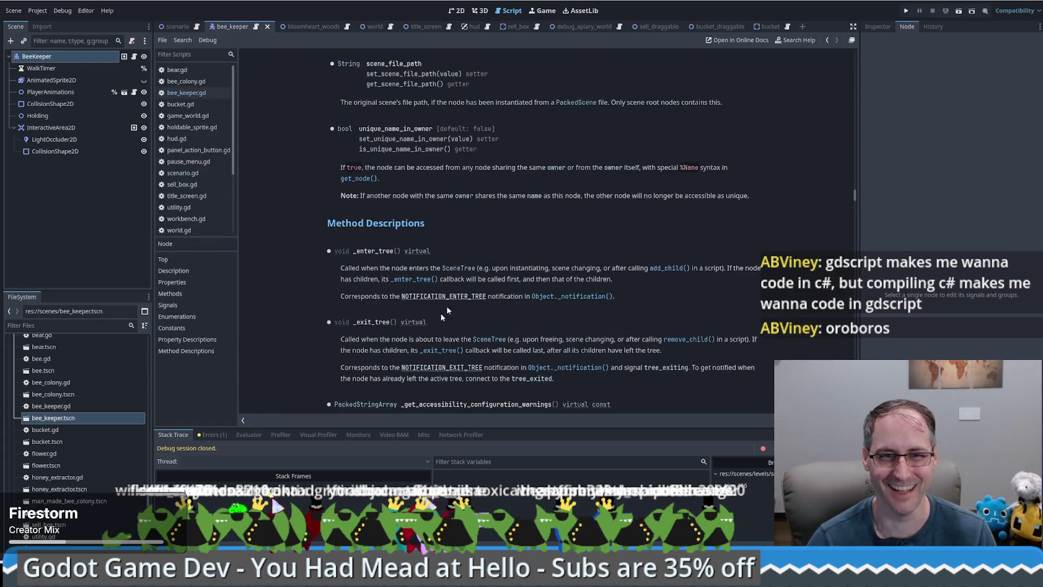
pyautogui.scroll(5, 510, 166)
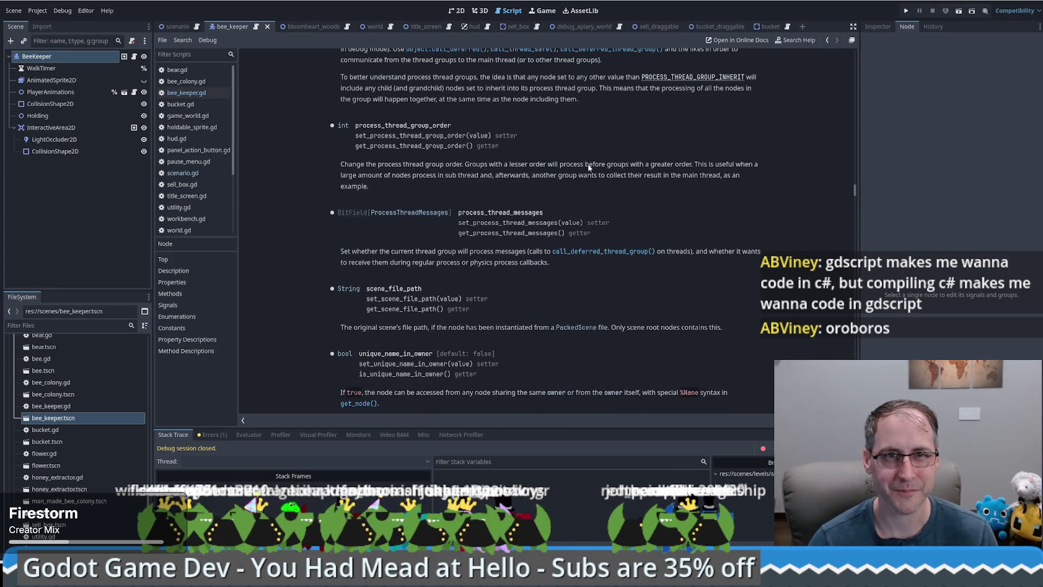
pyautogui.scroll(7, 579, 175)
pyautogui.scroll(-9, 584, 187)
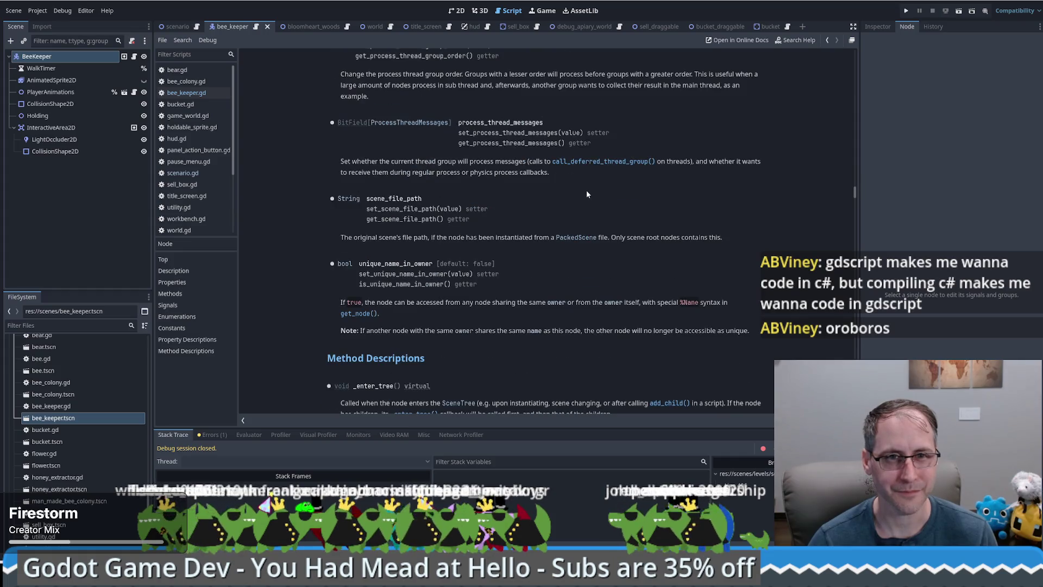
pyautogui.scroll(-2, 586, 196)
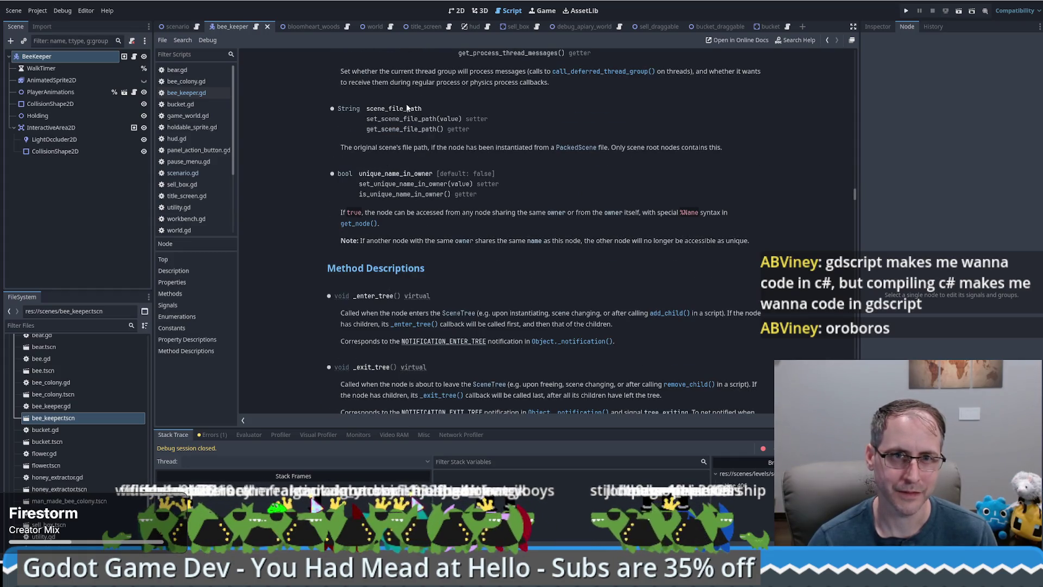
pyautogui.doubleClick(408, 108)
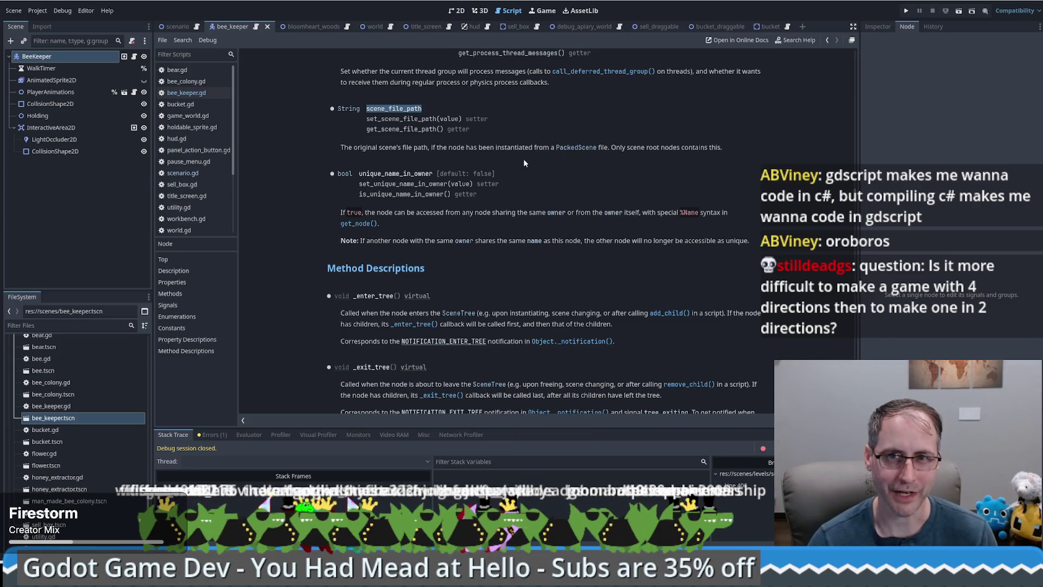
pyautogui.click(827, 39)
pyautogui.click(832, 58)
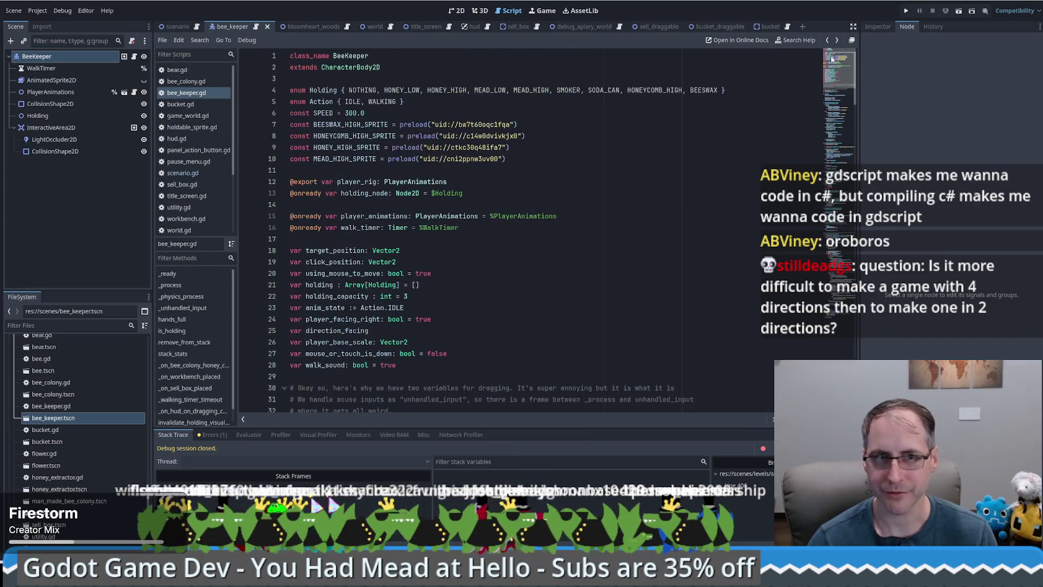
# Recheck the get_scene_file_path docs on instantiated scene paths, then relaunch the game
pyautogui.click(423, 158)
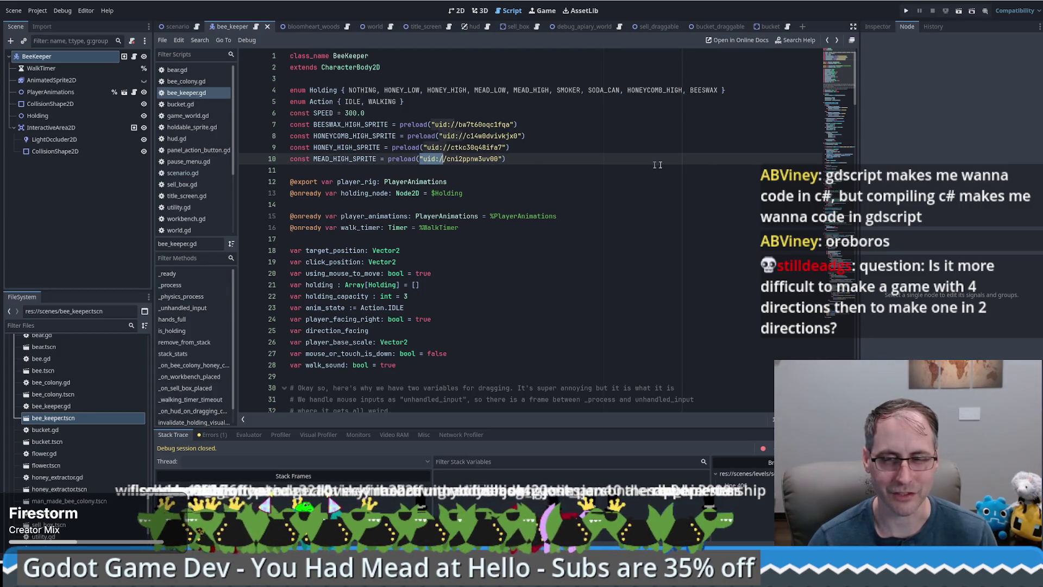
pyautogui.scroll(-15, 831, 79)
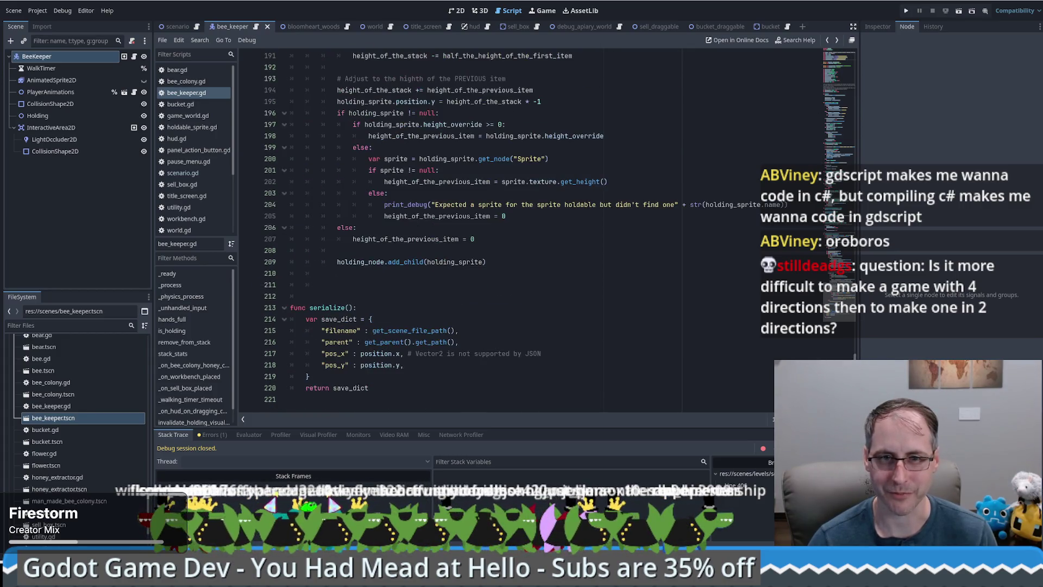
pyautogui.keyDown('ctrl'); pyautogui.click(408, 332); pyautogui.keyUp('ctrl')
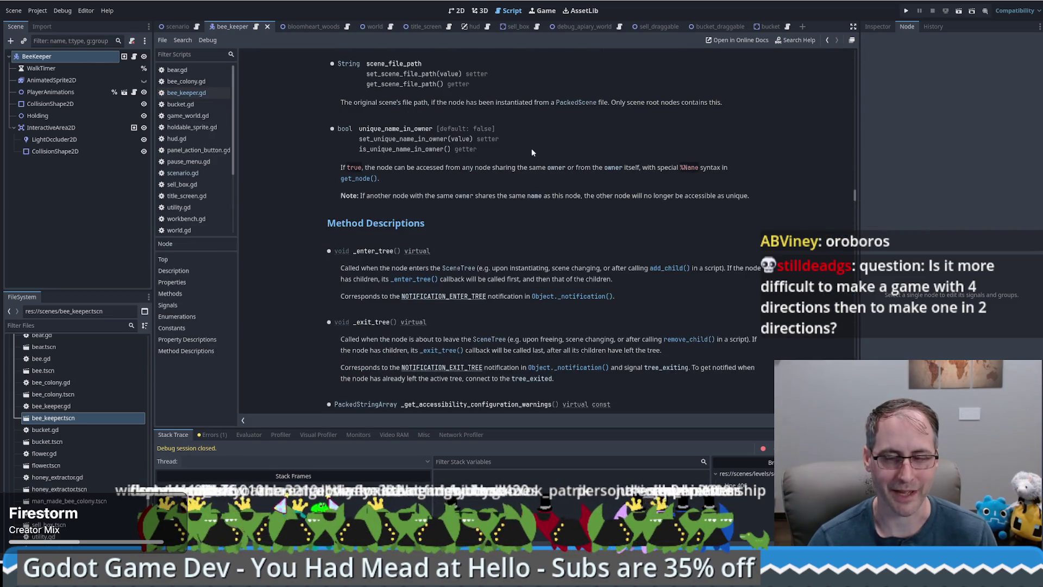
pyautogui.hotkey('alt', 'Left')
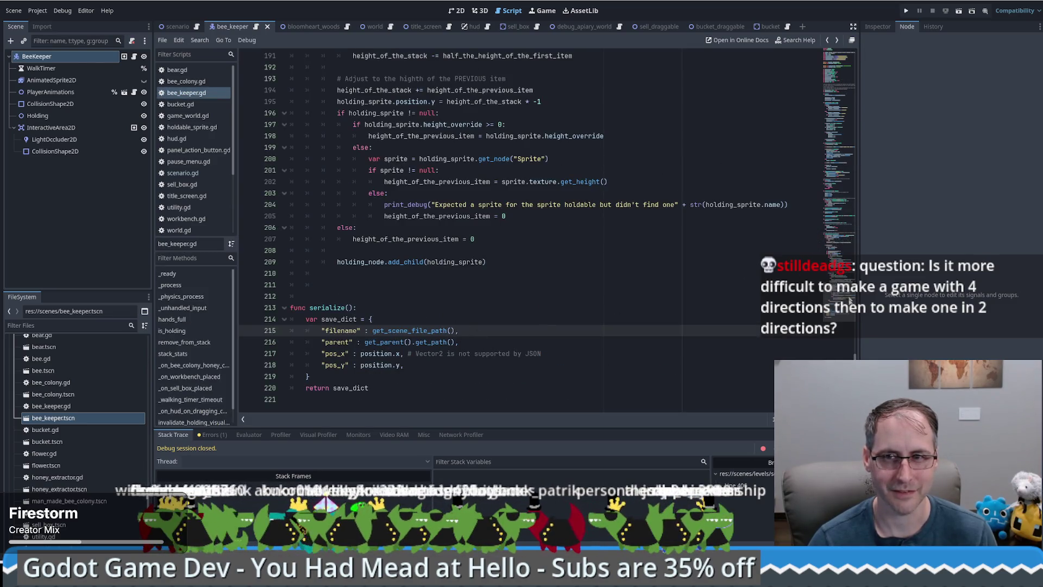
pyautogui.keyDown('ctrl'); pyautogui.click(408, 331); pyautogui.keyUp('ctrl')
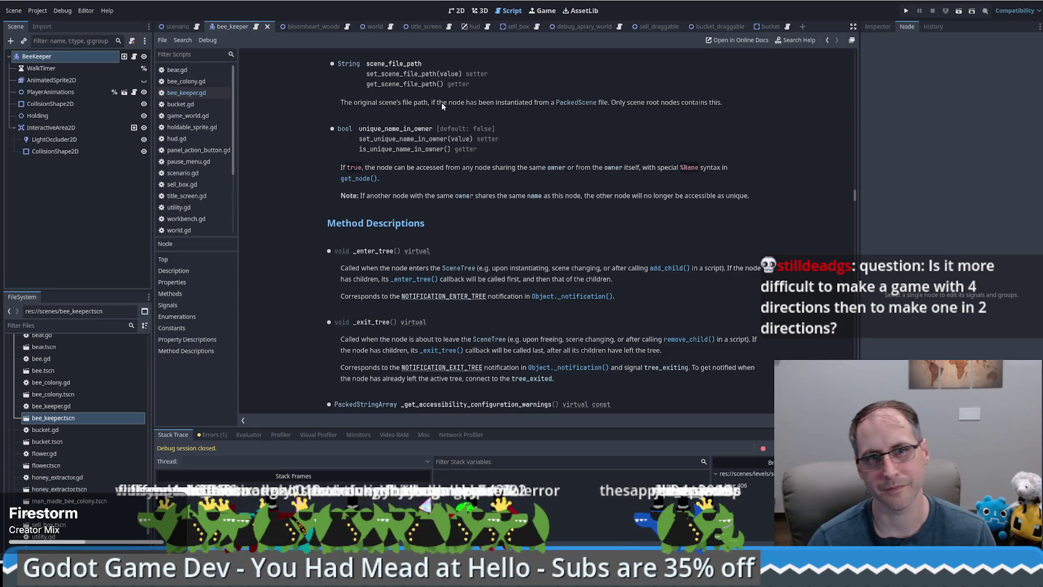
pyautogui.moveTo(443, 102); pyautogui.dragTo(496, 102)
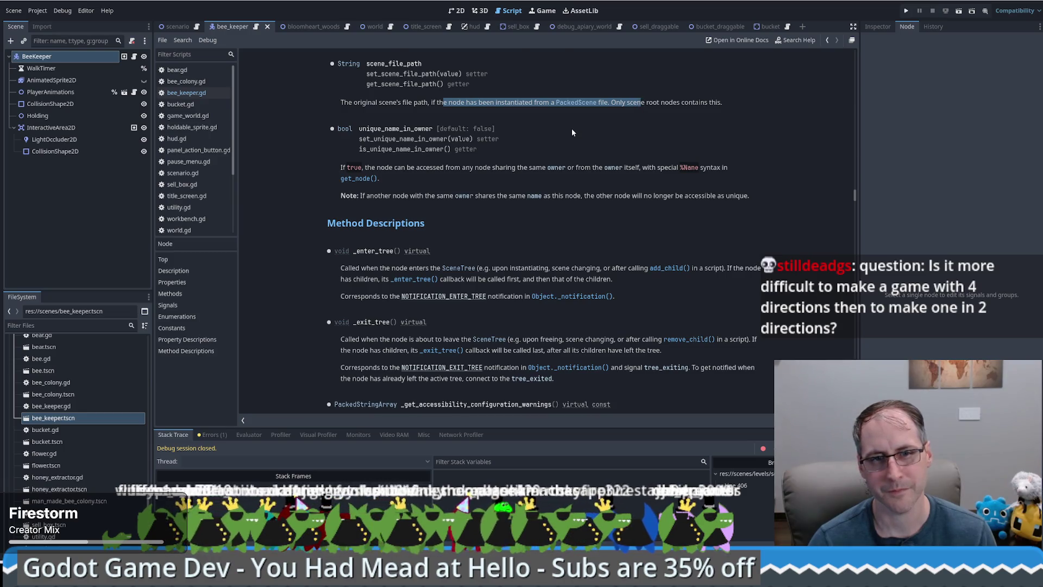
pyautogui.hotkey('alt', 'Left')
pyautogui.click(514, 315)
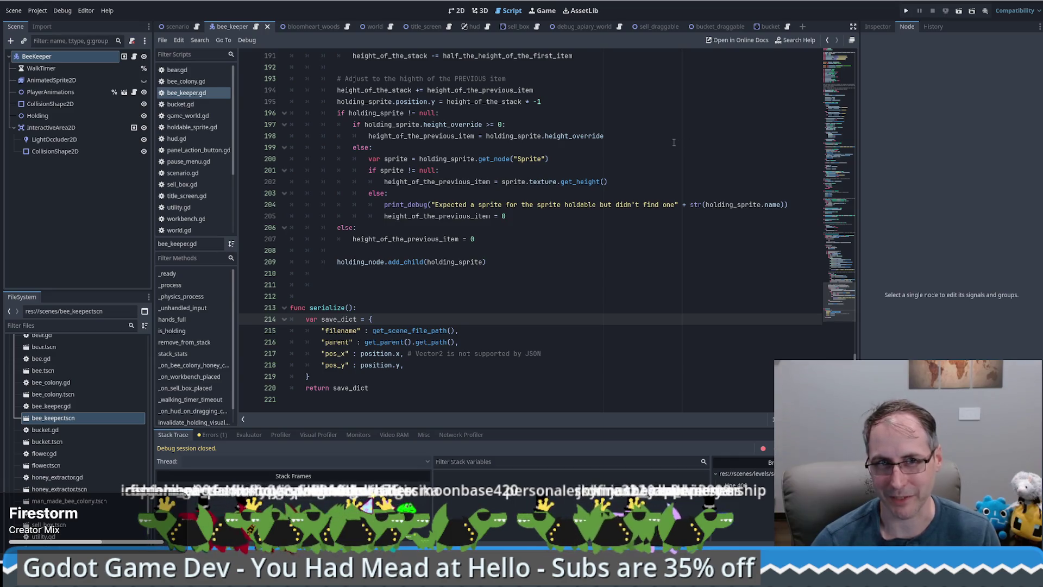
pyautogui.click(903, 12)
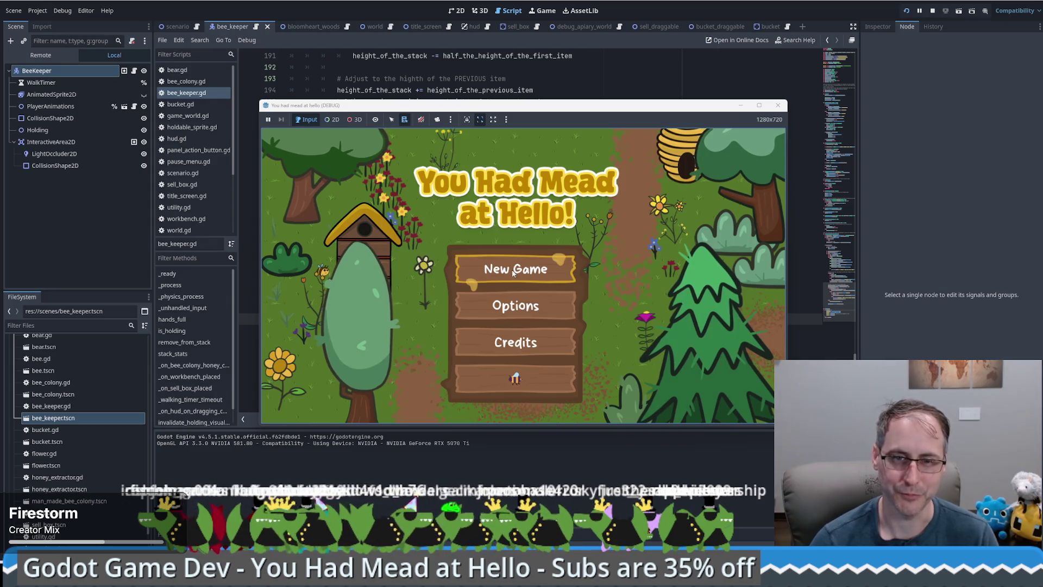
# Start a new game, walk the beekeeper to collect cash ($1,030 to $1,035), then stop with F8
pyautogui.click(513, 273)
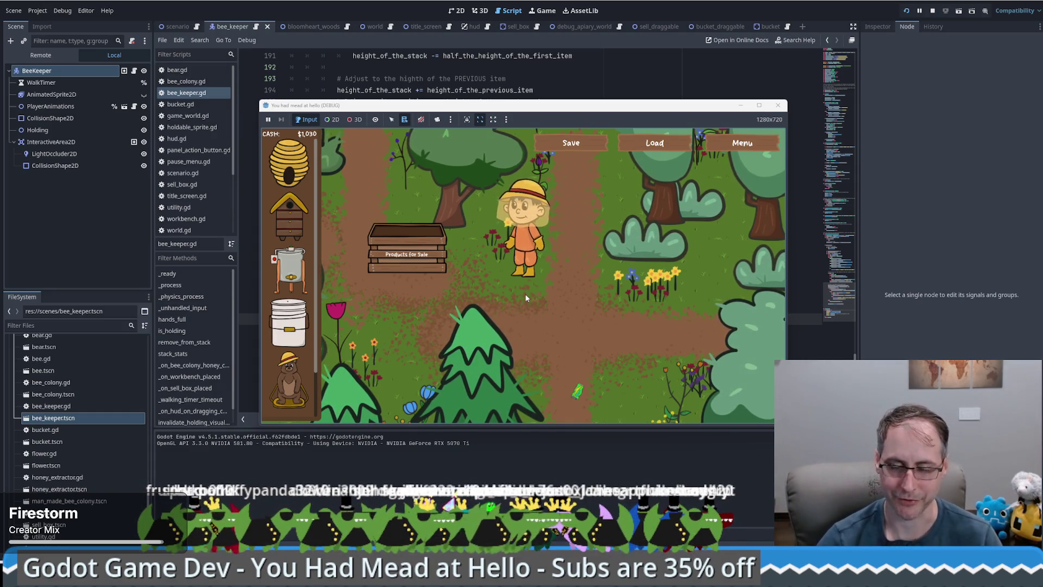
pyautogui.click(592, 386)
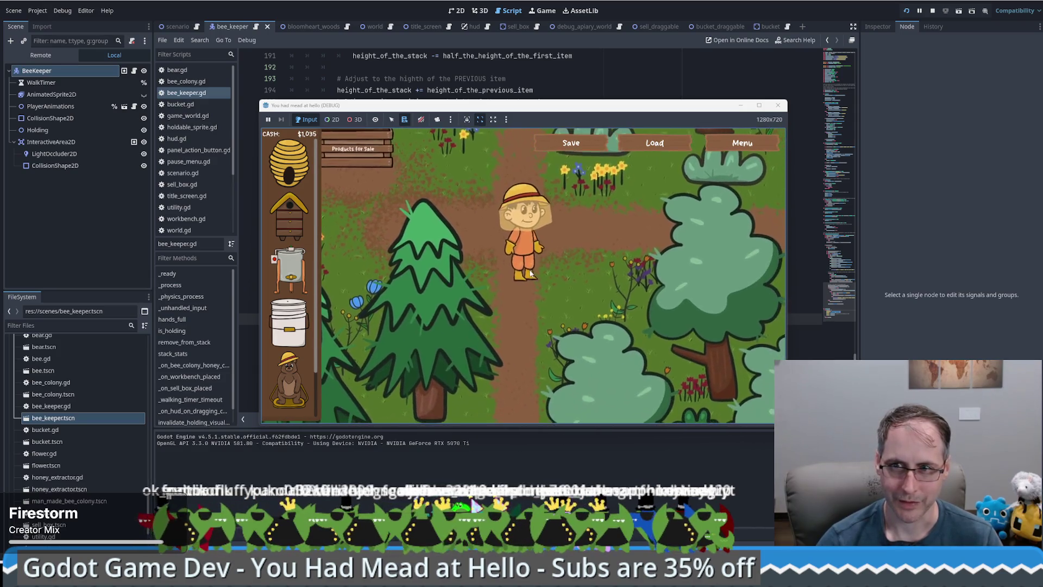
pyautogui.click(462, 245)
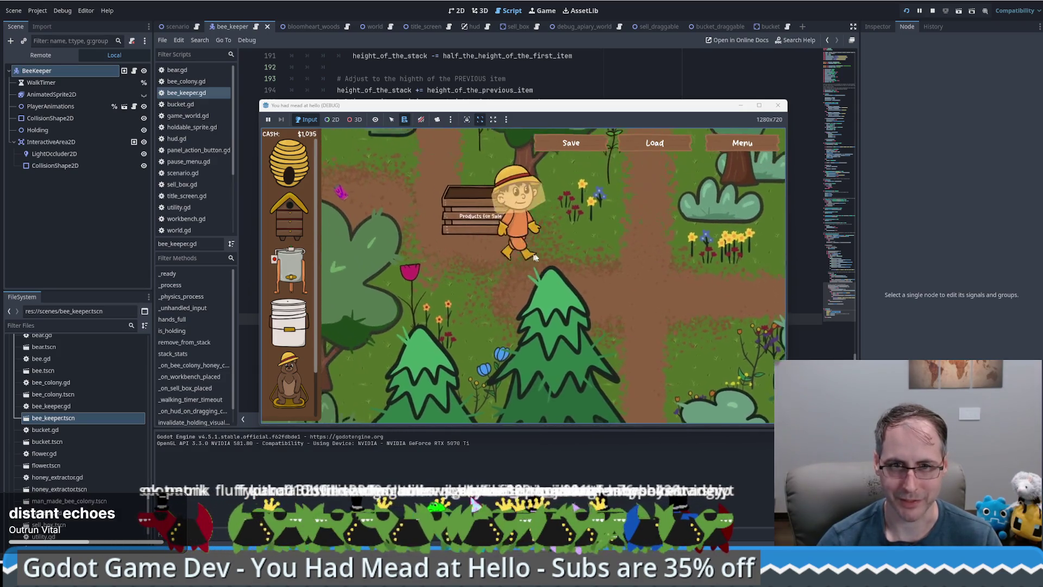
pyautogui.click(552, 257)
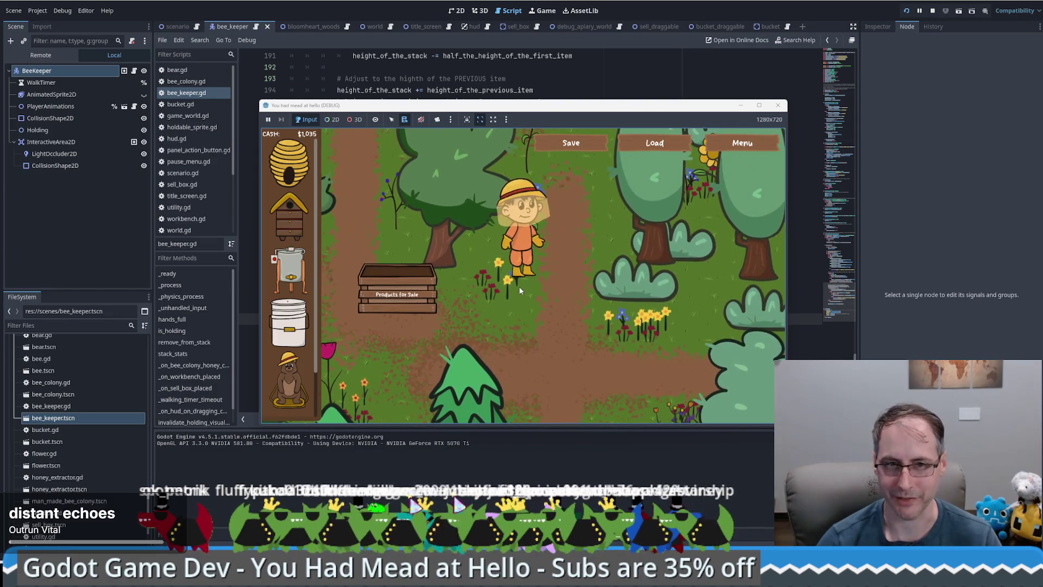
pyautogui.click(573, 272)
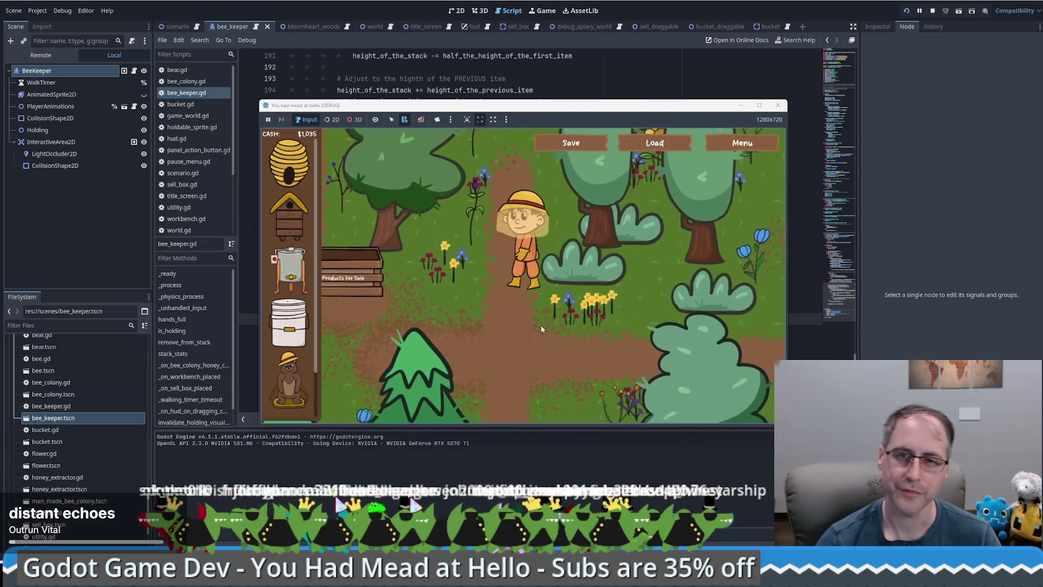
pyautogui.press('F8')
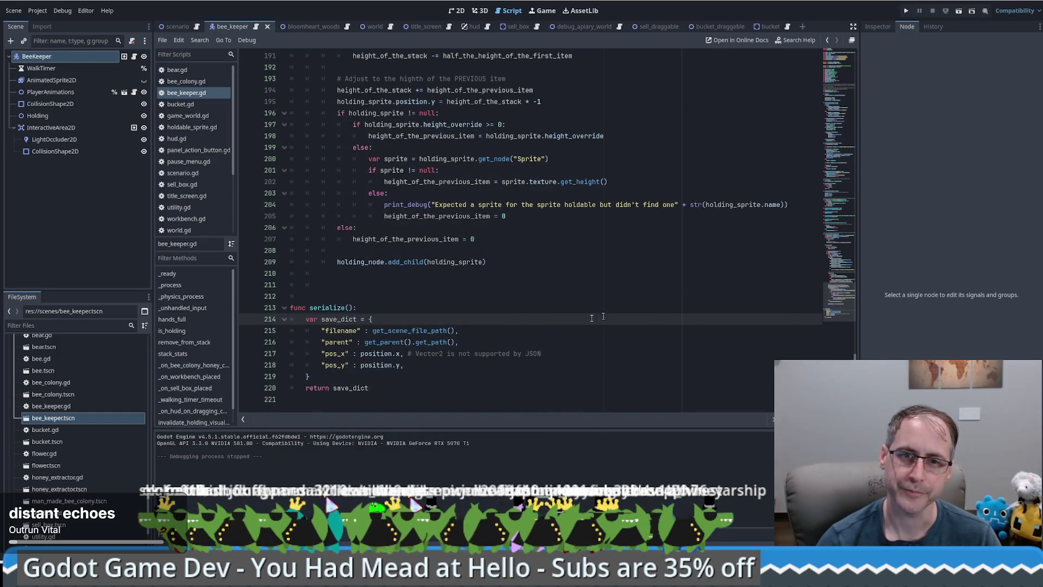
# Read the browser's Saving games page, copy its load_game example code, and return to Godot
pyautogui.scroll(1, 577, 272)
pyautogui.scroll(-1, 577, 272)
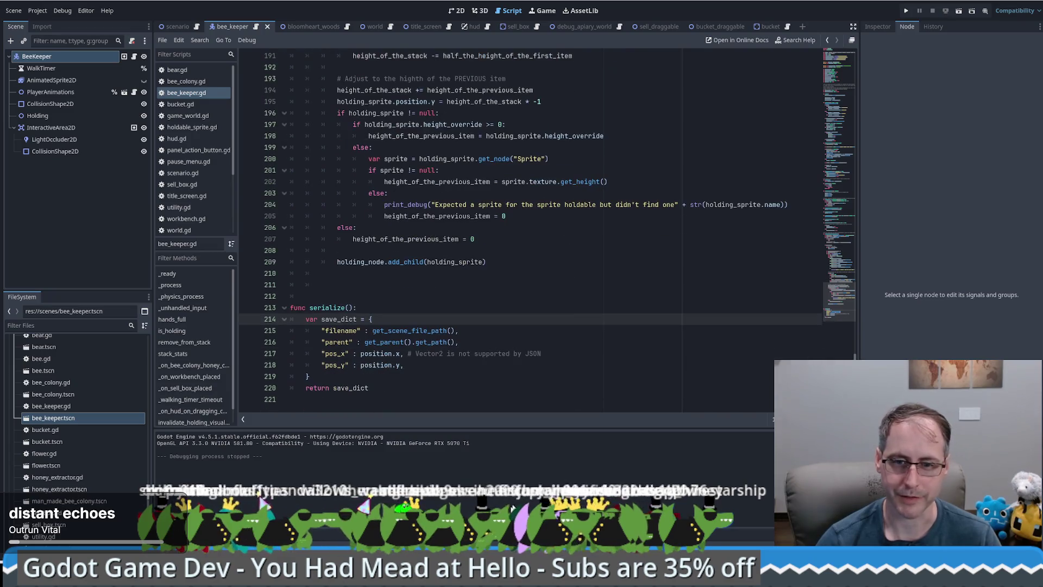
pyautogui.hotkey('alt', 'Tab')
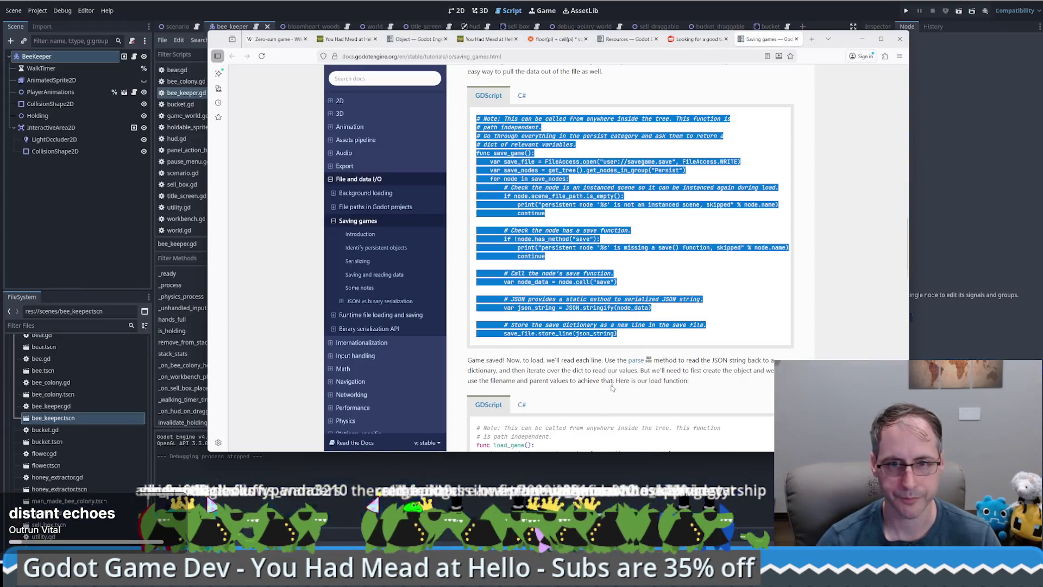
pyautogui.scroll(-3, 630, 250)
pyautogui.moveTo(506, 276); pyautogui.dragTo(564, 276)
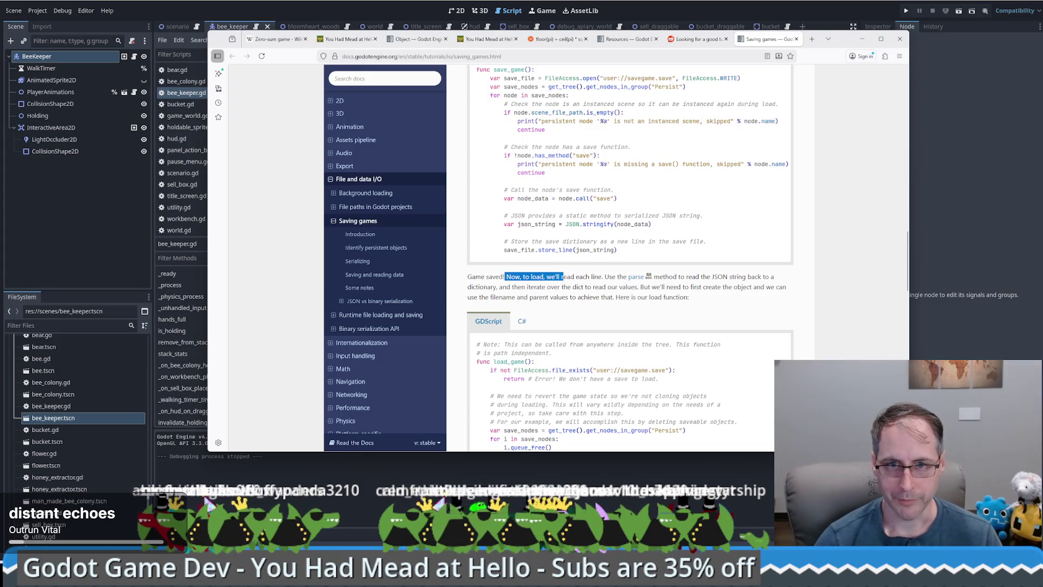
pyautogui.scroll(-1, 561, 282)
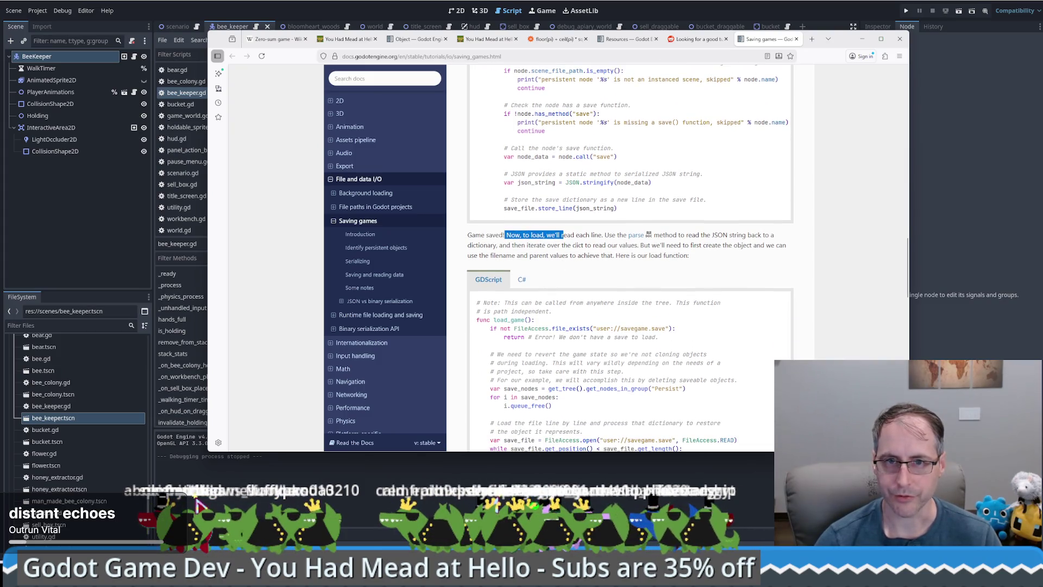
pyautogui.moveTo(602, 235); pyautogui.dragTo(625, 235)
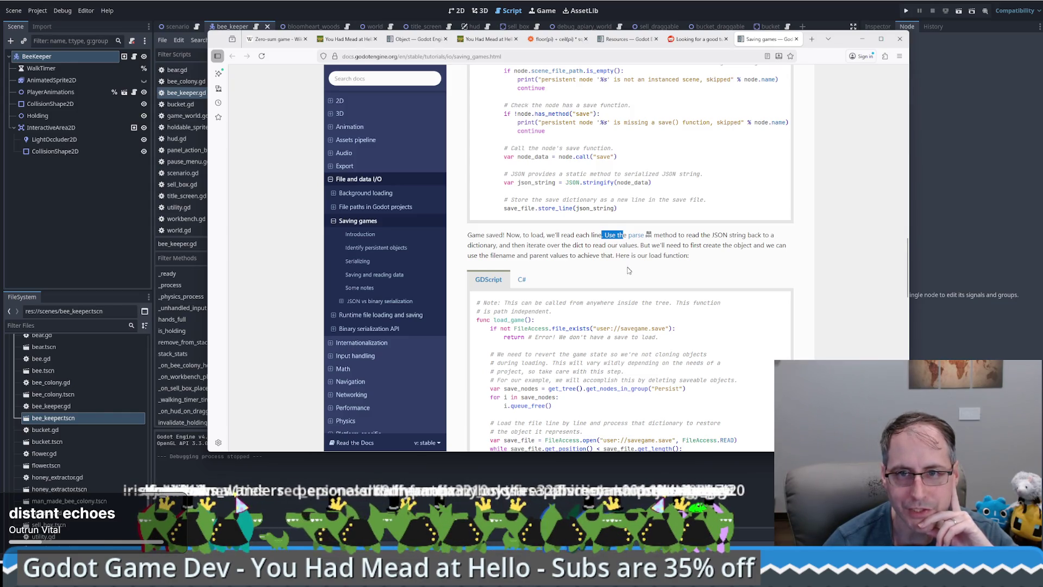
pyautogui.scroll(-10, 629, 270)
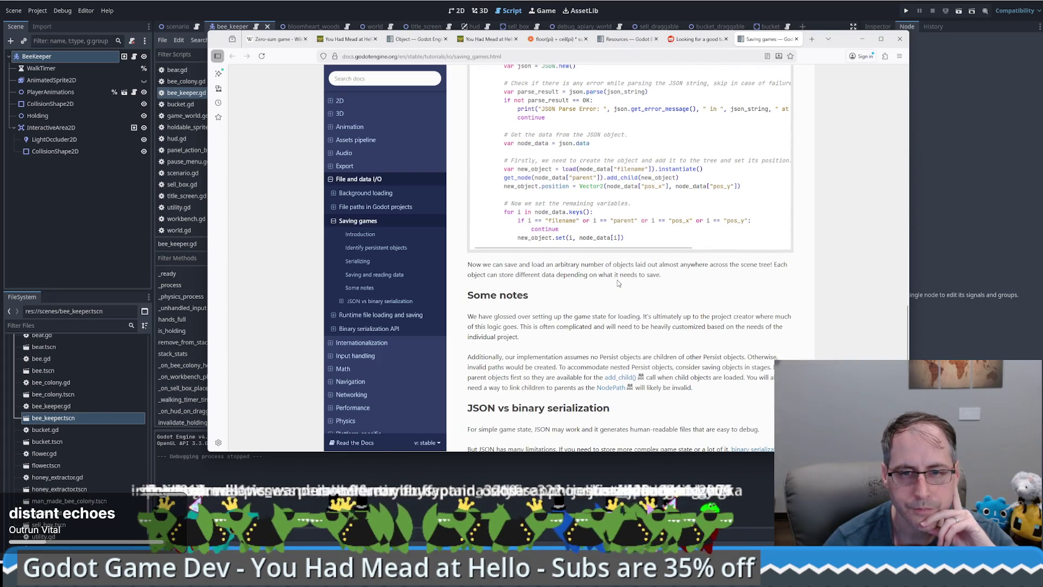
pyautogui.scroll(-3, 617, 282)
pyautogui.scroll(13, 618, 282)
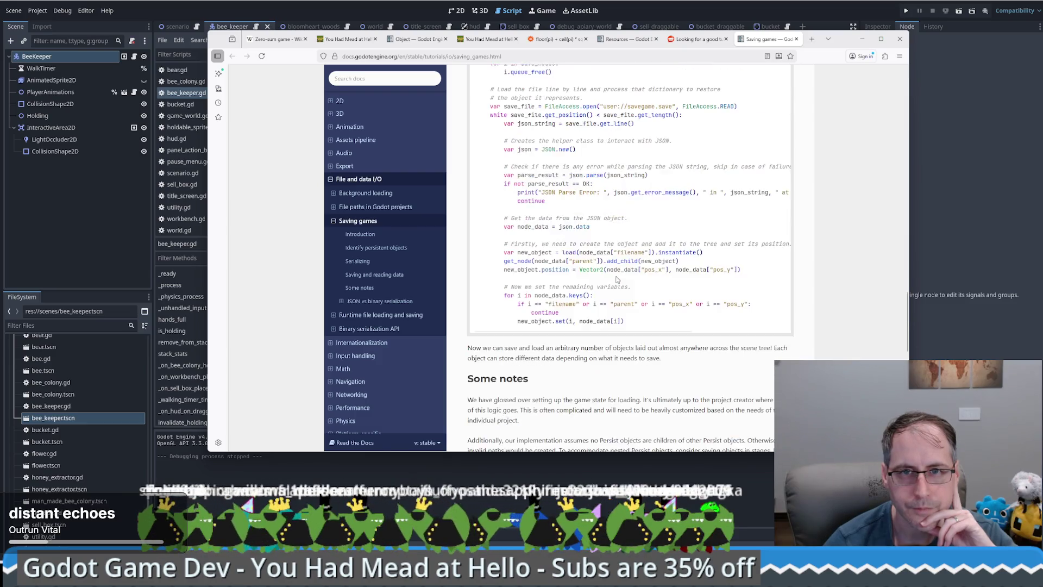
pyautogui.click(779, 136)
pyautogui.click(988, 230)
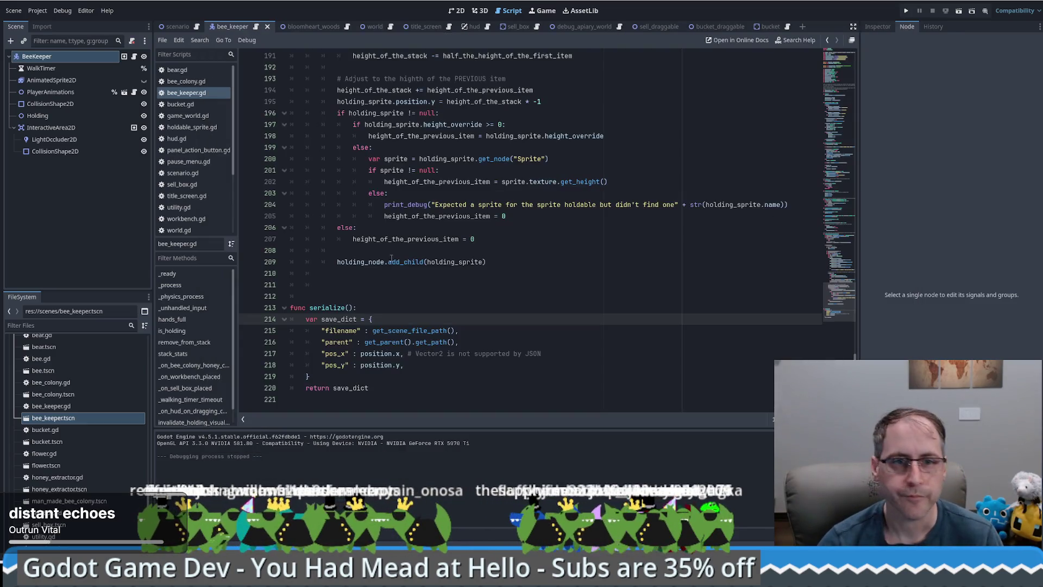
# Paste the load_game example on line 221 and rename the function to deserialize
pyautogui.click(323, 404)
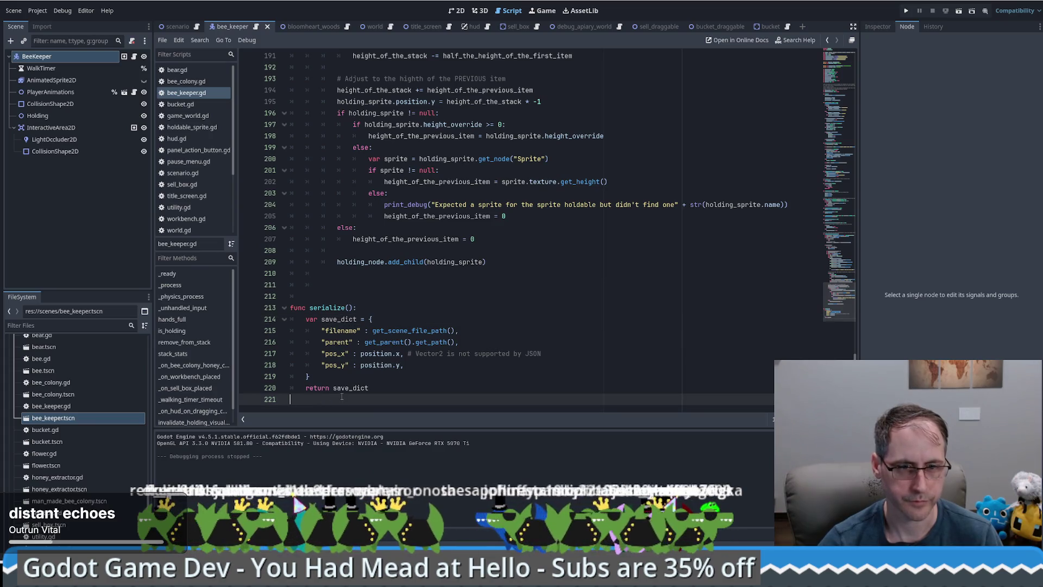
pyautogui.hotkey('ctrl', 'v')
pyautogui.scroll(8, 333, 302)
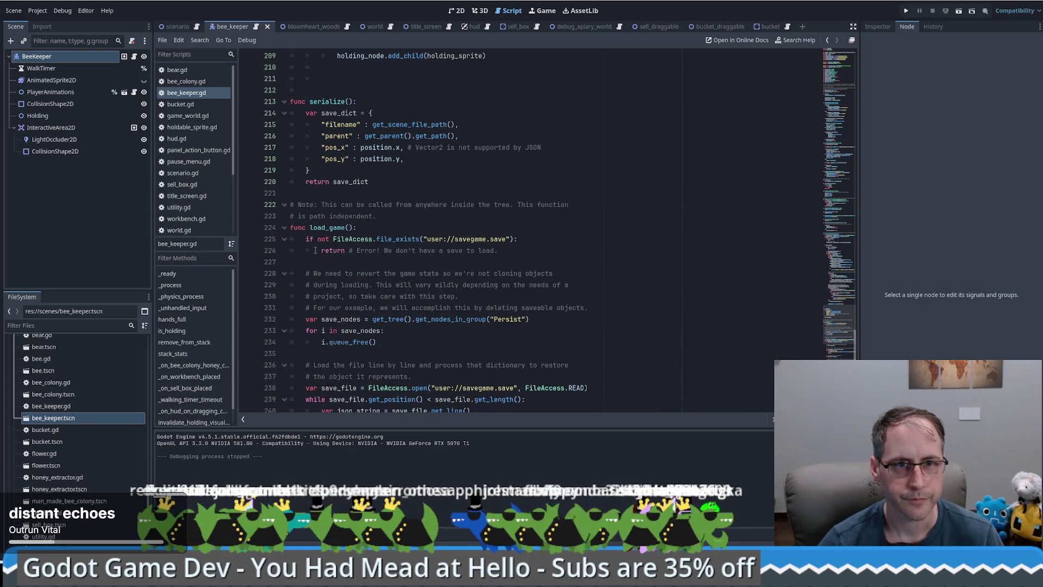
pyautogui.doubleClick(331, 227)
pyautogui.write('deser')
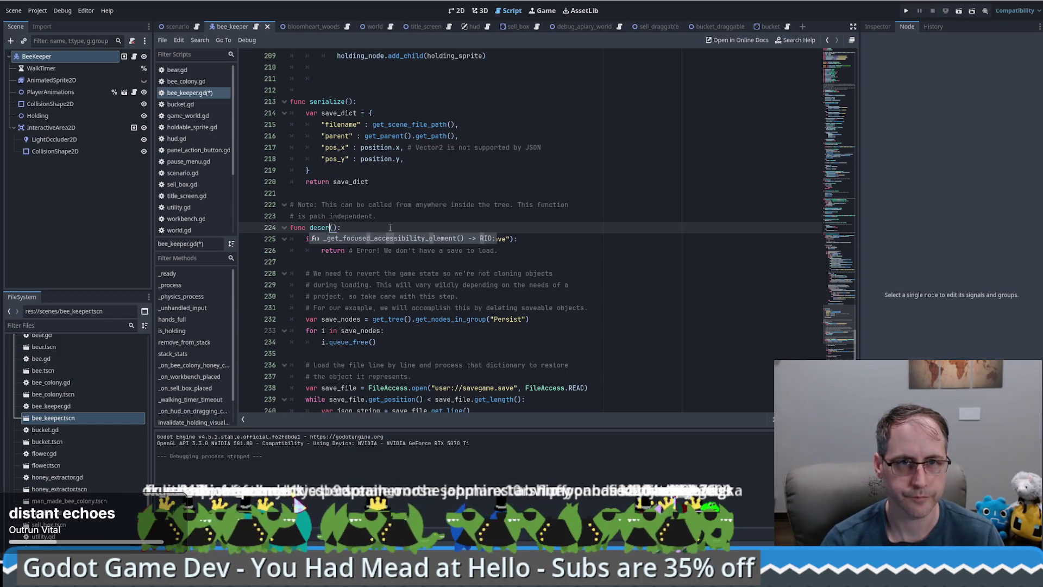
pyautogui.write('ialize')
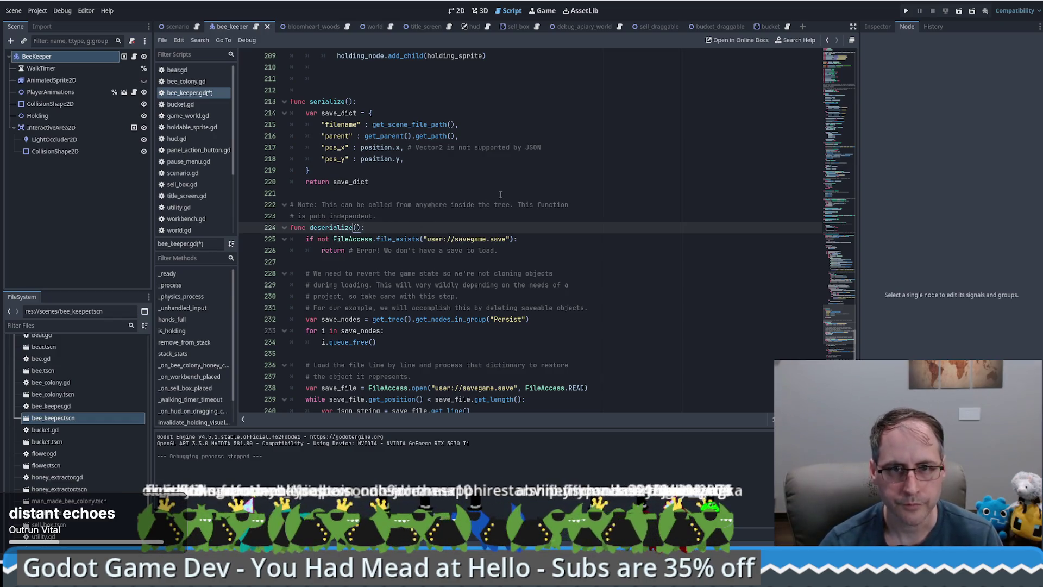
# Review the pasted function's file_exists check and the comments on lines 229–230
pyautogui.click(515, 240)
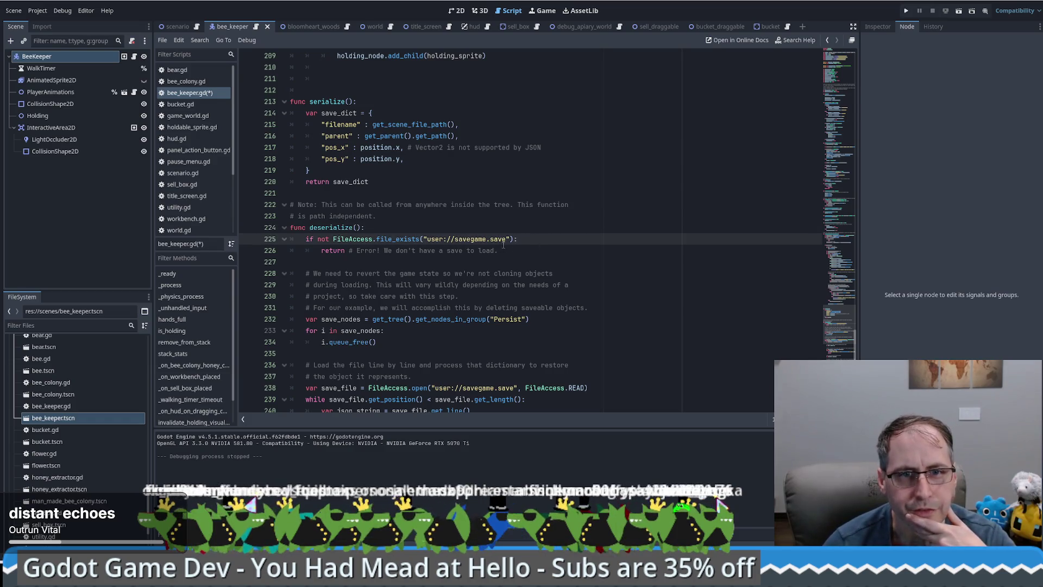
pyautogui.scroll(-2, 502, 256)
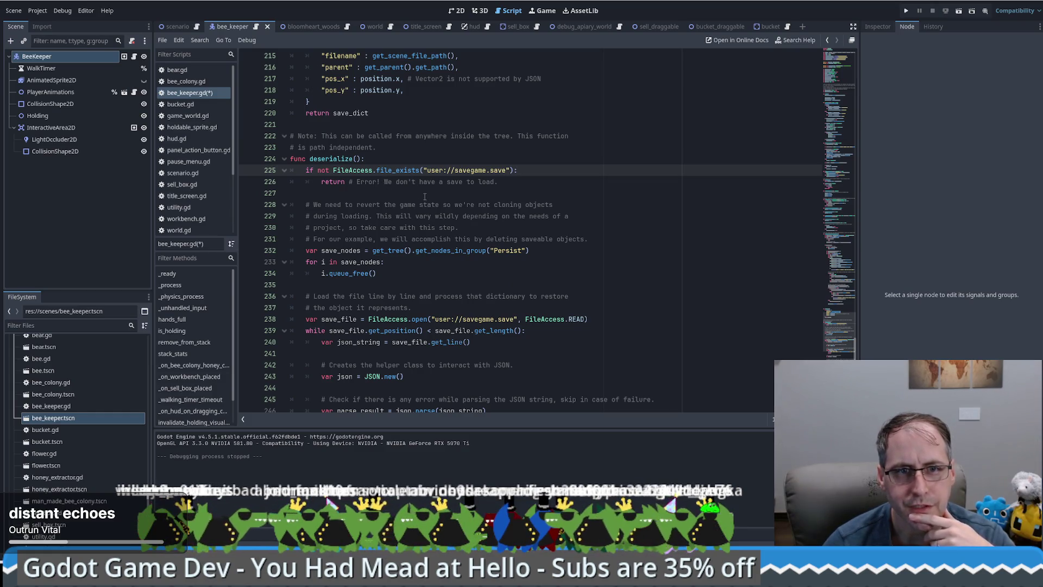
pyautogui.click(377, 216)
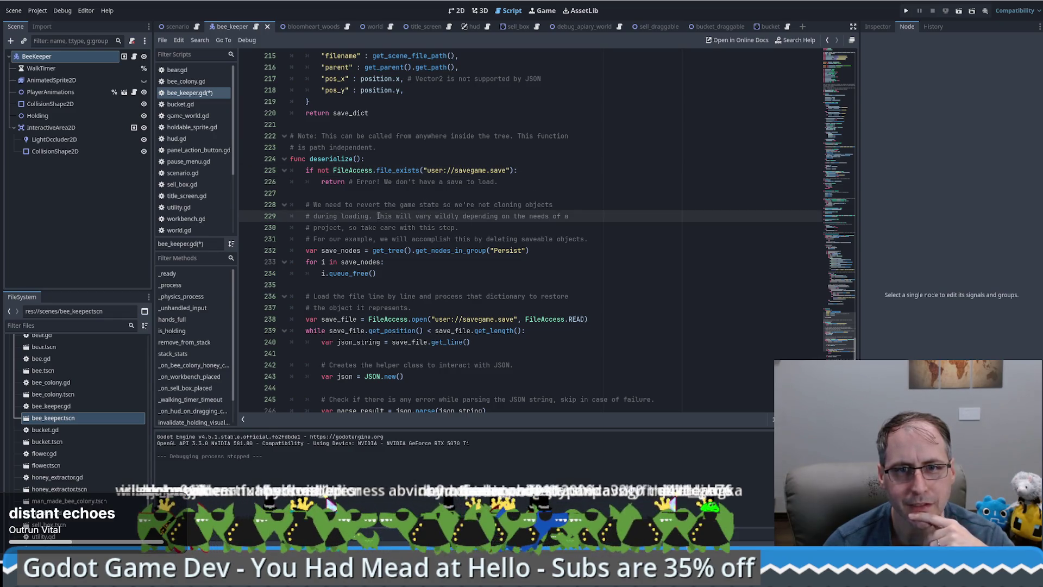
pyautogui.moveTo(377, 215); pyautogui.dragTo(467, 224)
pyautogui.click(467, 224)
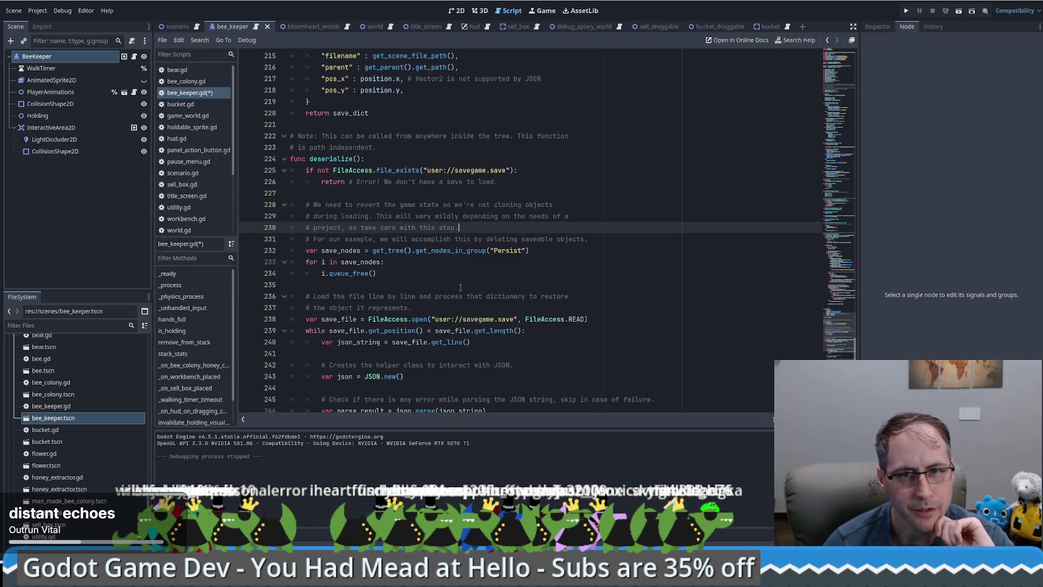
pyautogui.scroll(10, 504, 252)
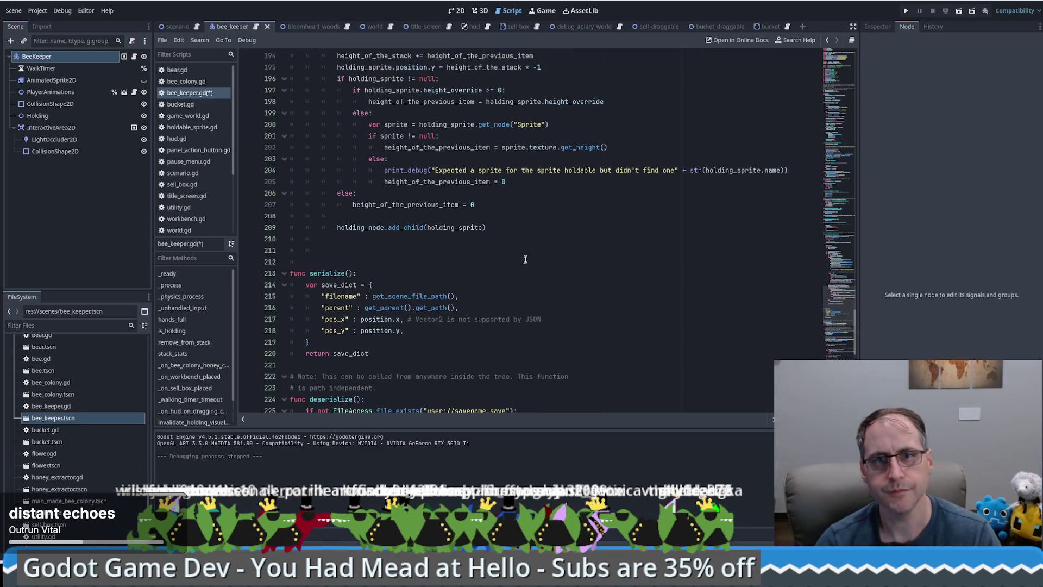
pyautogui.scroll(11, 526, 139)
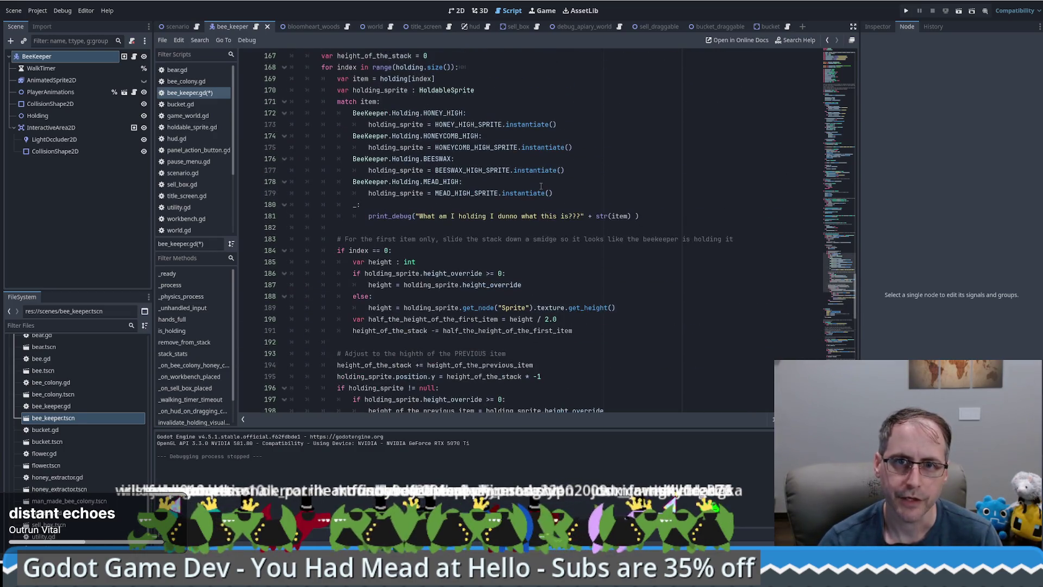
pyautogui.scroll(5, 533, 248)
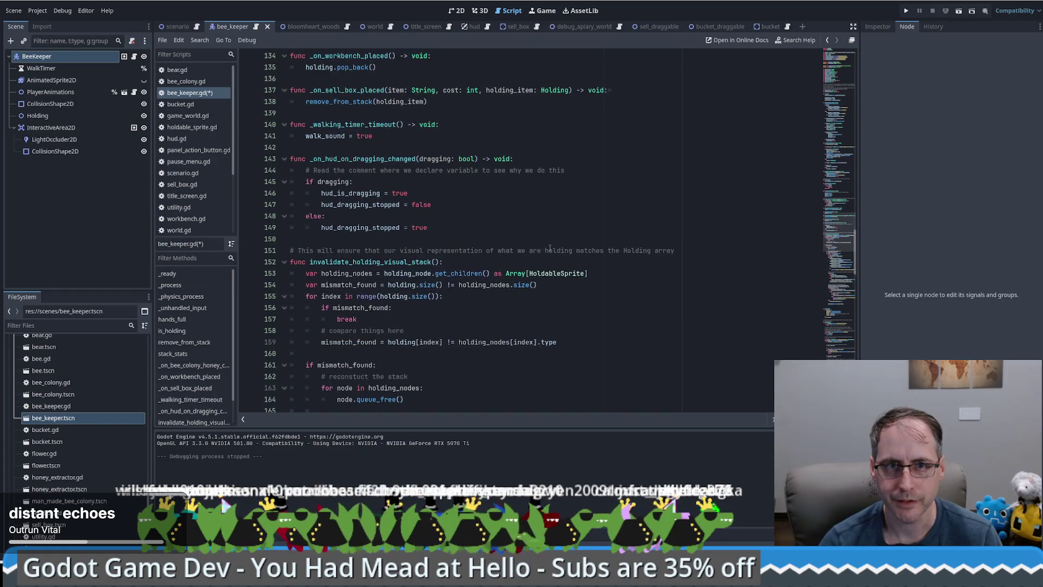
pyautogui.scroll(-18, 530, 261)
pyautogui.scroll(-14, 527, 274)
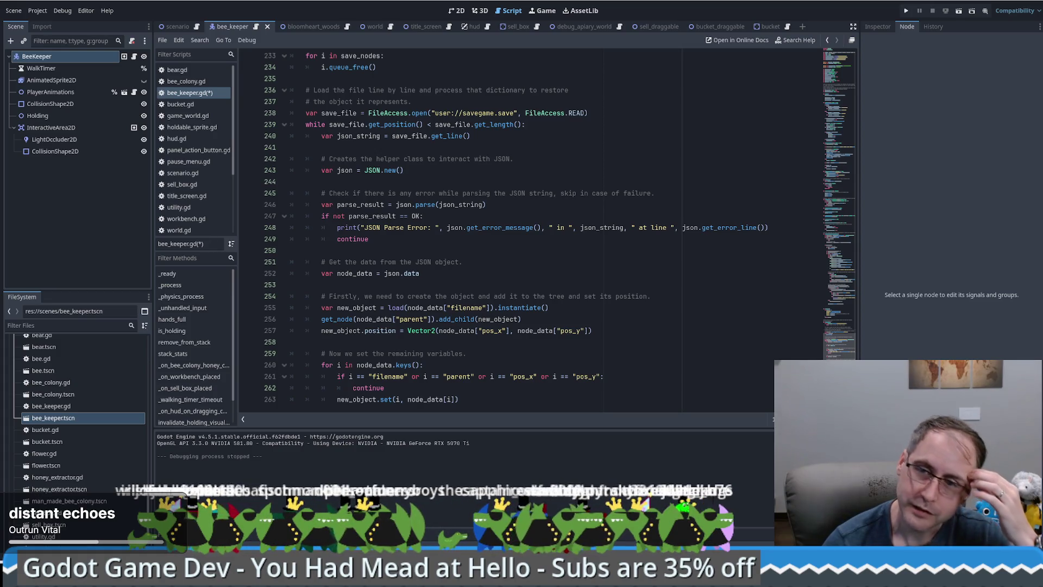
pyautogui.scroll(2, 842, 354)
pyautogui.scroll(6, 844, 354)
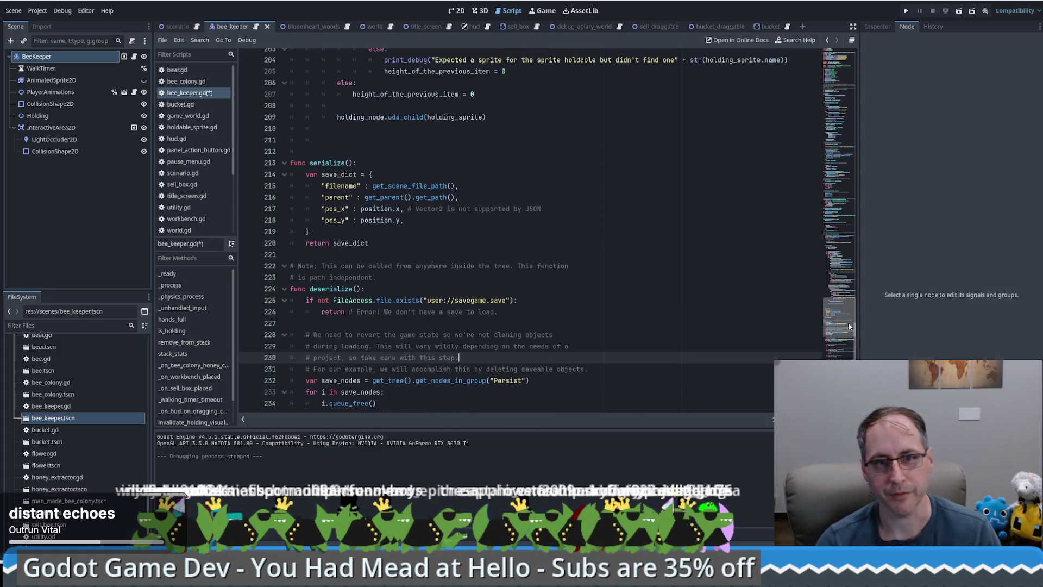
pyautogui.scroll(7, 849, 323)
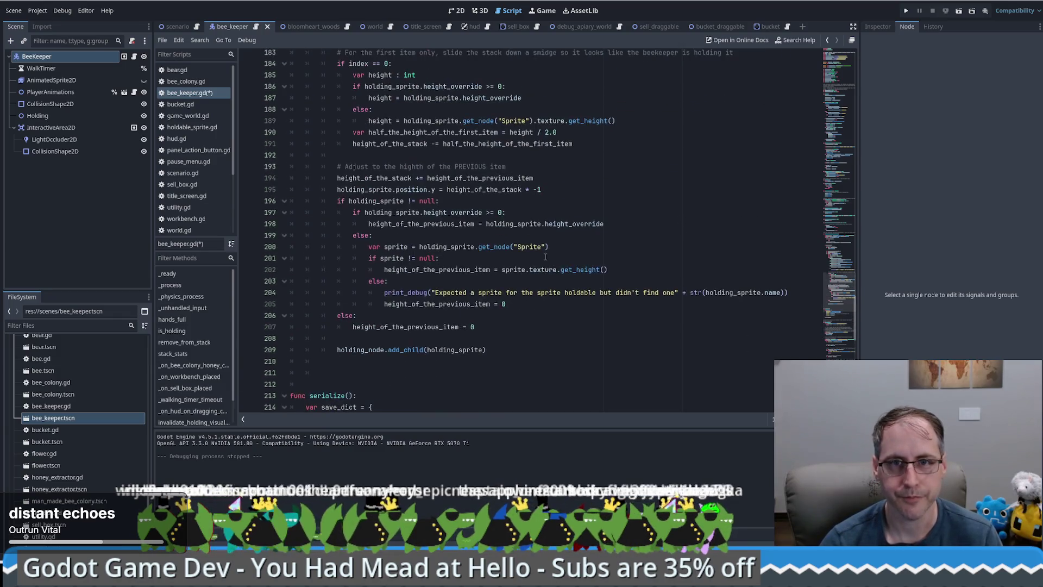
pyautogui.scroll(-2, 592, 260)
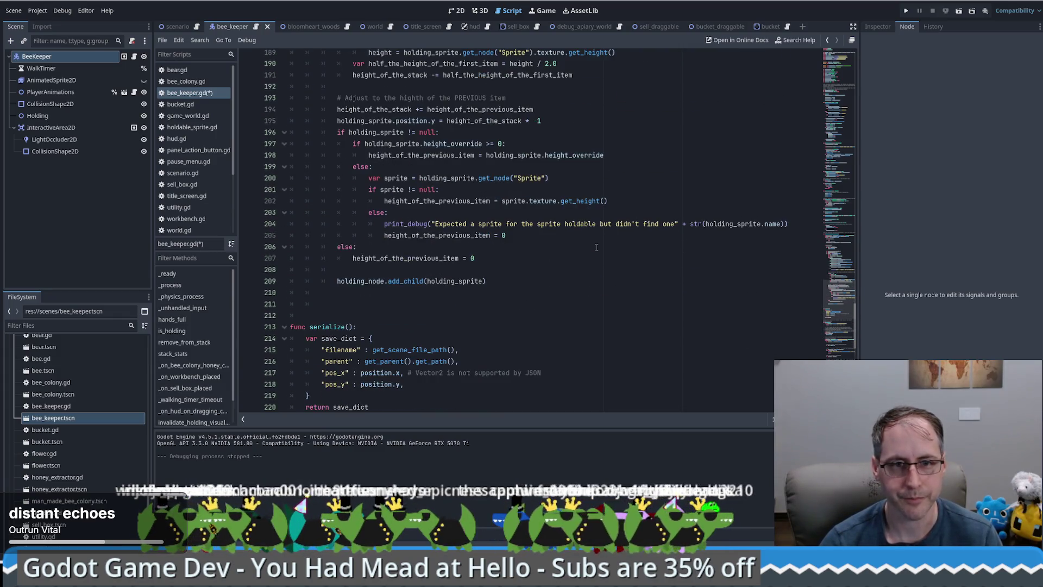
pyautogui.scroll(-10, 603, 256)
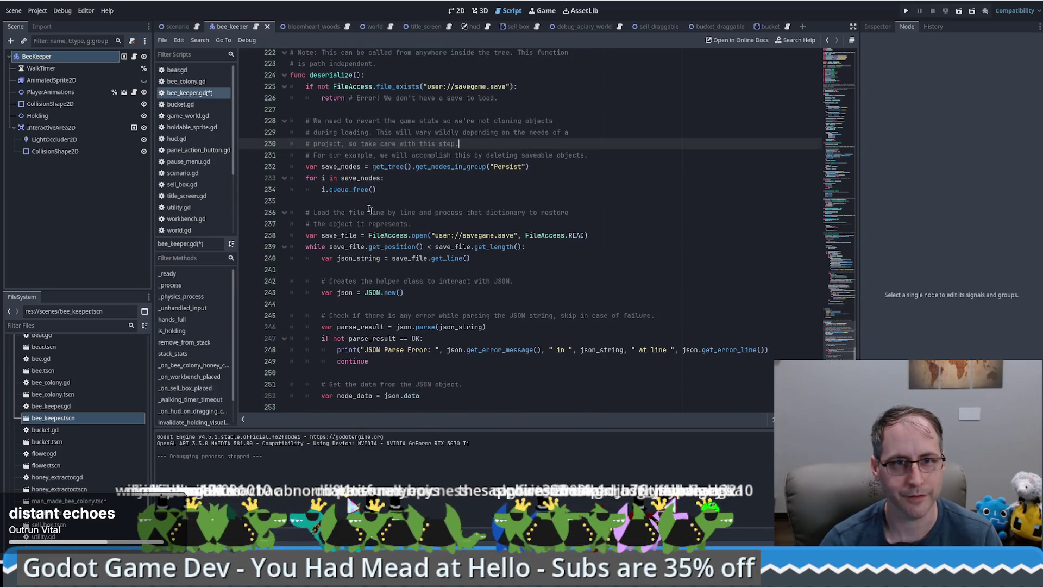
pyautogui.press('Down')
pyautogui.press('Down')
pyautogui.moveTo(292, 86)
pyautogui.mouseDown()
pyautogui.moveTo(381, 174)
pyautogui.moveTo(420, 297)
pyautogui.moveTo(517, 416)
pyautogui.mouseUp()
pyautogui.click(582, 300)
pyautogui.scroll(15, 582, 301)
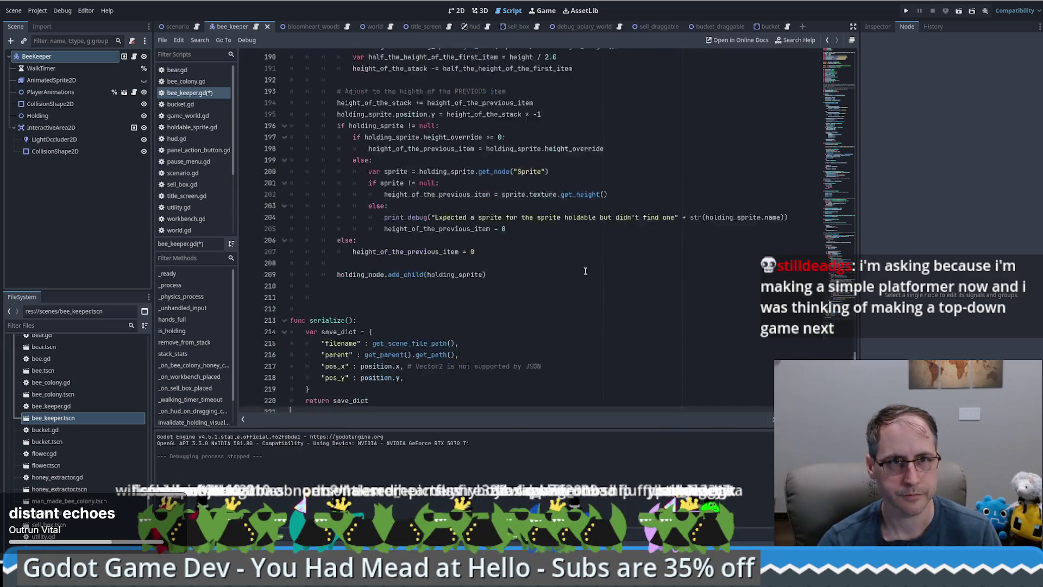
pyautogui.scroll(-1, 582, 301)
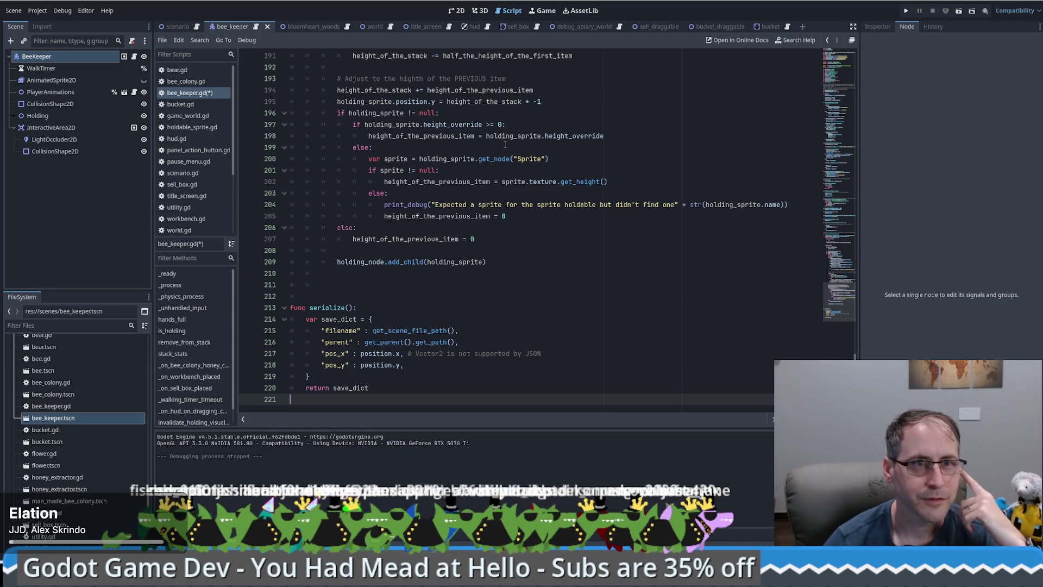
# In scenario.gd, move print("Loading...") into the deserialize body and delete the func deserialize() header
pyautogui.hotkey('alt', 'Left')
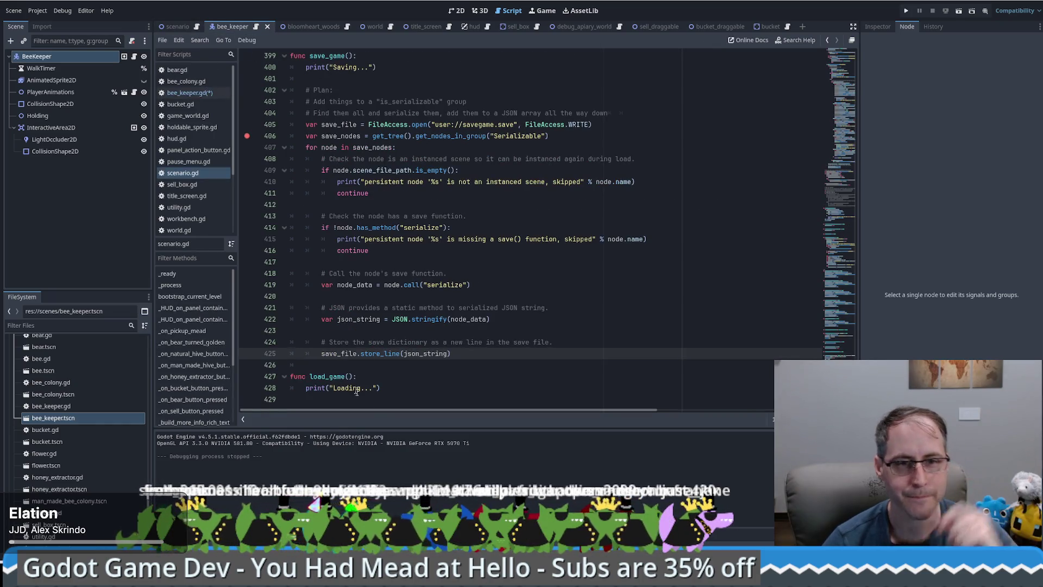
pyautogui.scroll(-7, 378, 398)
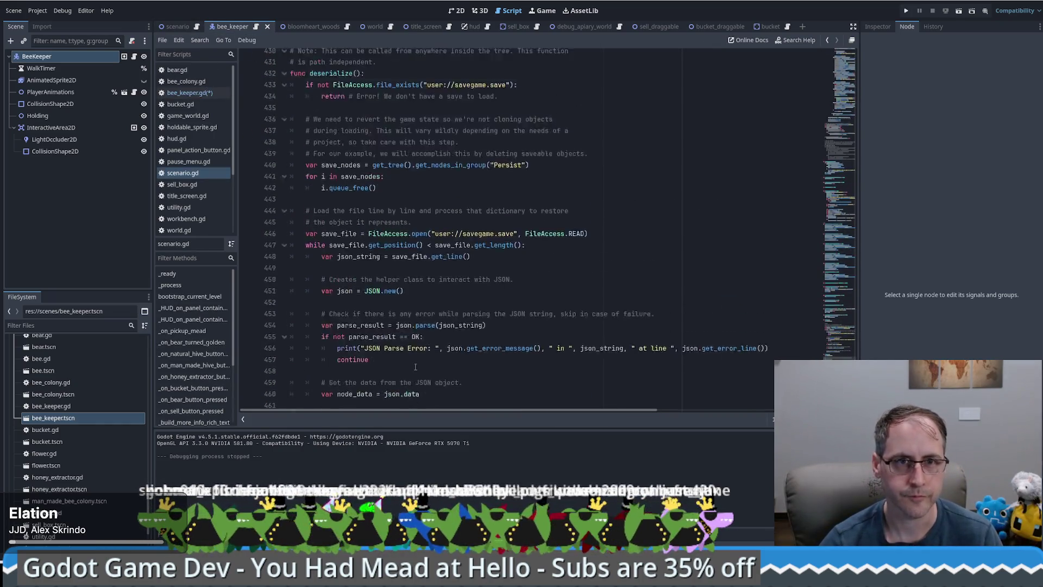
pyautogui.scroll(8, 415, 368)
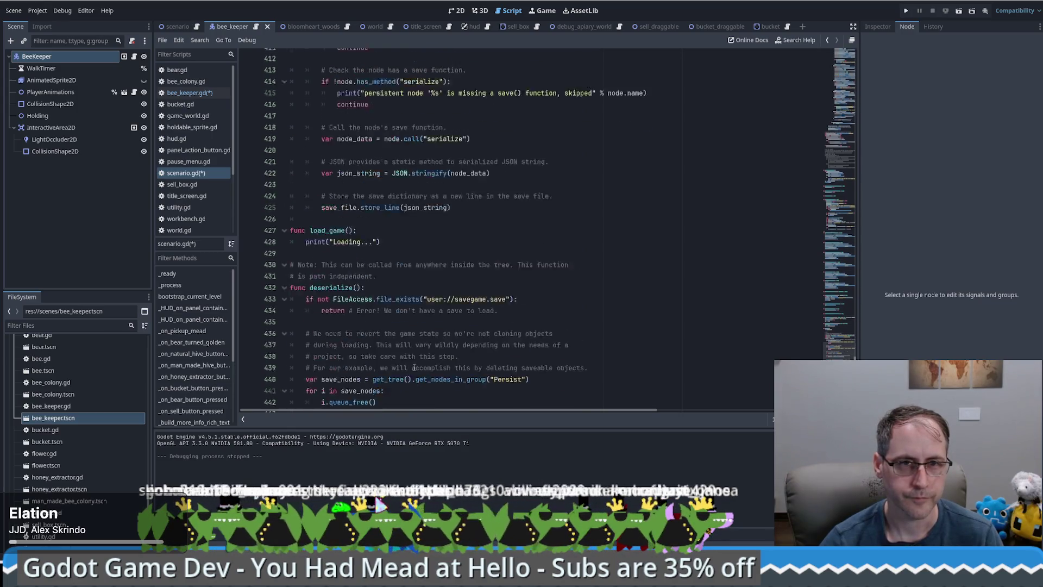
pyautogui.scroll(-5, 405, 370)
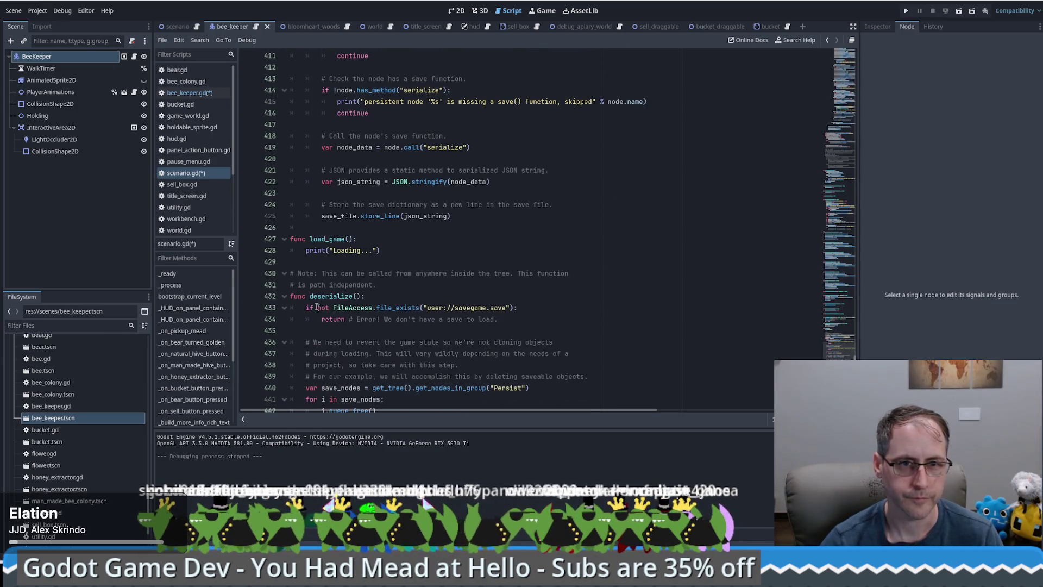
pyautogui.click(374, 240)
pyautogui.keyDown('shift'); pyautogui.click(393, 251); pyautogui.keyUp('shift')
pyautogui.hotkey('ctrl', 'x')
pyautogui.click(381, 285)
pyautogui.hotkey('ctrl', 'v')
pyautogui.moveTo(380, 285); pyautogui.dragTo(360, 249)
pyautogui.press('BackSpace')
# Move the path-independence note above load_game, remove the stray blank line, and save the scripts
pyautogui.hotkey('alt', 'Up')
pyautogui.hotkey('alt', 'Up')
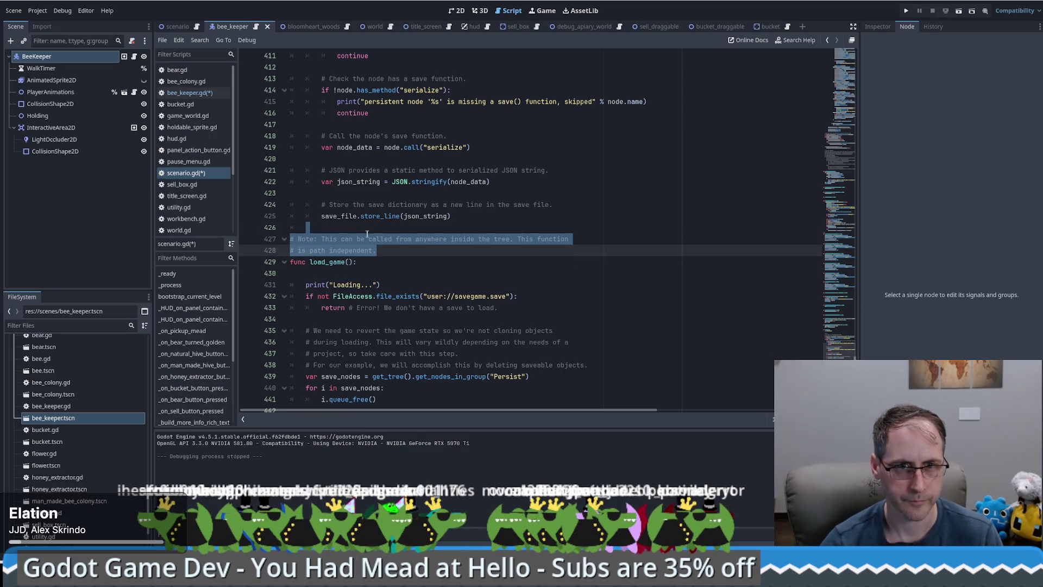
pyautogui.click(368, 233)
pyautogui.click(381, 261)
pyautogui.press('Delete')
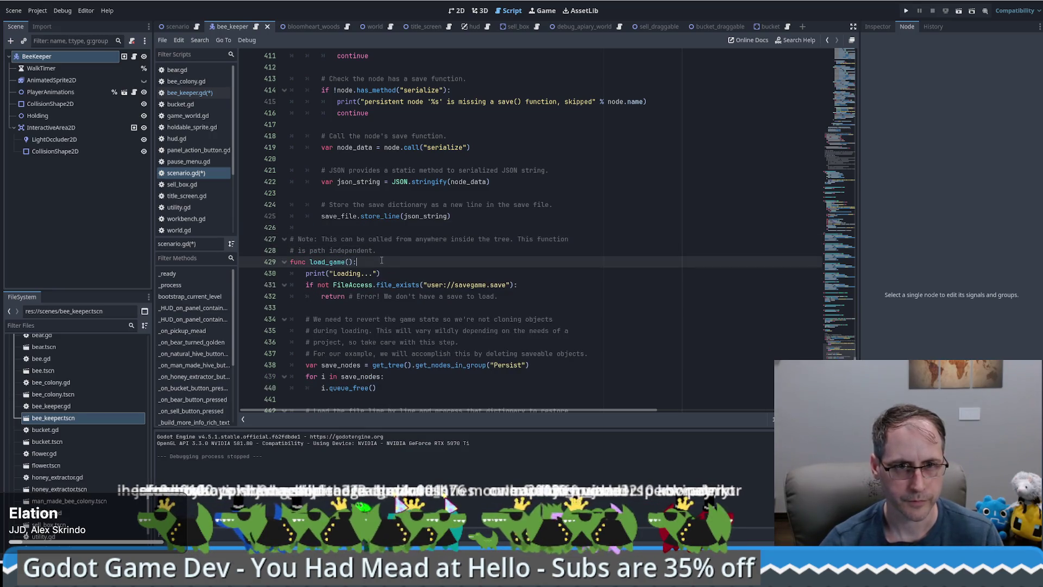
pyautogui.click(426, 224)
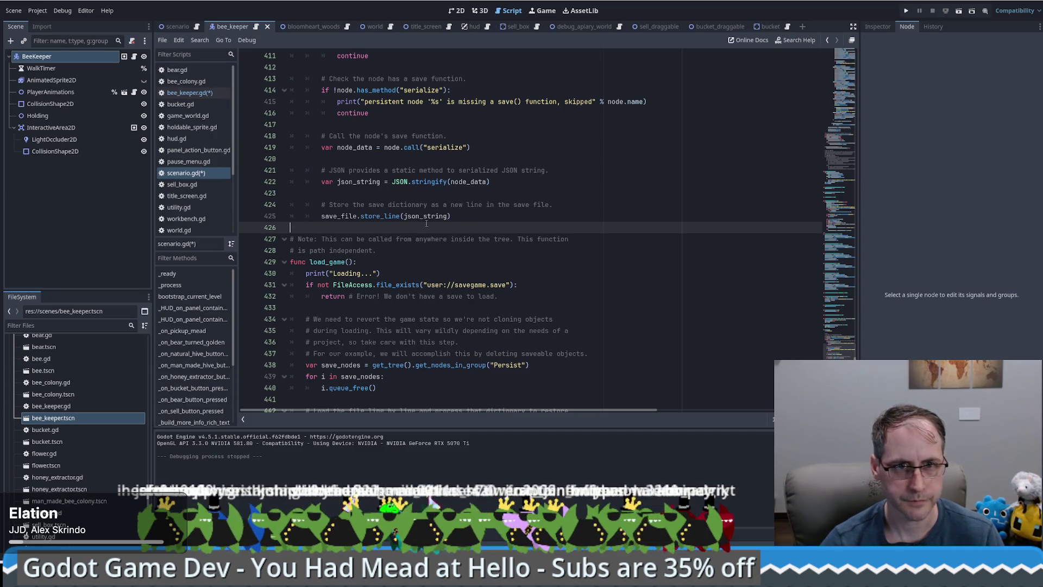
pyautogui.hotkey('ctrl', 's')
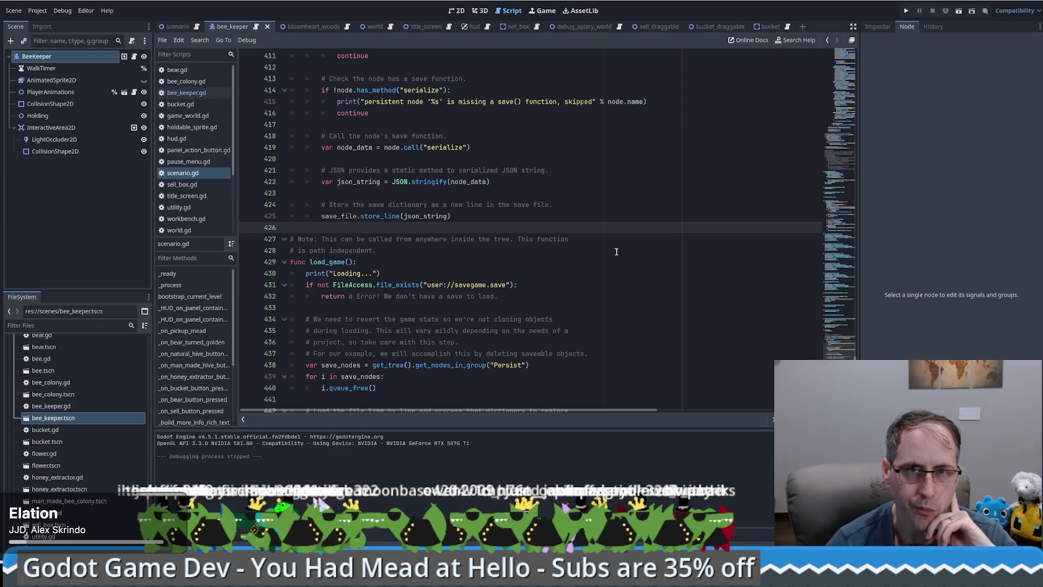
# Replace "Persist" with "Serializable" in load_game's get_nodes_in_group() call
pyautogui.scroll(-2, 606, 243)
pyautogui.scroll(-1, 400, 231)
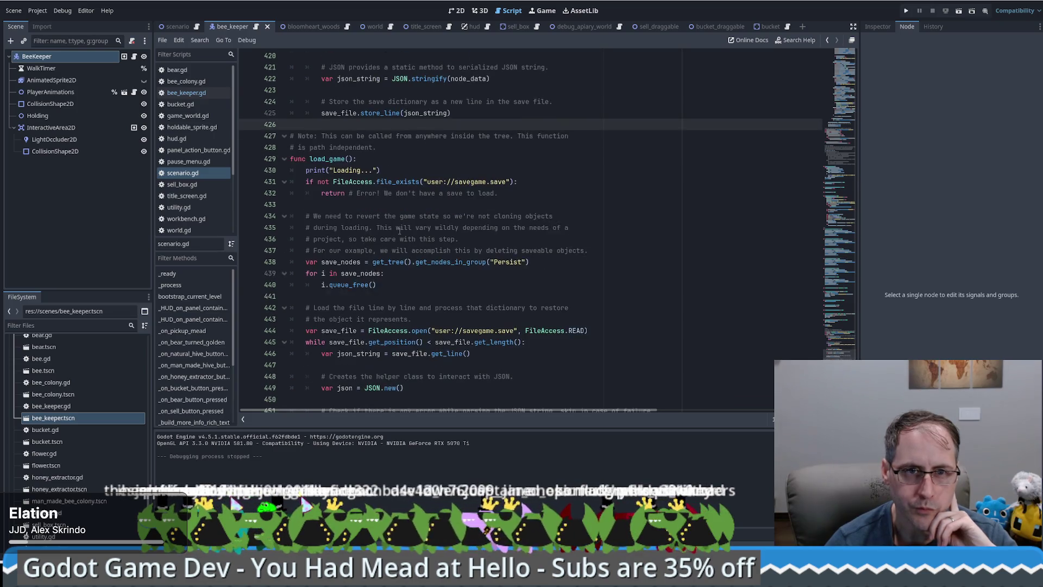
pyautogui.moveTo(332, 218); pyautogui.dragTo(490, 217)
pyautogui.scroll(-1, 479, 230)
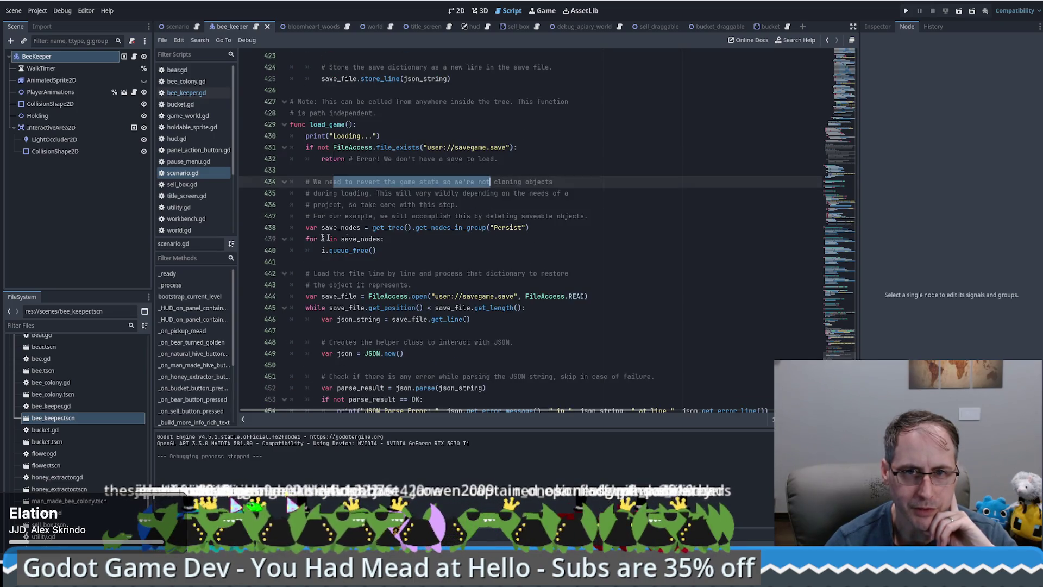
pyautogui.scroll(6, 479, 230)
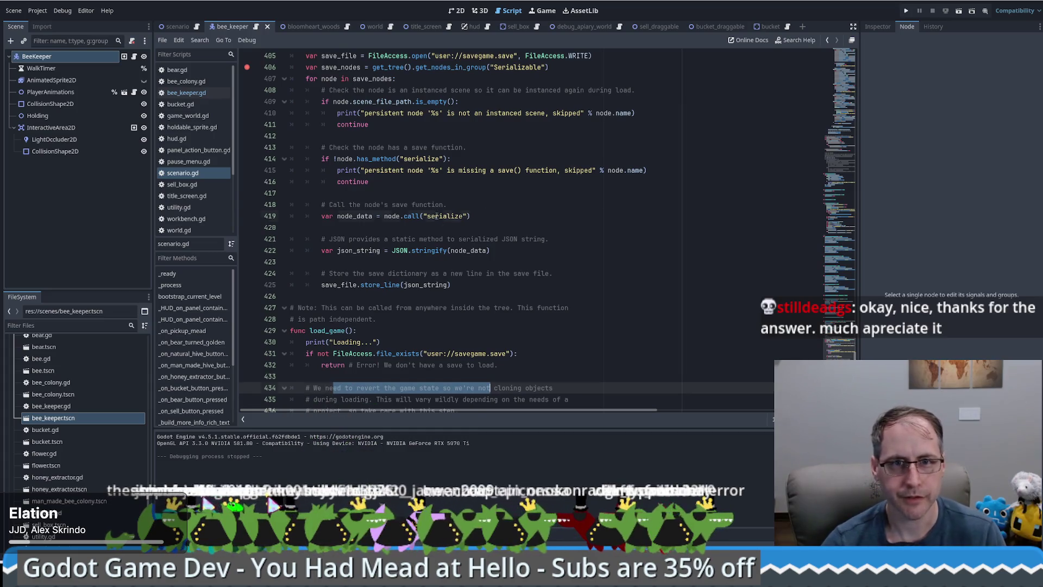
pyautogui.doubleClick(436, 216)
pyautogui.scroll(-8, 462, 244)
pyautogui.scroll(8, 478, 261)
pyautogui.scroll(2, 487, 267)
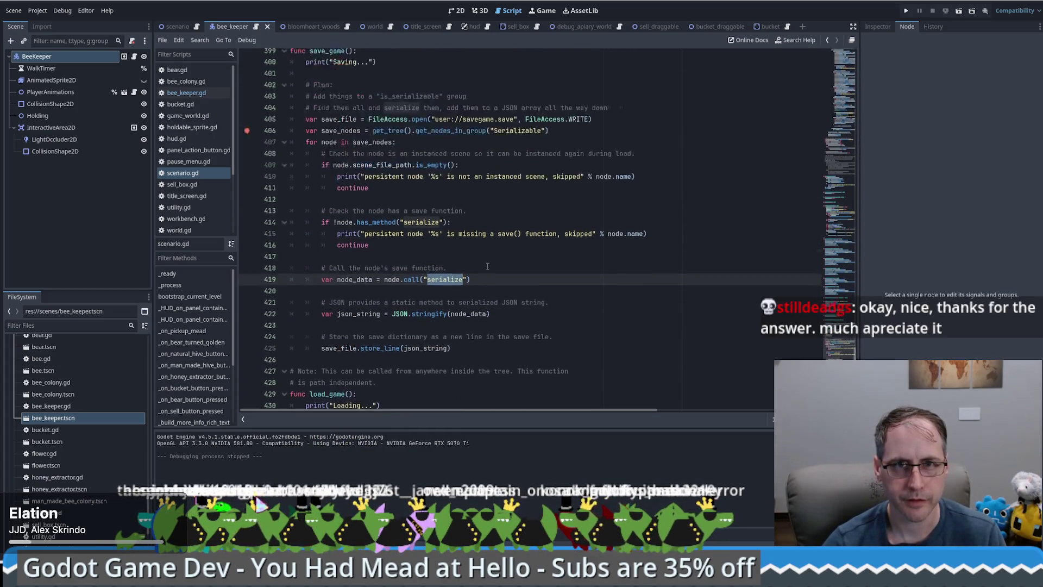
pyautogui.scroll(1, 487, 267)
pyautogui.click(505, 169)
pyautogui.scroll(-11, 504, 171)
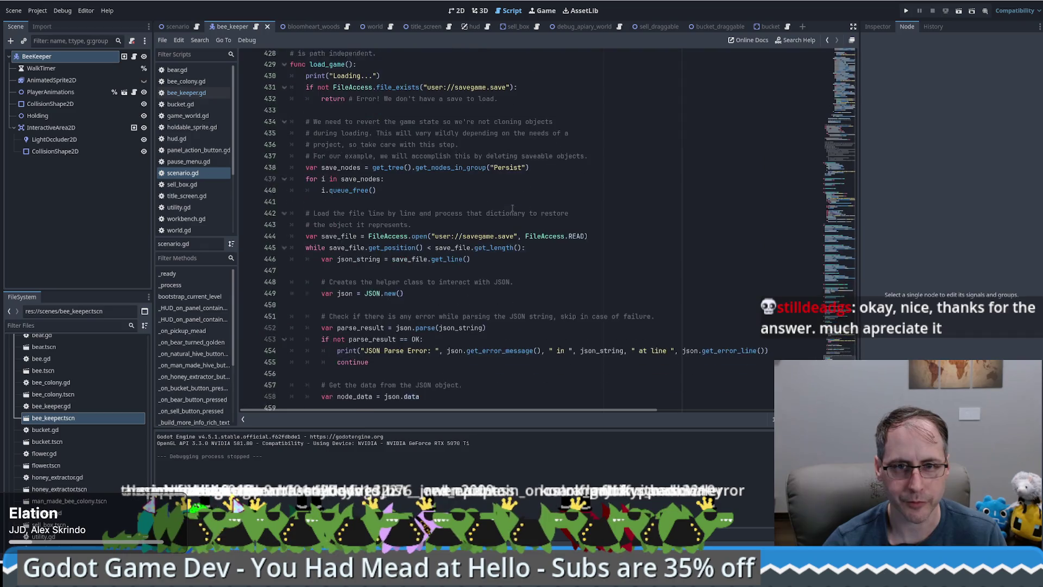
pyautogui.doubleClick(508, 158)
pyautogui.write('Serializable')
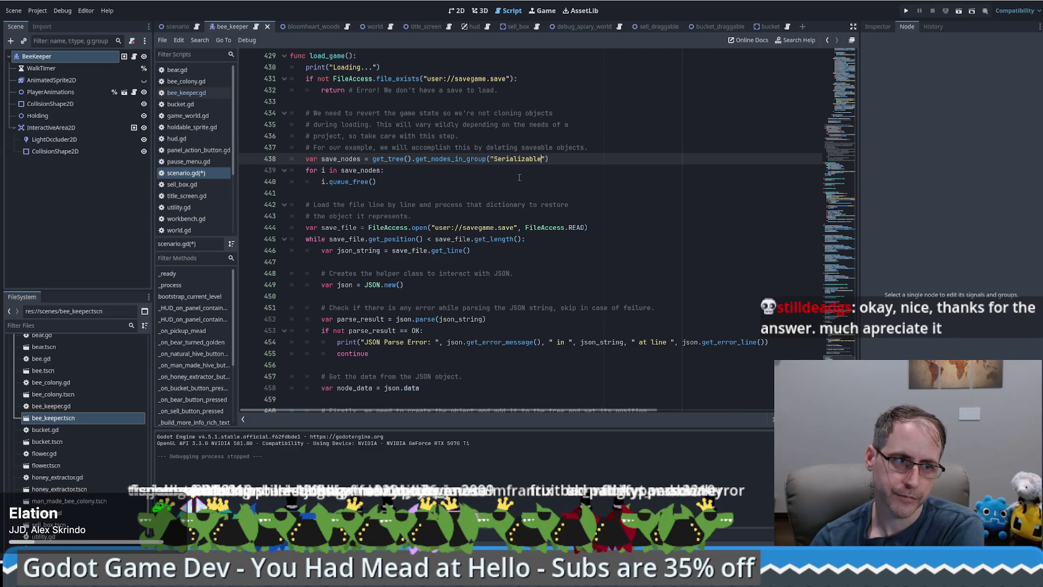
pyautogui.click(467, 191)
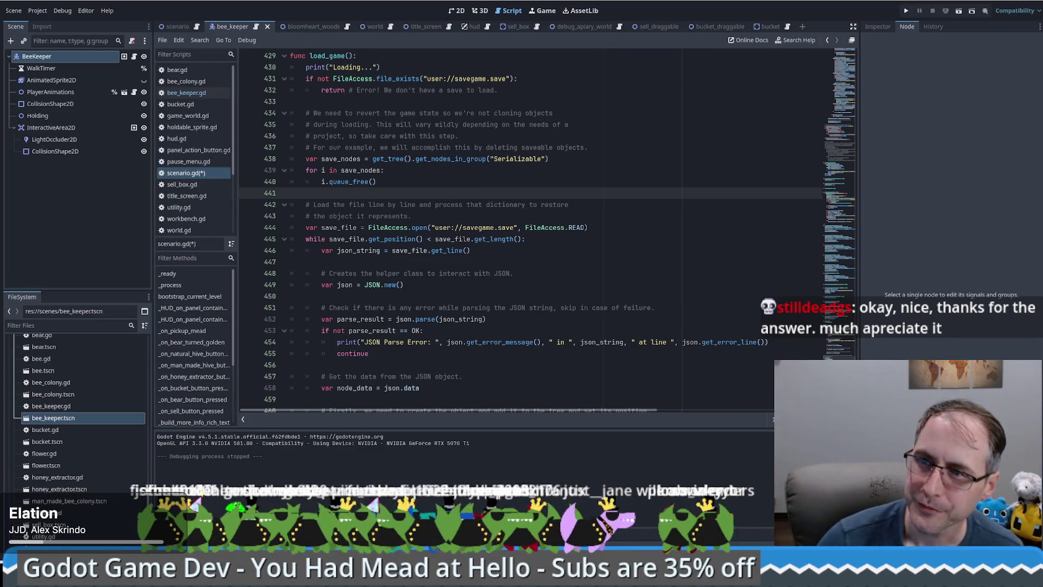
pyautogui.click(403, 158)
pyautogui.click(393, 172)
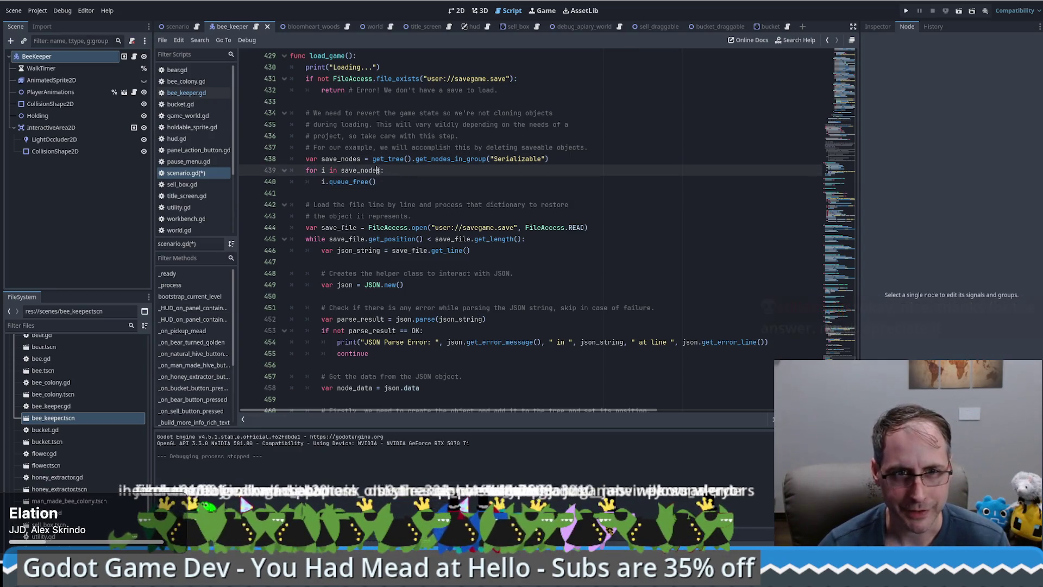
pyautogui.moveTo(379, 170)
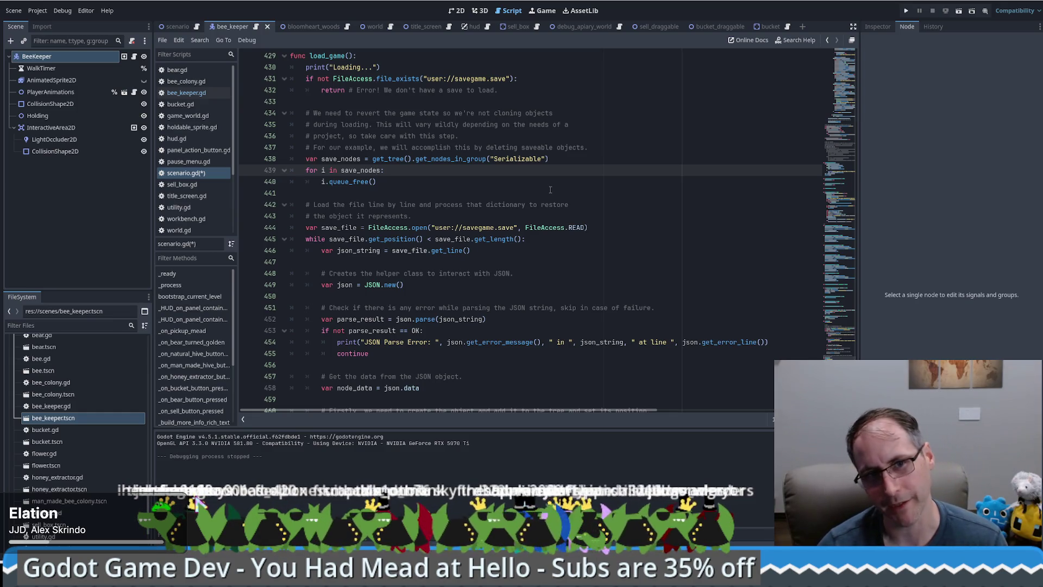
pyautogui.click(403, 185)
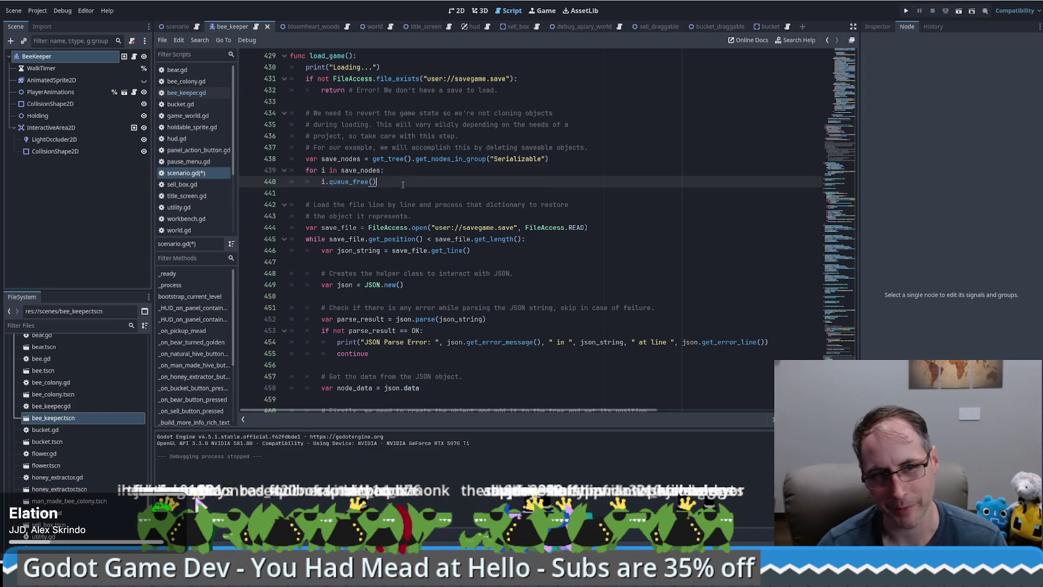
pyautogui.click(429, 190)
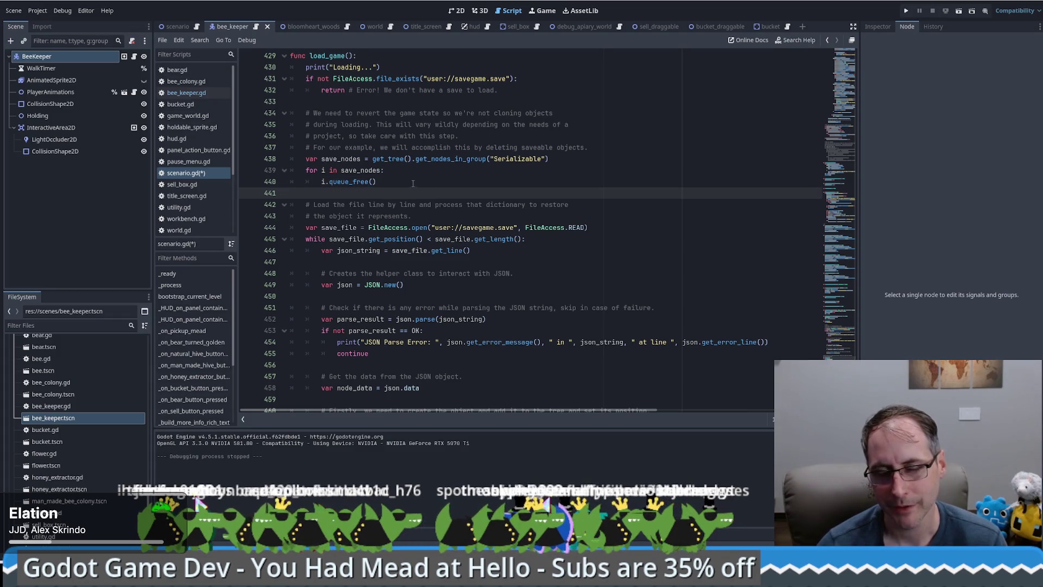
pyautogui.scroll(-1, 413, 186)
pyautogui.scroll(1, 413, 187)
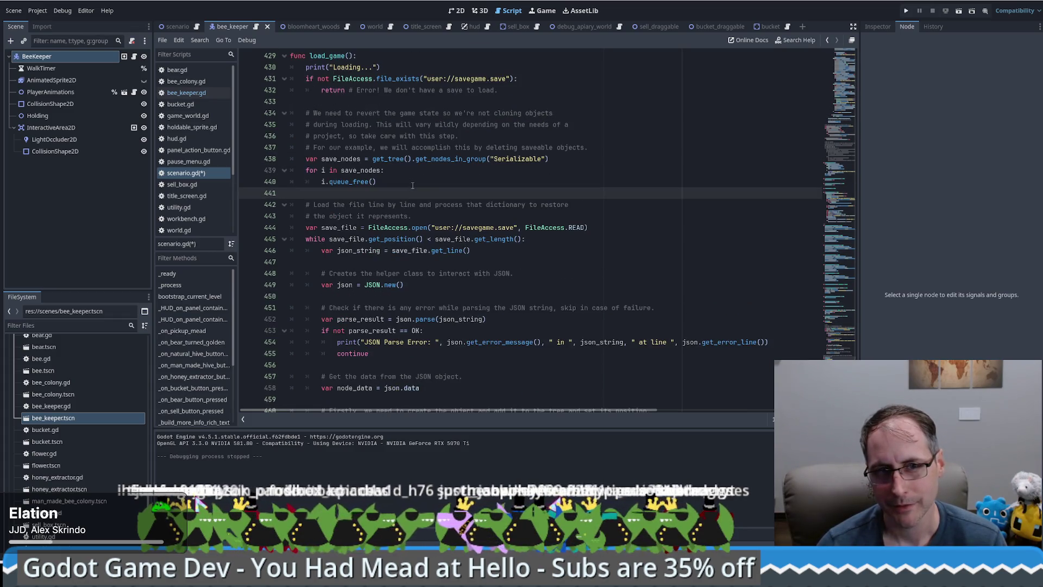
pyautogui.scroll(-1, 413, 186)
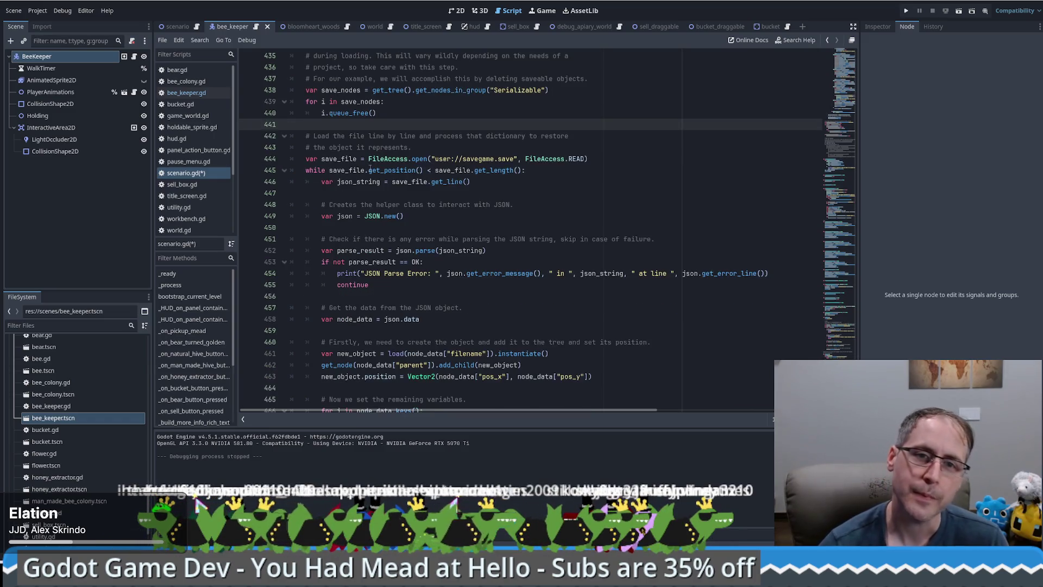
pyautogui.scroll(-1, 373, 165)
pyautogui.moveTo(526, 170); pyautogui.dragTo(370, 172)
pyautogui.click(529, 182)
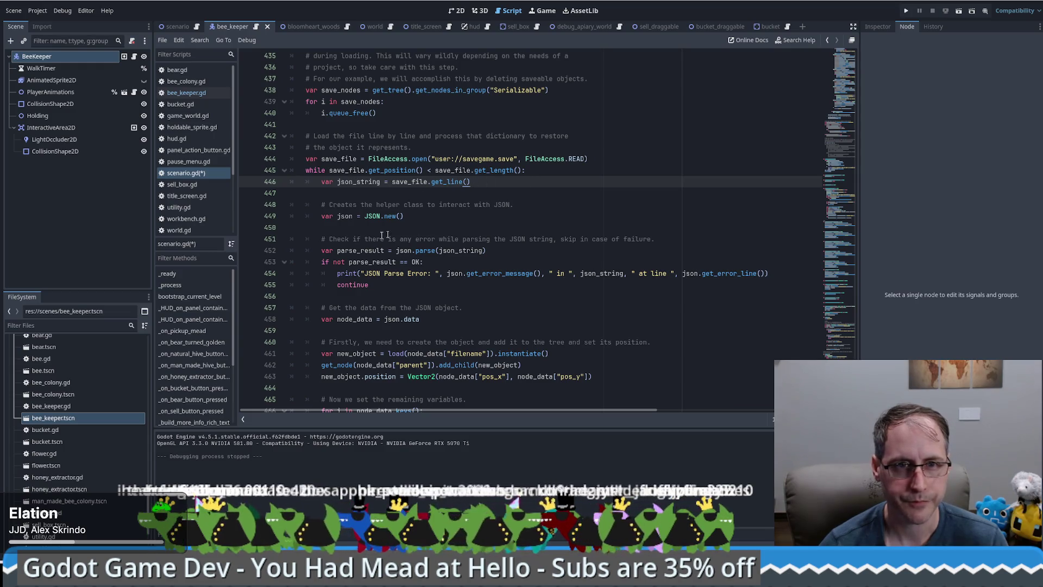
pyautogui.click(377, 217)
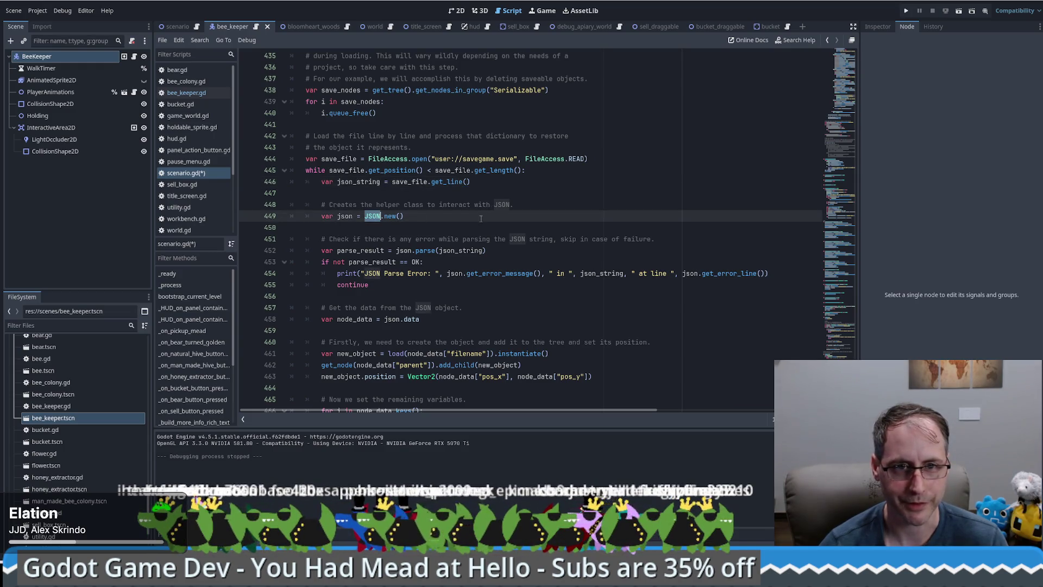
pyautogui.click(458, 228)
pyautogui.scroll(-1, 457, 230)
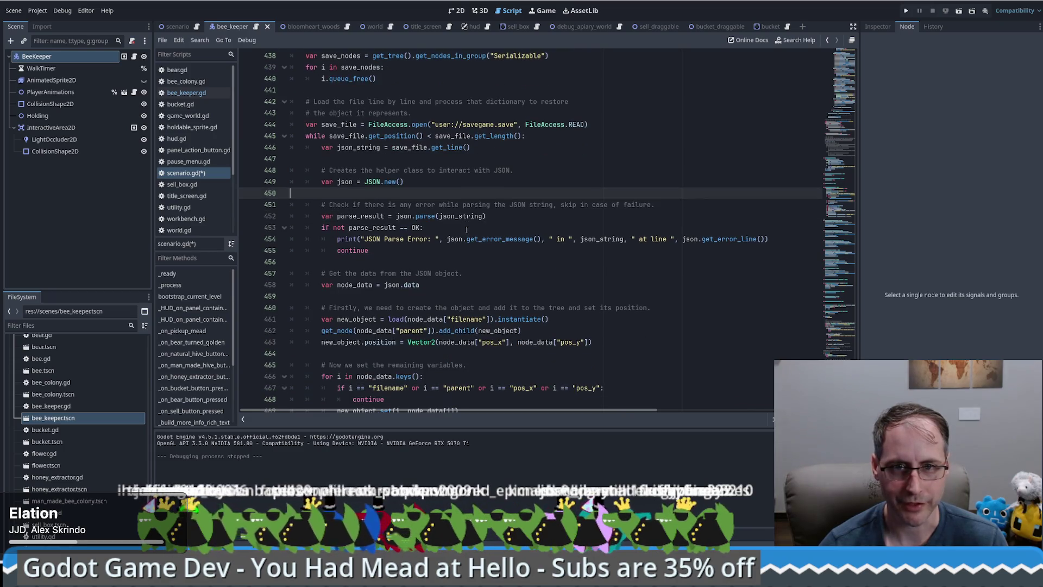
pyautogui.moveTo(396, 216); pyautogui.dragTo(479, 217)
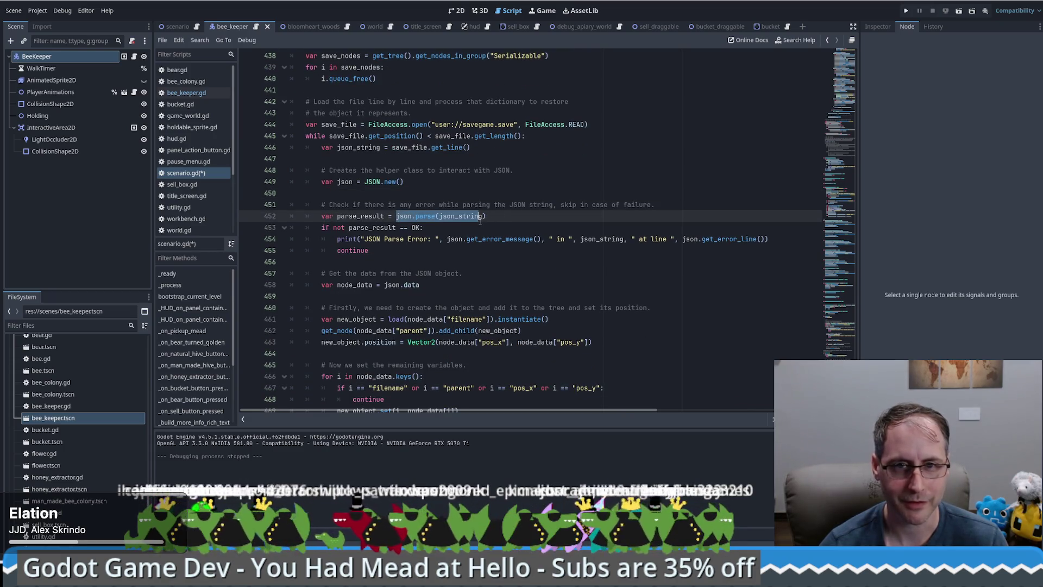
pyautogui.scroll(-1, 456, 215)
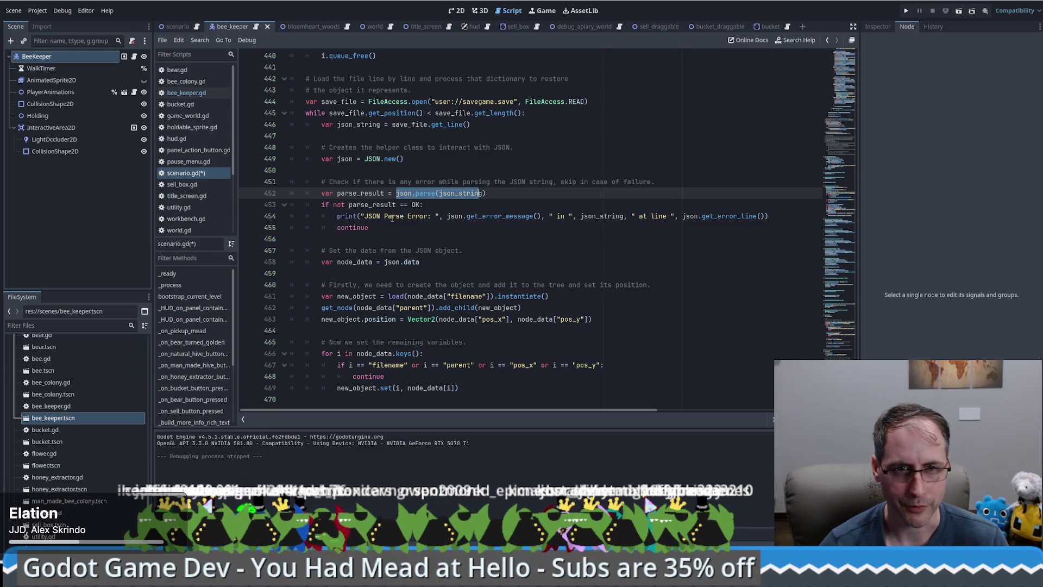
pyautogui.moveTo(392, 215); pyautogui.dragTo(500, 215)
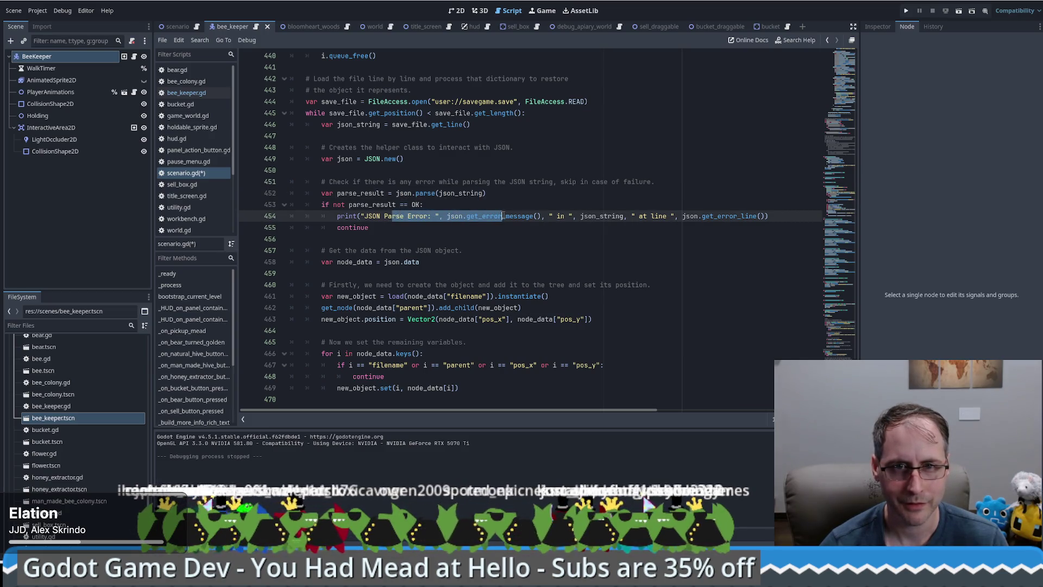
pyautogui.click(501, 201)
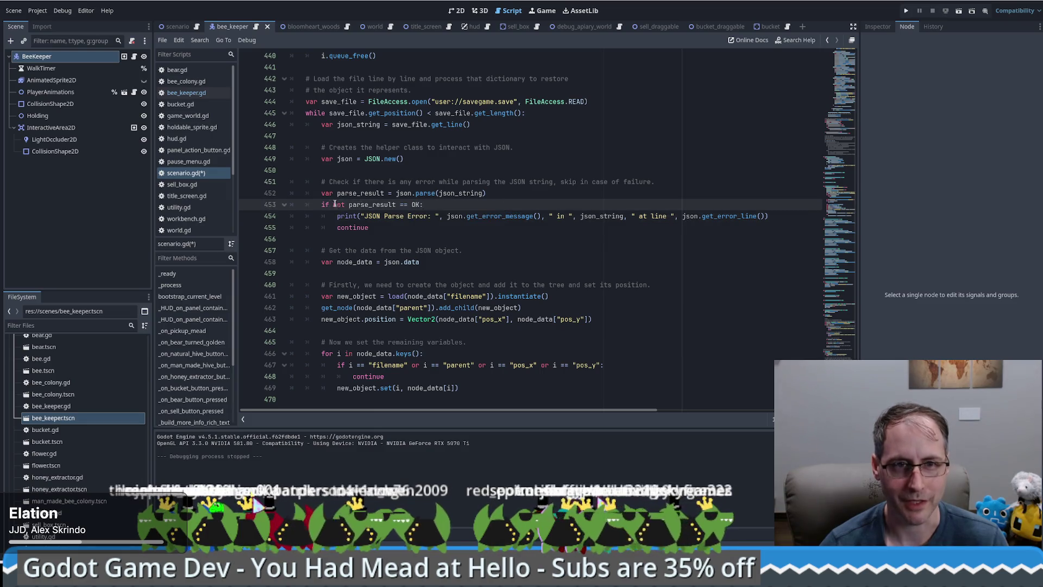
pyautogui.moveTo(424, 204); pyautogui.dragTo(332, 204)
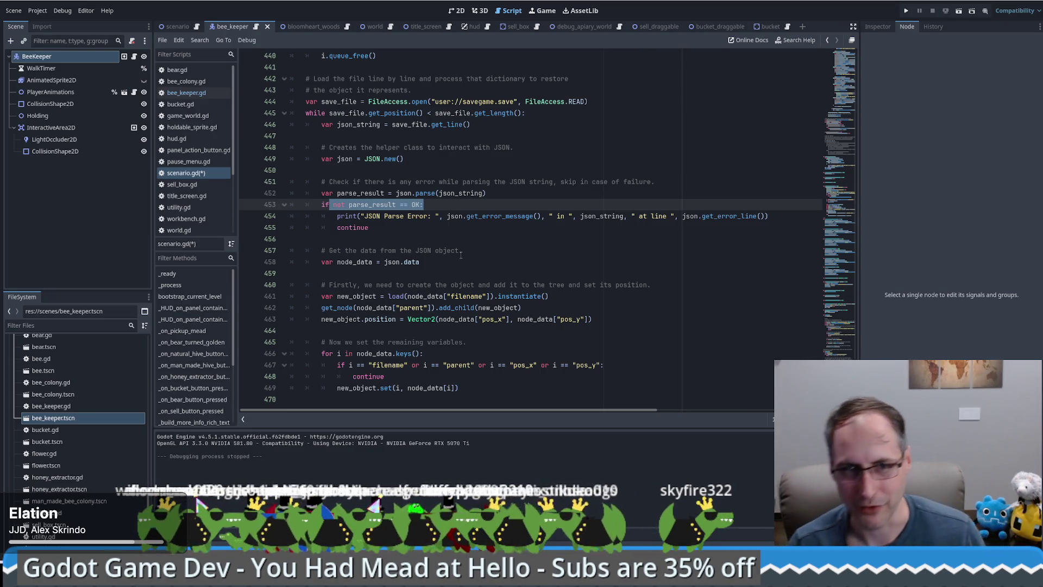
pyautogui.click(455, 258)
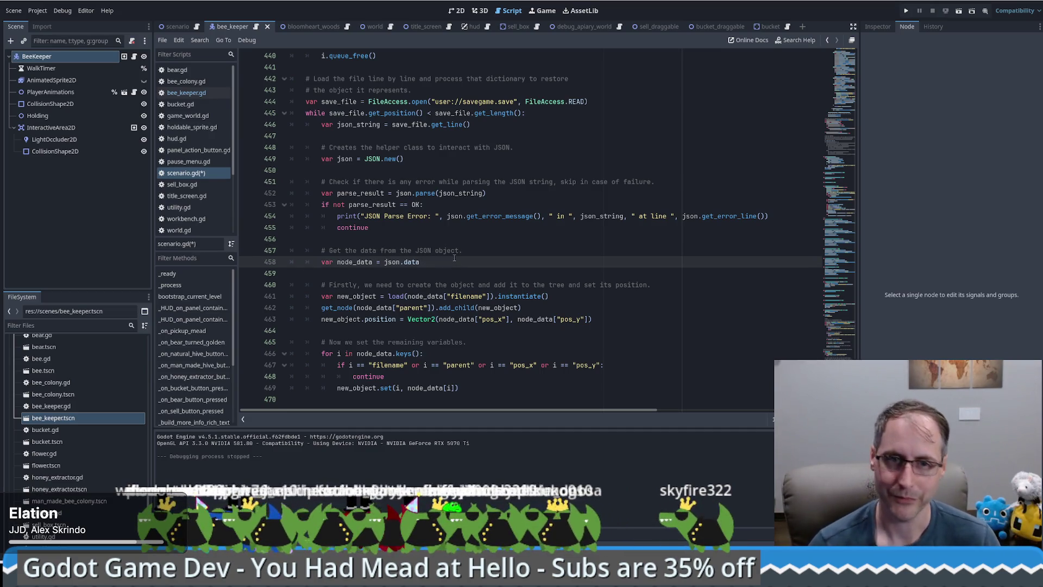
pyautogui.click(489, 257)
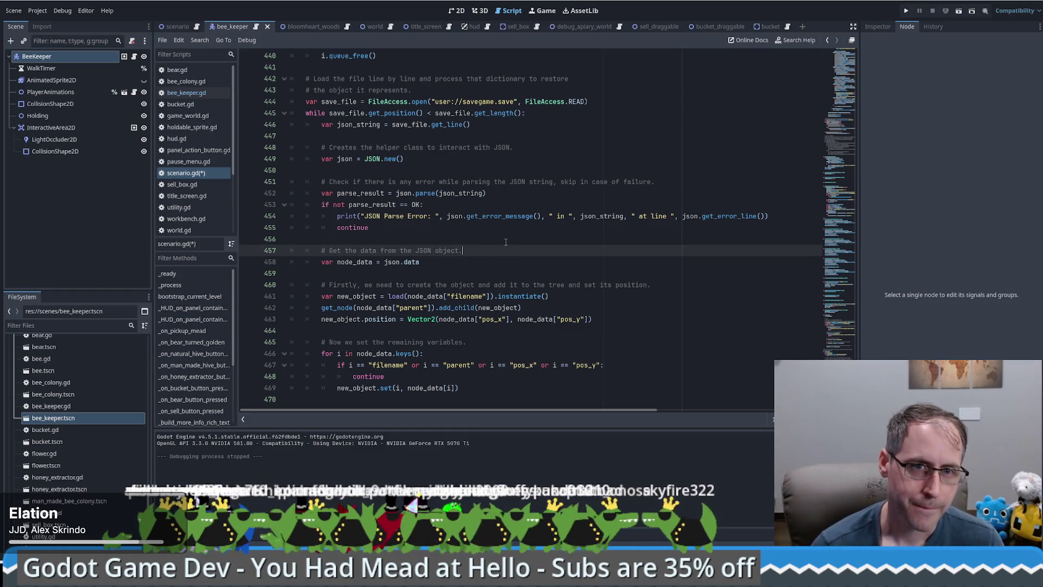
pyautogui.moveTo(365, 159); pyautogui.dragTo(404, 159)
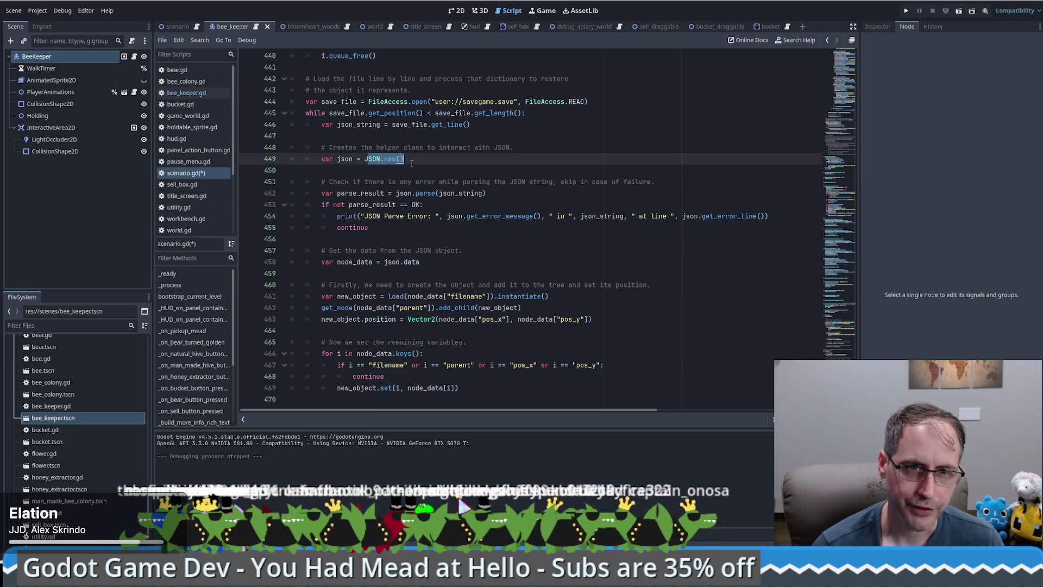
pyautogui.moveTo(354, 262); pyautogui.dragTo(433, 261)
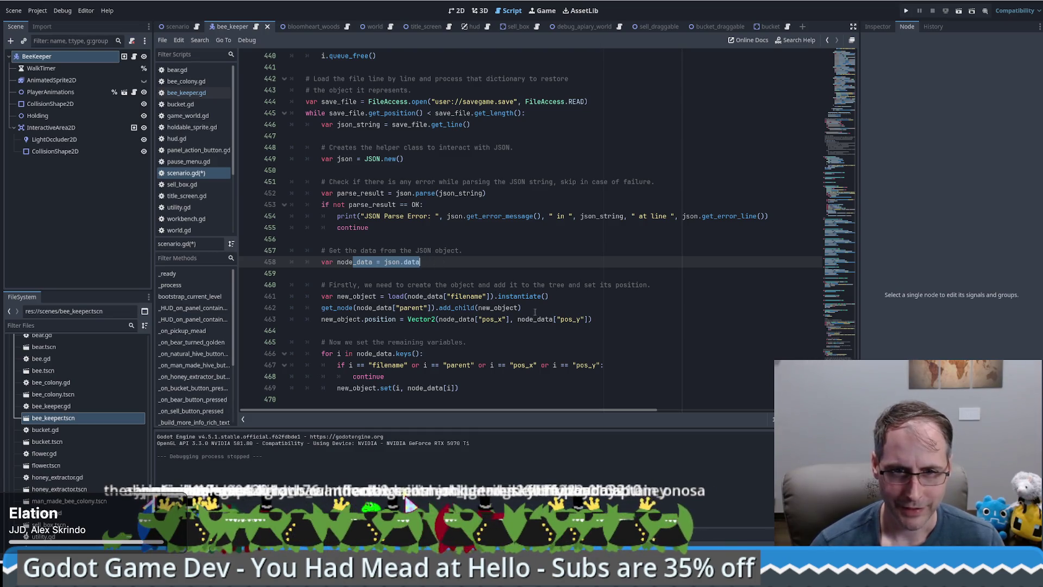
pyautogui.moveTo(397, 285); pyautogui.dragTo(588, 285)
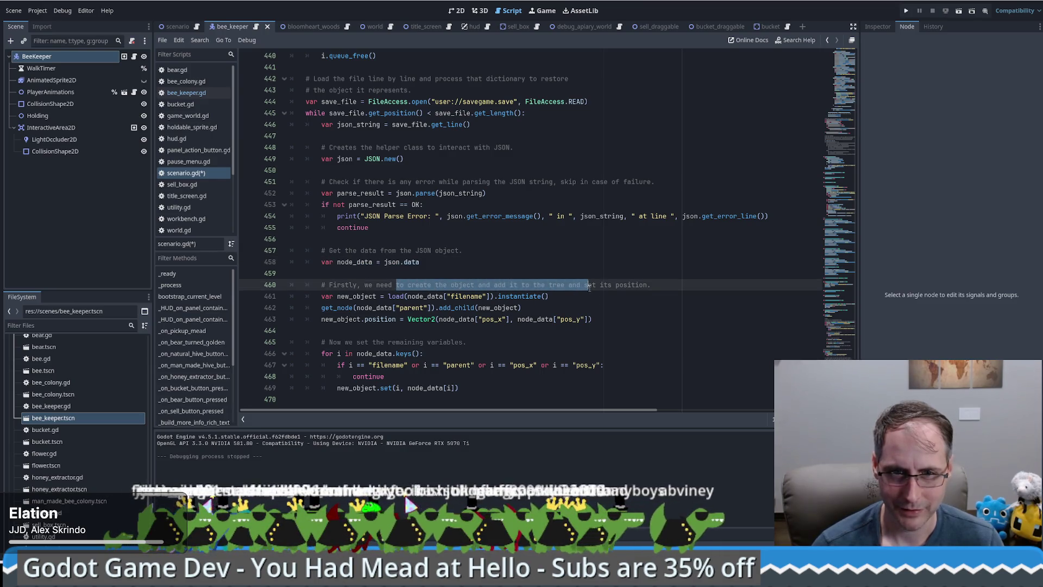
pyautogui.click(566, 296)
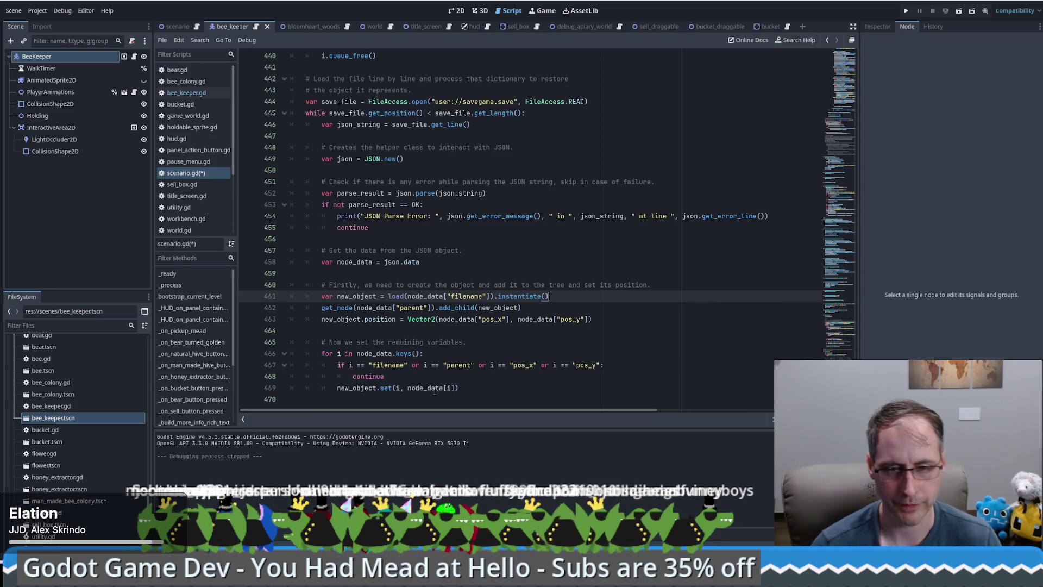
pyautogui.click(361, 389)
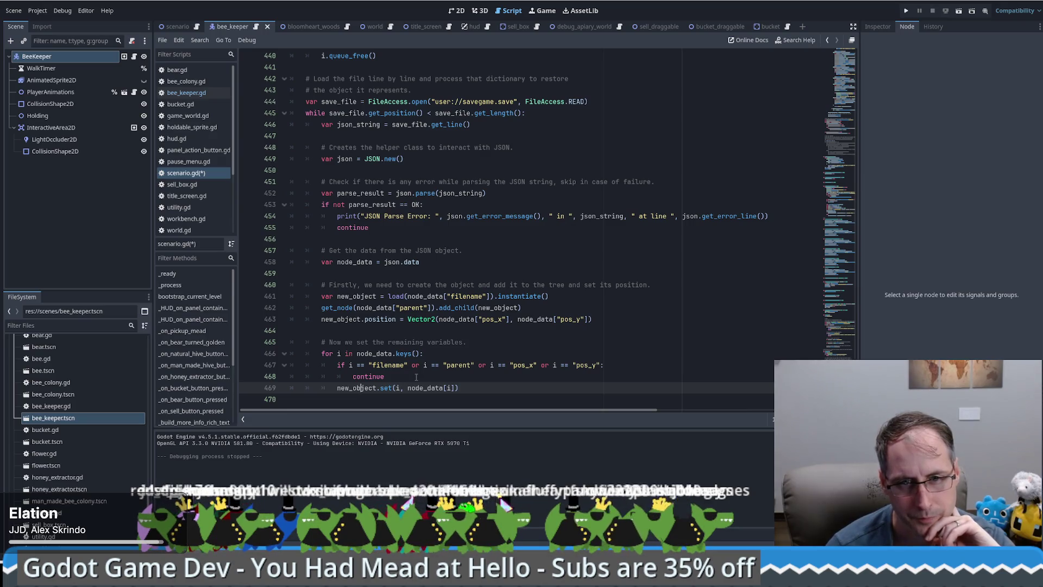
pyautogui.scroll(2, 430, 381)
pyautogui.scroll(-2, 440, 402)
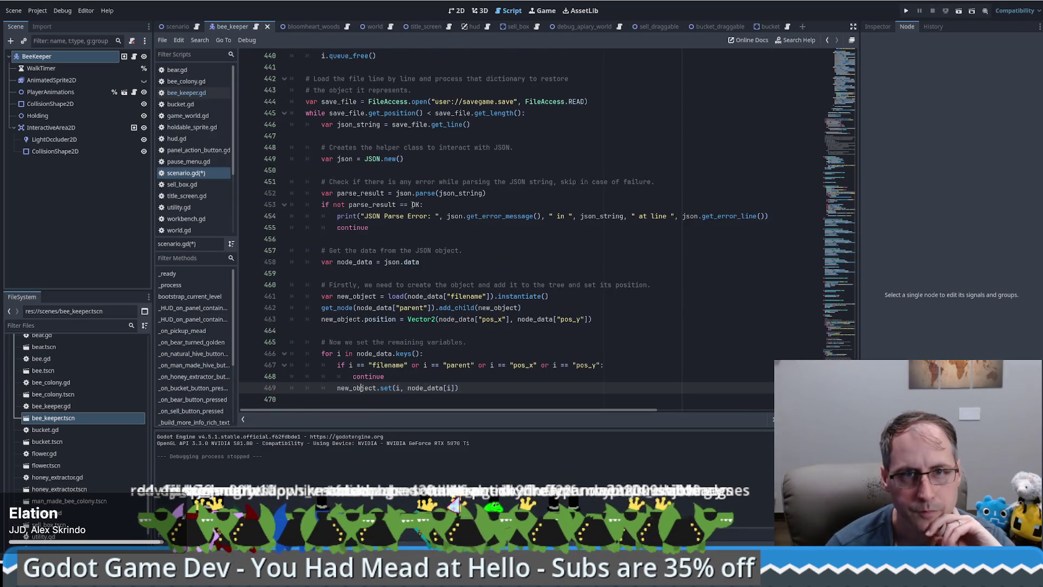
pyautogui.click(906, 10)
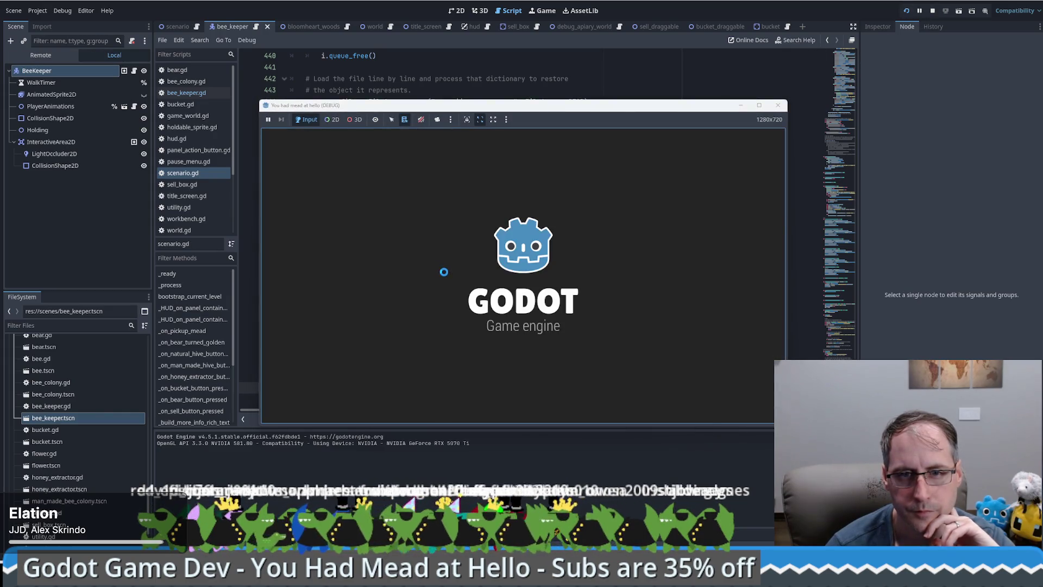
# Play the game, move the beekeeper, Save, continue past the breakpoint, Load, then stop the game
pyautogui.click(520, 385)
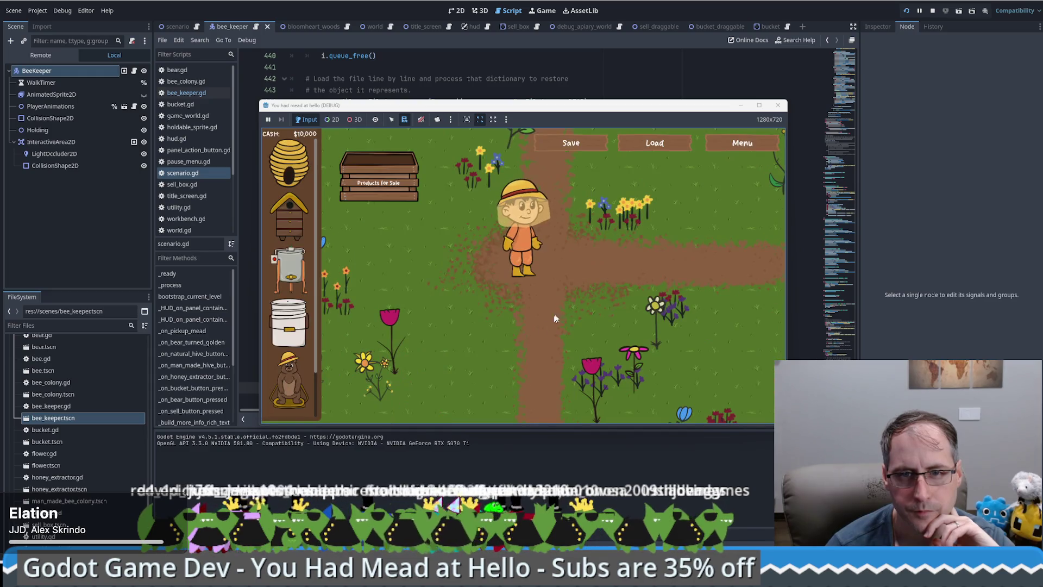
pyautogui.click(595, 345)
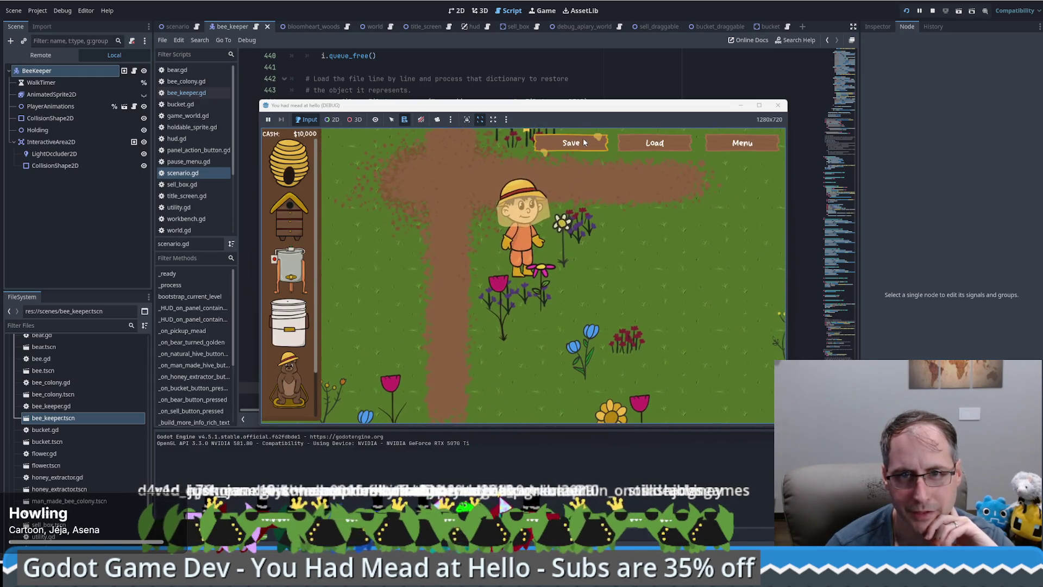
pyautogui.click(571, 143)
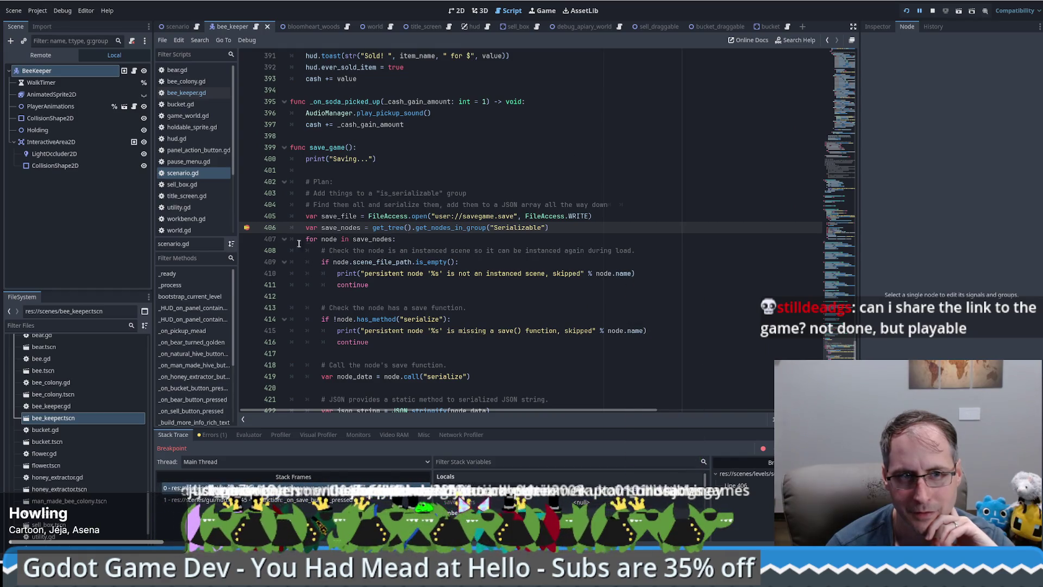
pyautogui.press('F12')
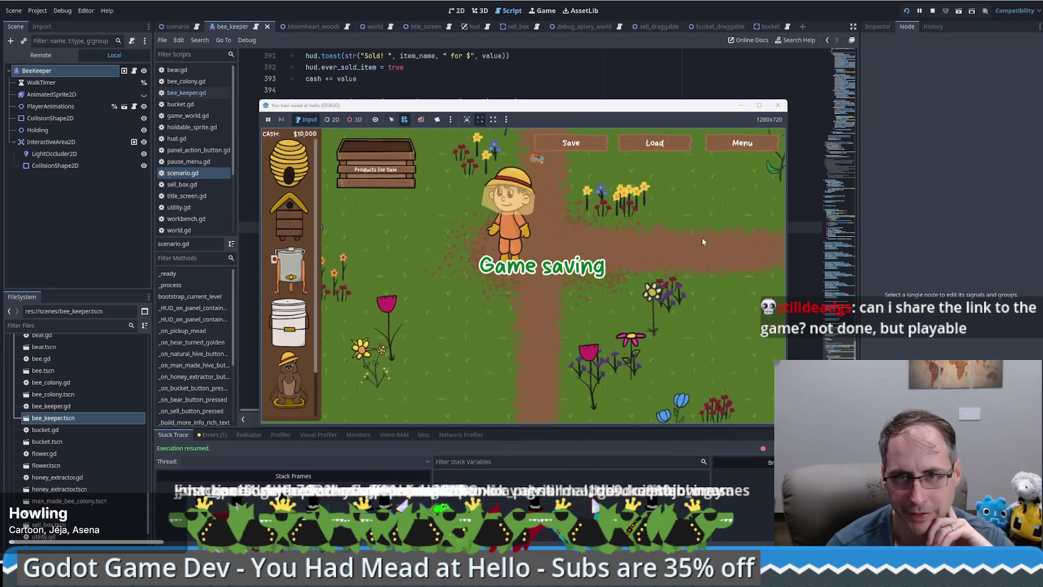
pyautogui.click(669, 148)
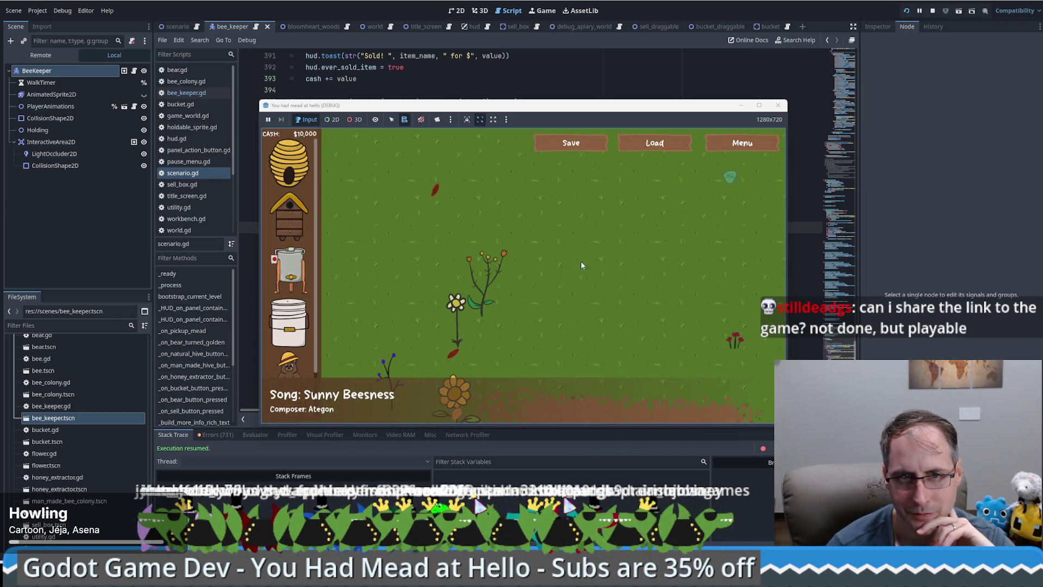
pyautogui.click(778, 105)
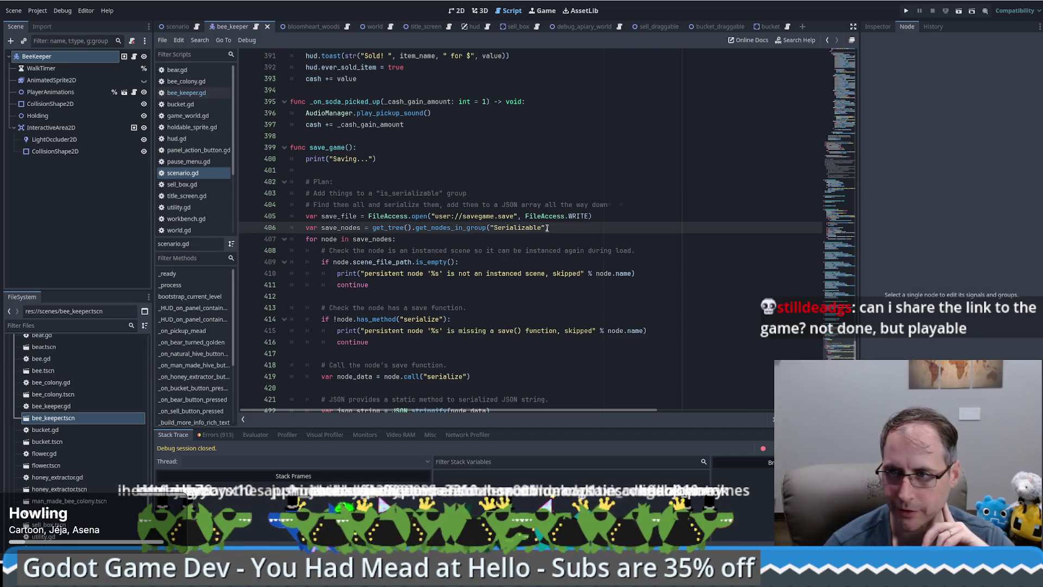
# Review the save_game code and its FileAccess usage in scenario.gd
pyautogui.moveTo(537, 212)
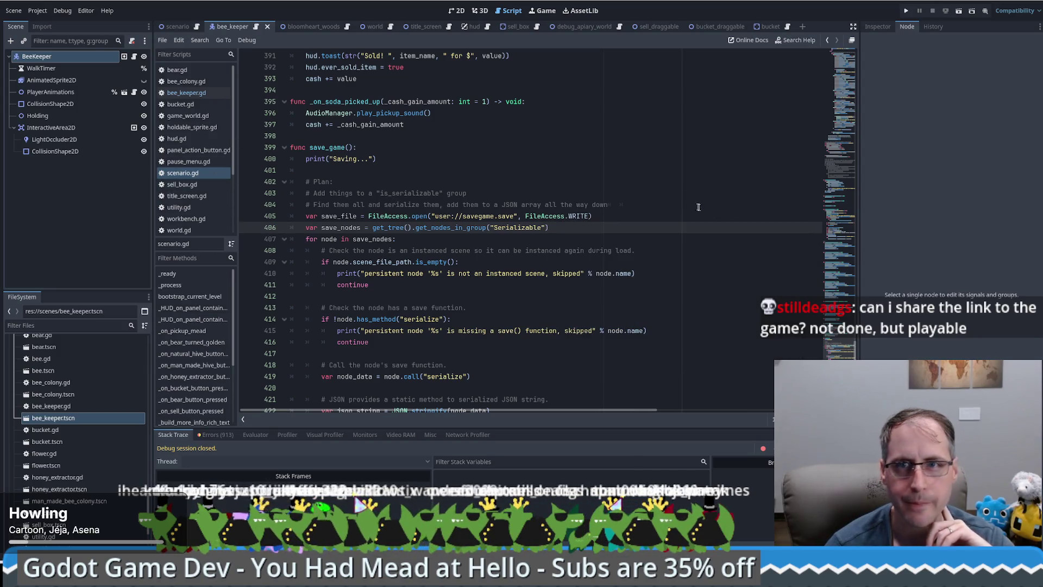
pyautogui.click(672, 202)
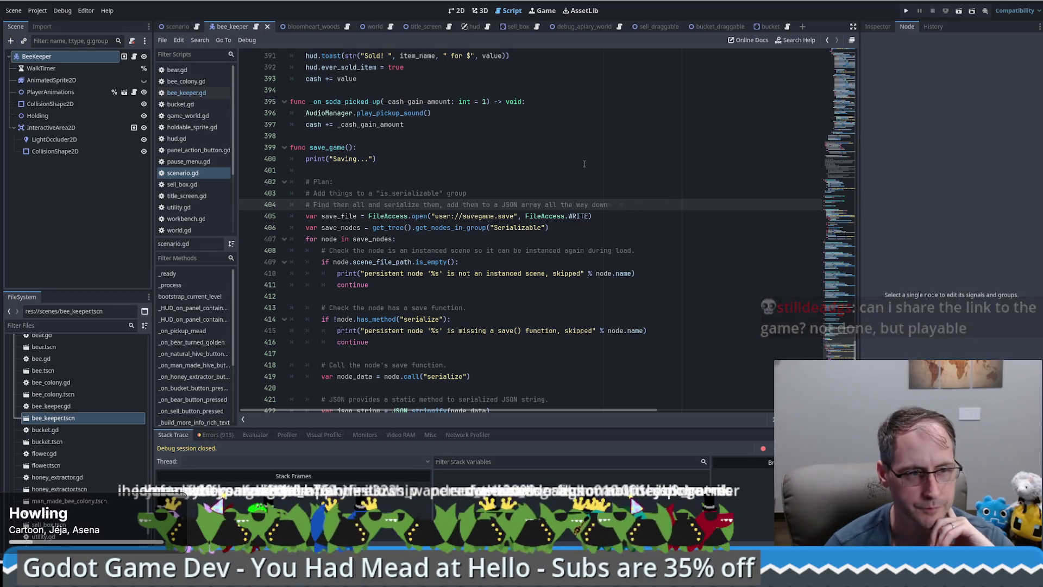
pyautogui.scroll(-5, 579, 164)
pyautogui.scroll(4, 663, 222)
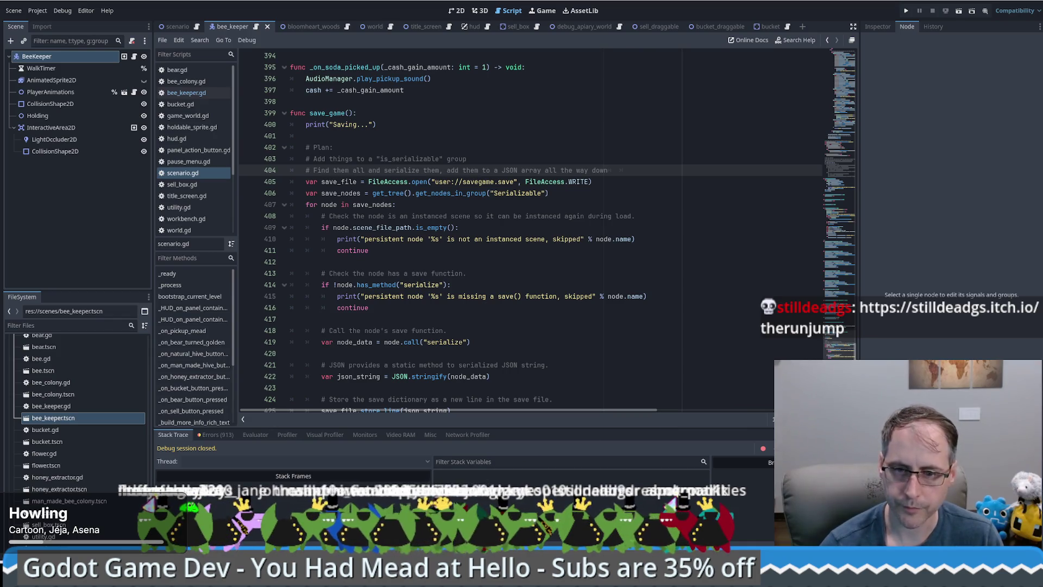
# Open the shared itch.io link to The Run Jump in a new browser tab
pyautogui.hotkey('alt', 'Tab')
pyautogui.hotkey('ctrl', 't')
pyautogui.write('https://stilldeadgs.itch.io/therunjump')
pyautogui.press('Return')
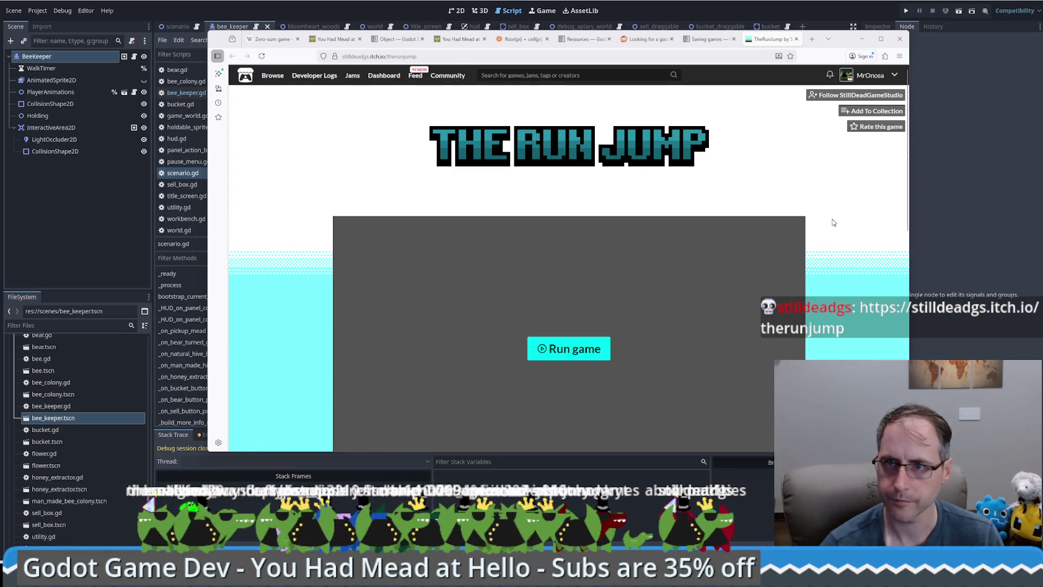
# Launch The Run Jump web build, skim its description and devlog, then return to the title screen
pyautogui.scroll(-3, 858, 232)
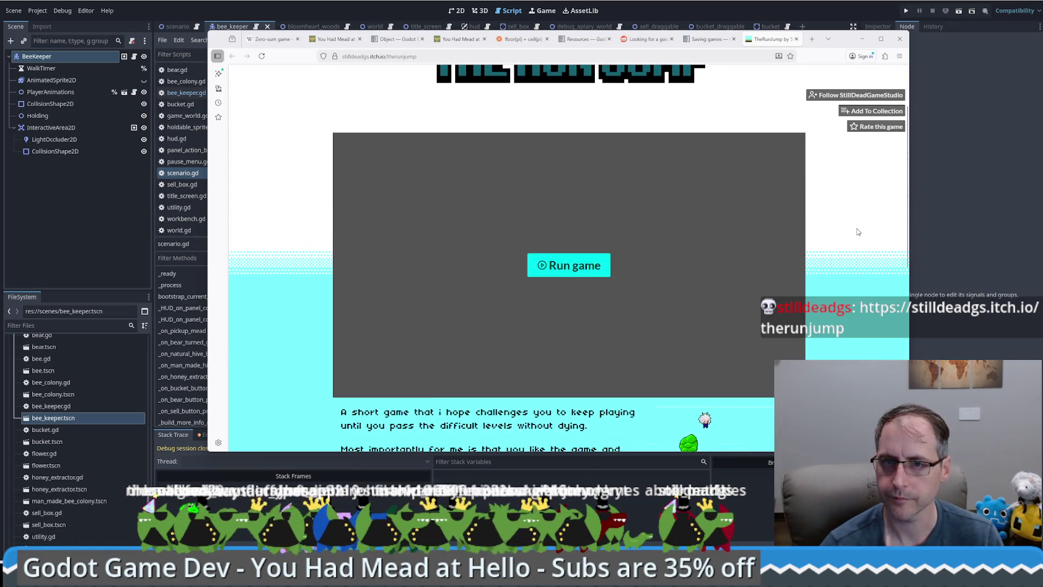
pyautogui.click(596, 267)
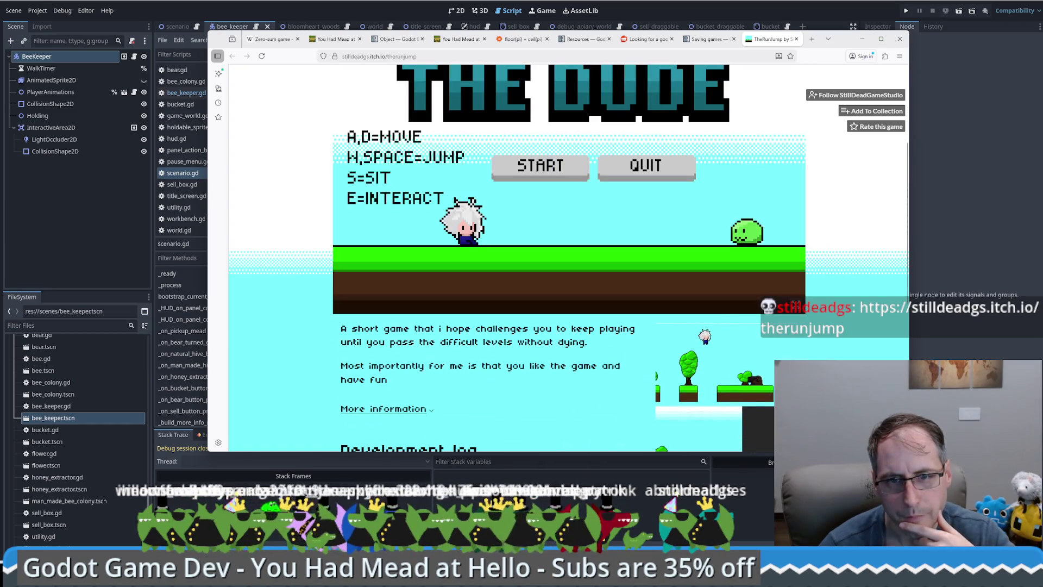
pyautogui.scroll(-3, 620, 258)
pyautogui.scroll(-2, 620, 258)
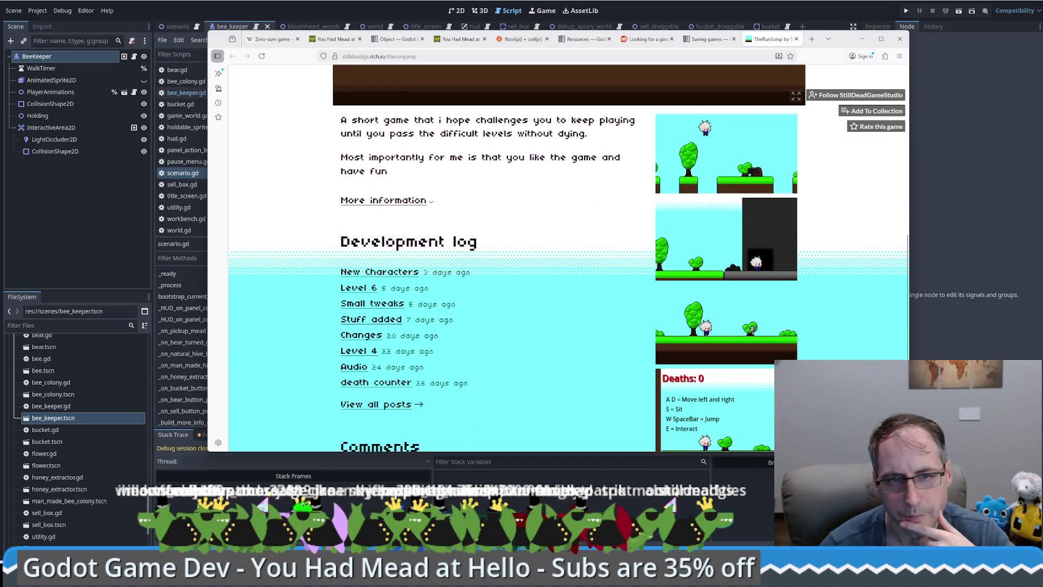
pyautogui.scroll(-2, 620, 259)
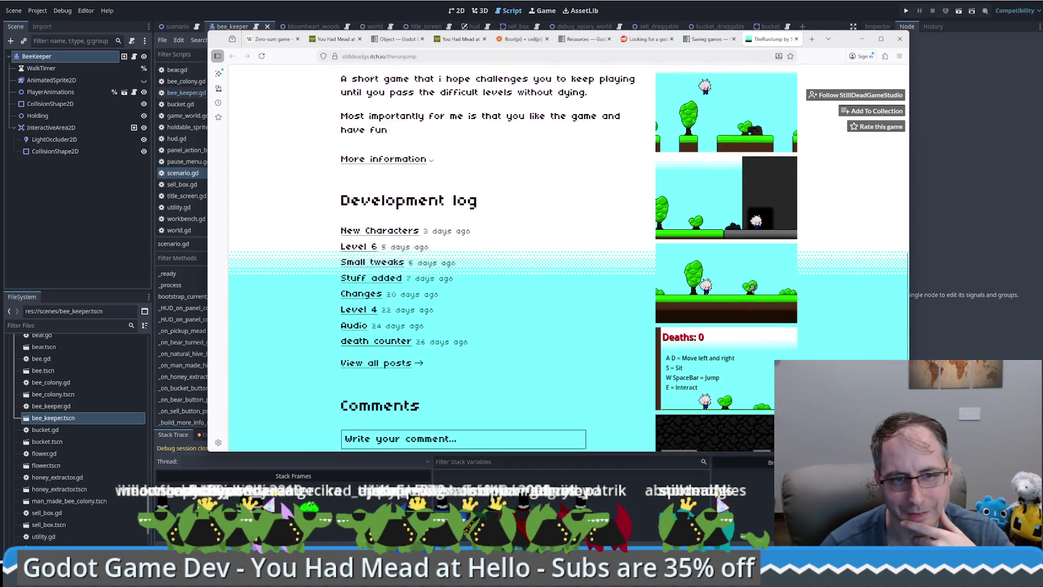
pyautogui.scroll(-1, 473, 263)
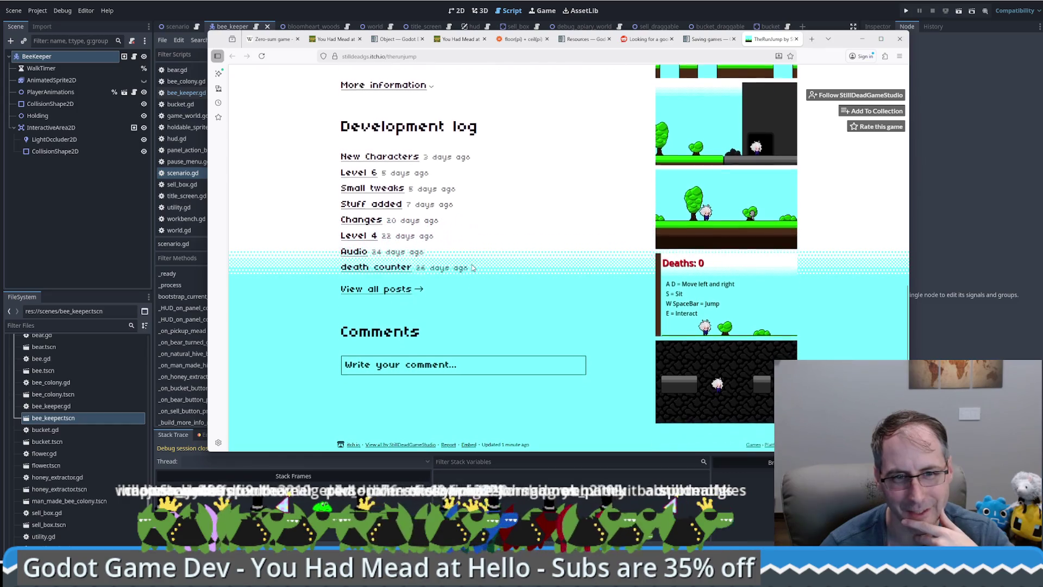
pyautogui.scroll(4, 472, 270)
pyautogui.scroll(3, 563, 314)
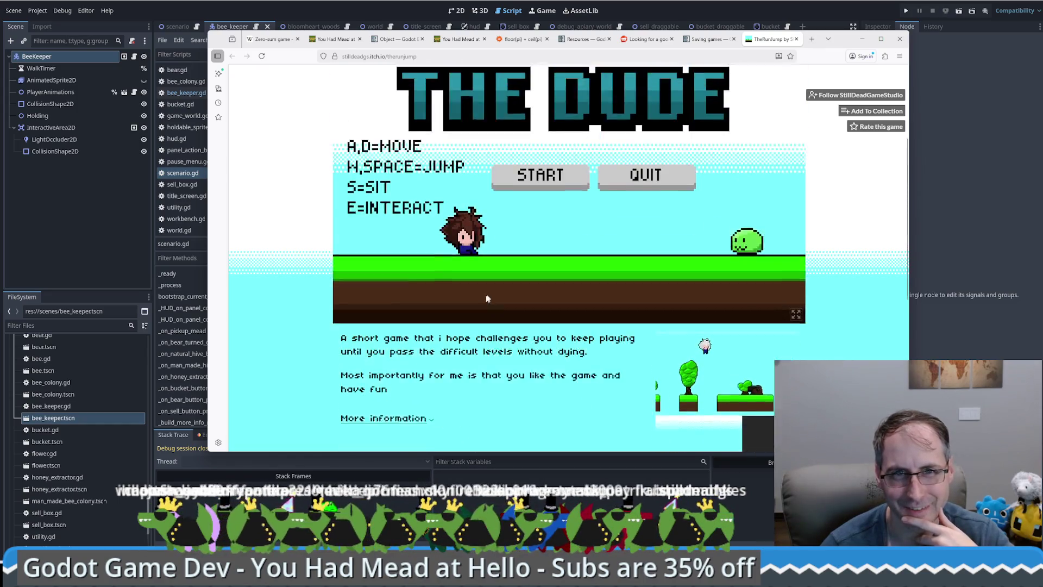
pyautogui.scroll(2, 760, 369)
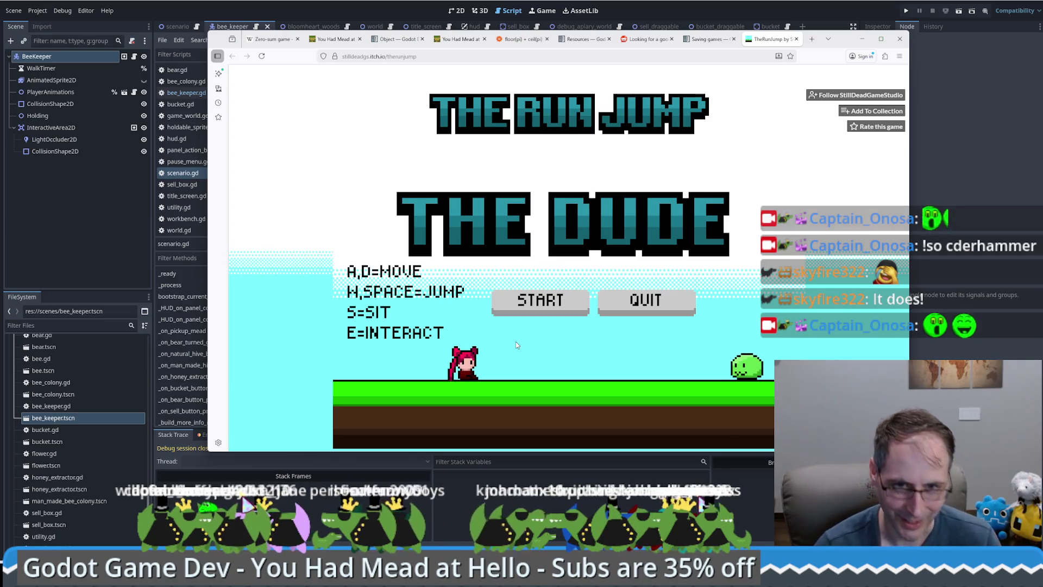
# Start The Run Jump with the GEON character on EASY difficulty
pyautogui.click(549, 297)
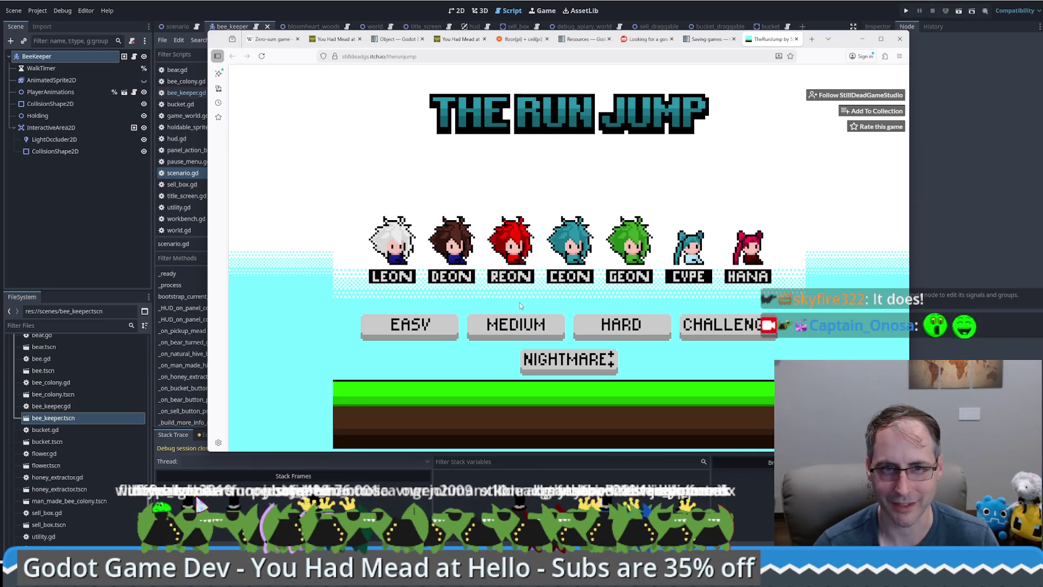
pyautogui.click(632, 242)
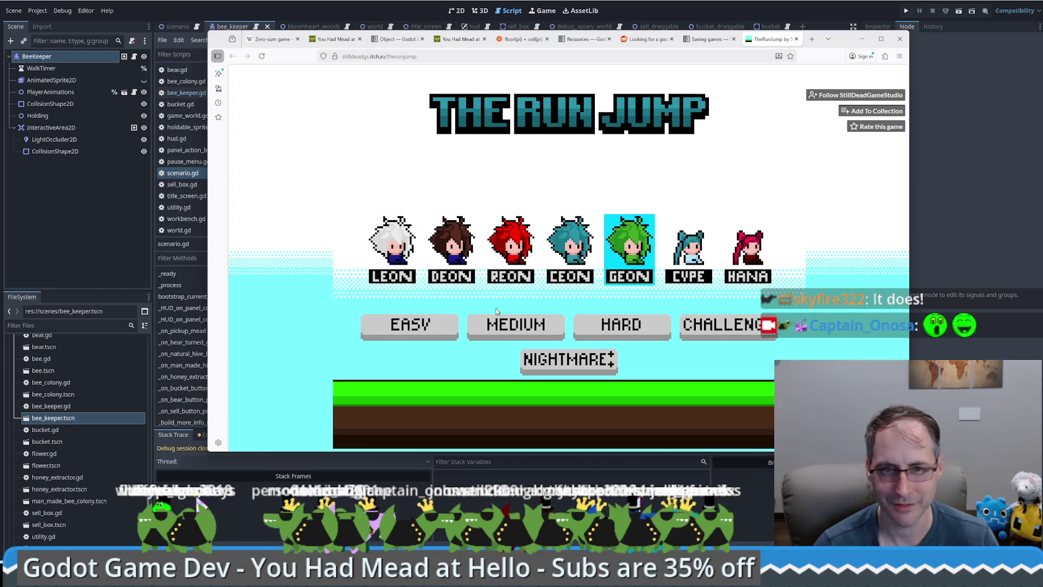
pyautogui.click(419, 330)
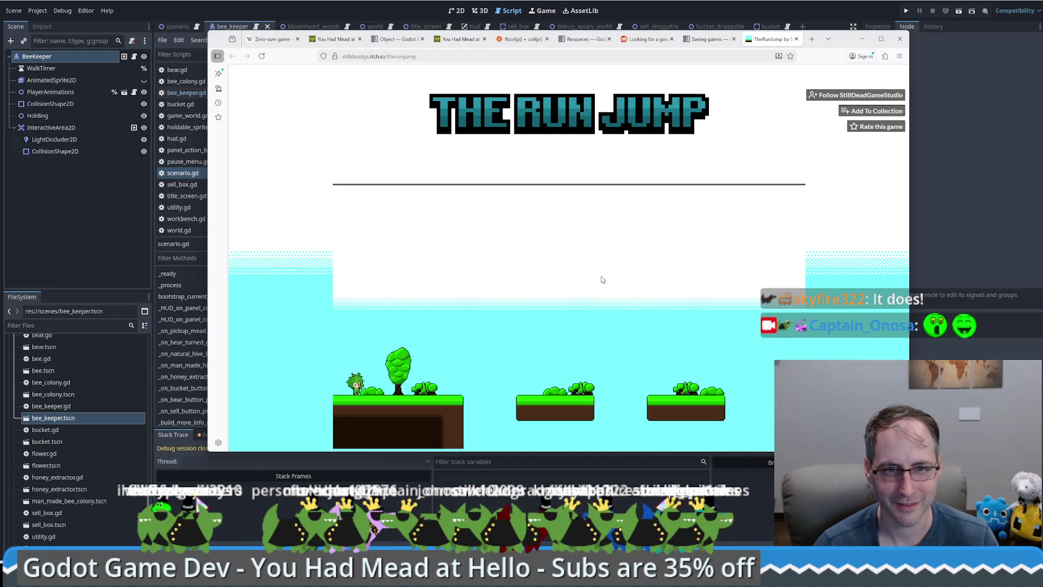
# Walk and jump right along the first platform, toggle full screen with F, then exit with Esc
pyautogui.press('Right')
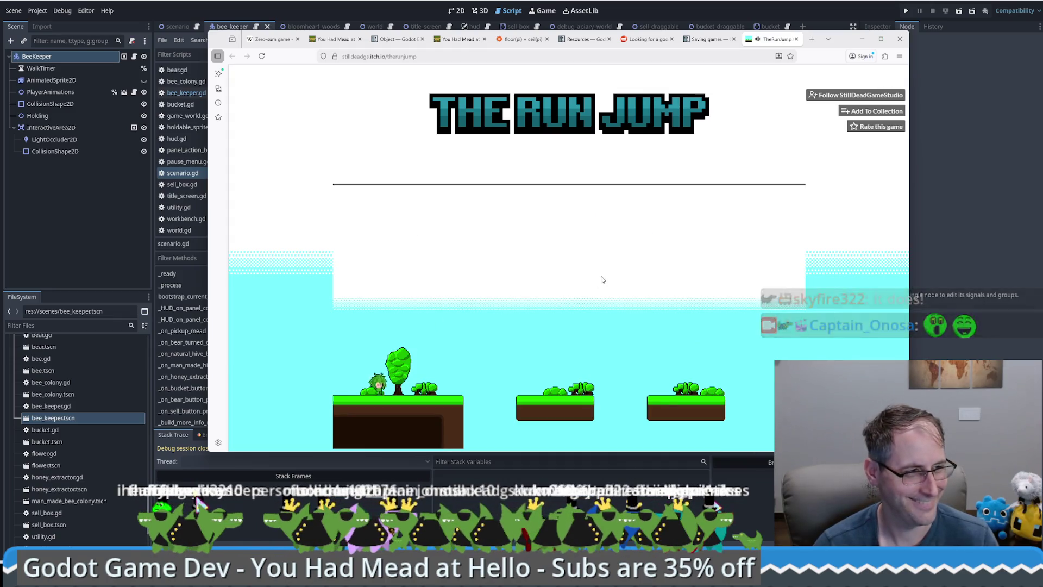
pyautogui.press('Right')
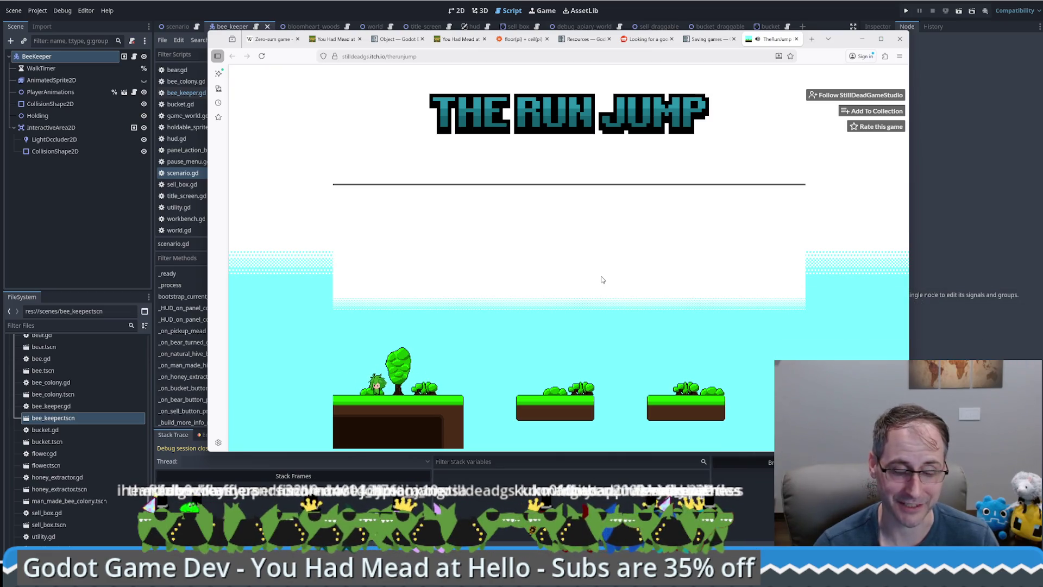
pyautogui.press('Up')
pyautogui.press('Right')
pyautogui.press('Up')
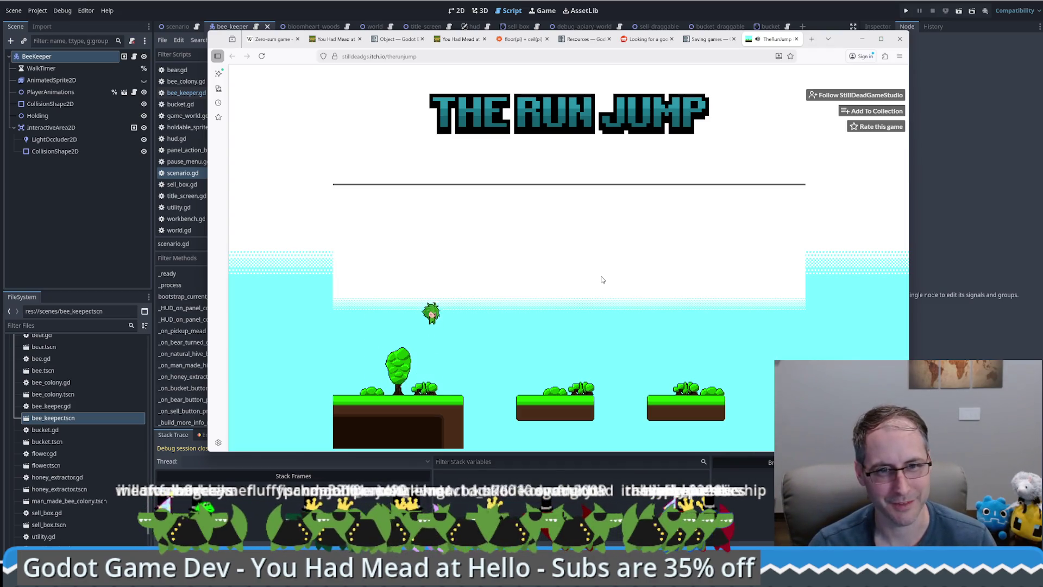
pyautogui.press('Up')
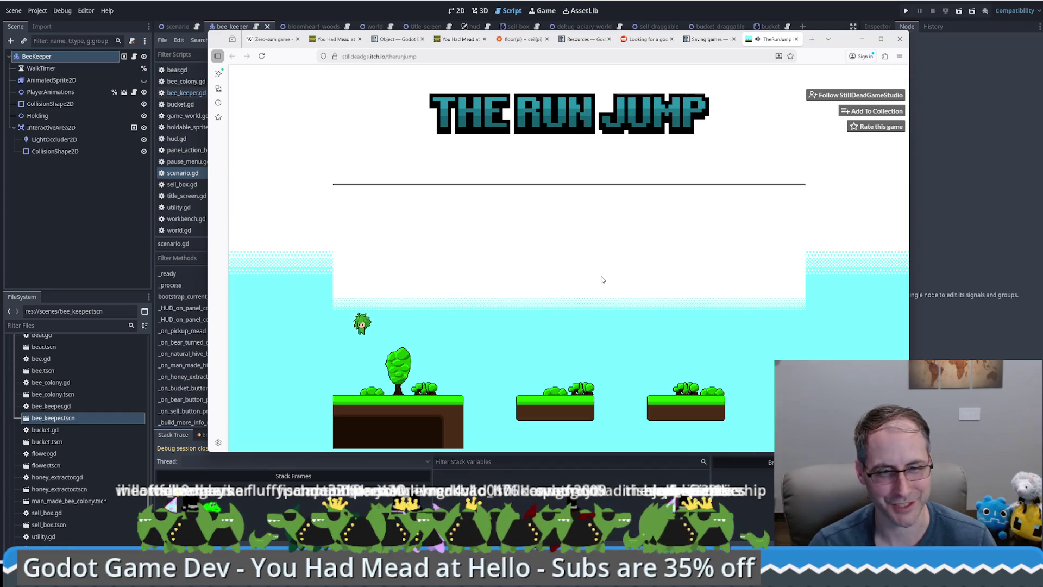
pyautogui.press('Right')
pyautogui.press('Up')
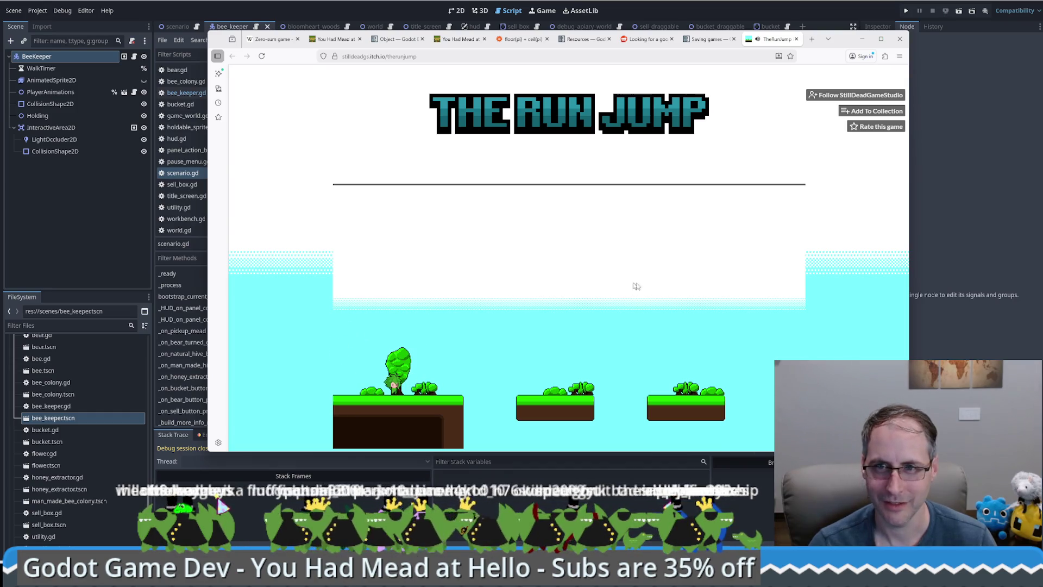
pyautogui.press('f')
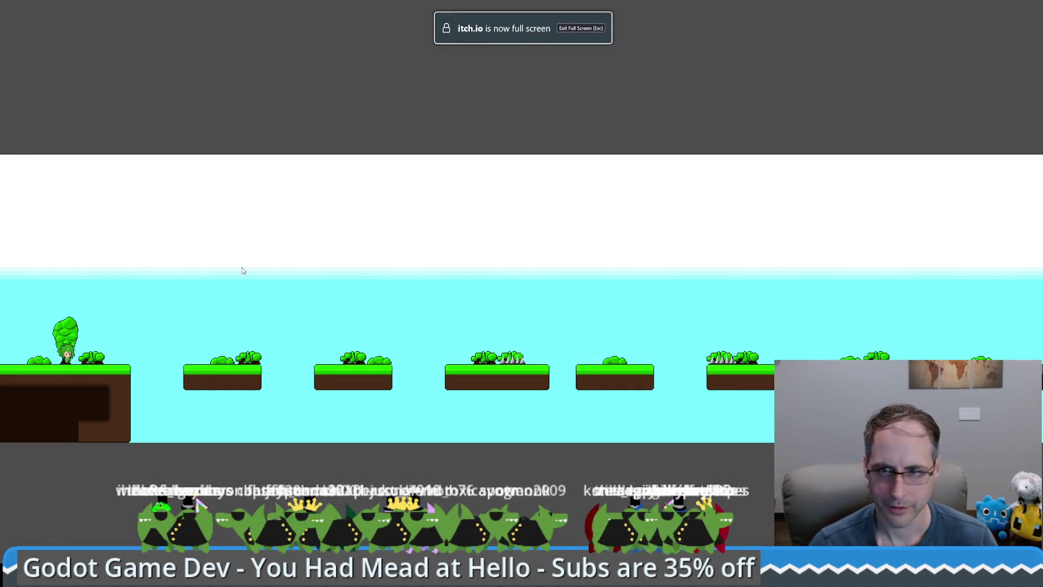
pyautogui.press('Right')
pyautogui.press('Escape')
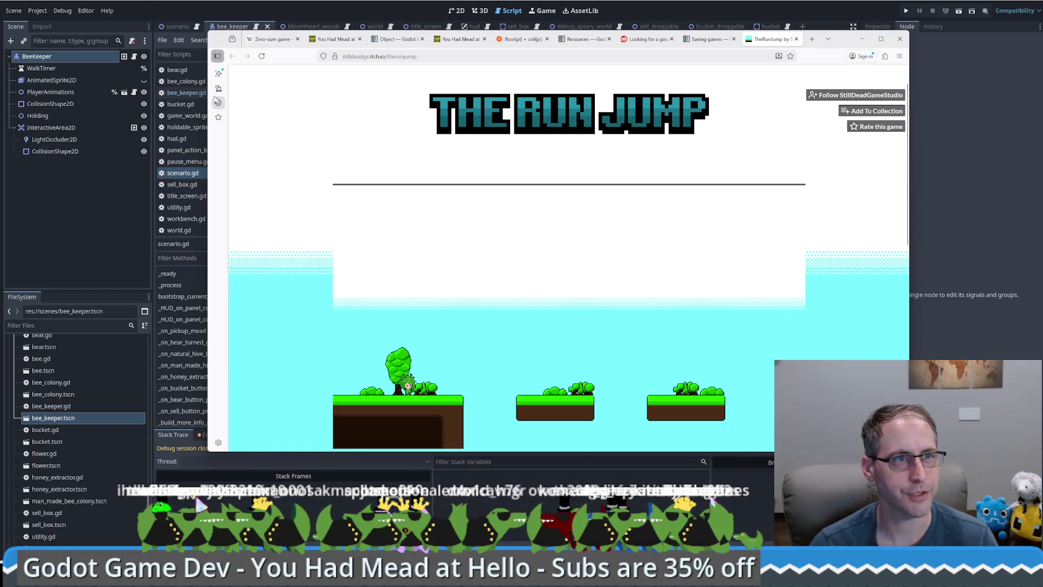
# Inspect Project Settings > Display > Window, leaving Stretch Mode at viewport
pyautogui.click(37, 10)
pyautogui.click(38, 10)
pyautogui.click(44, 21)
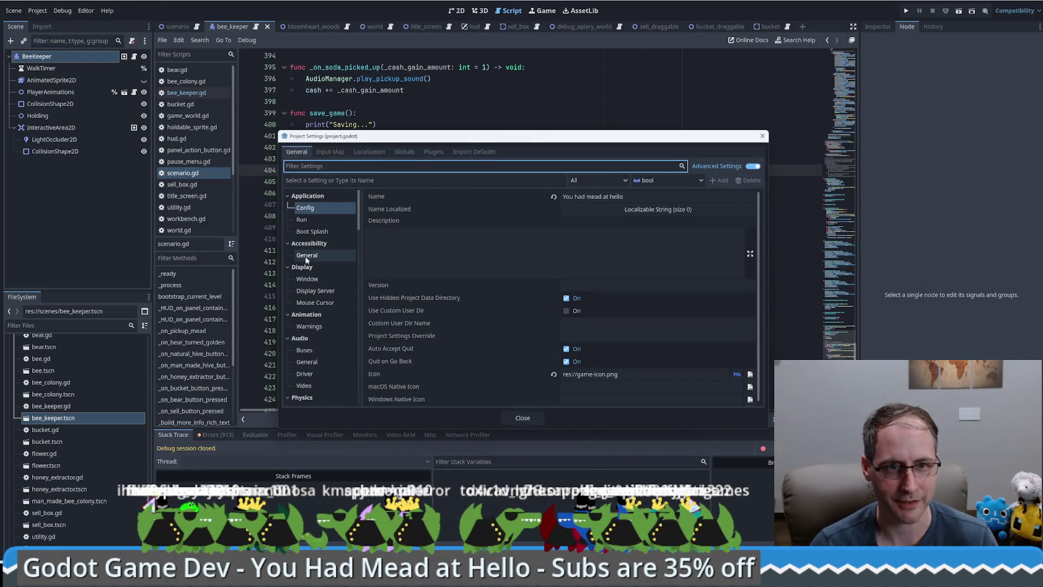
pyautogui.click(310, 279)
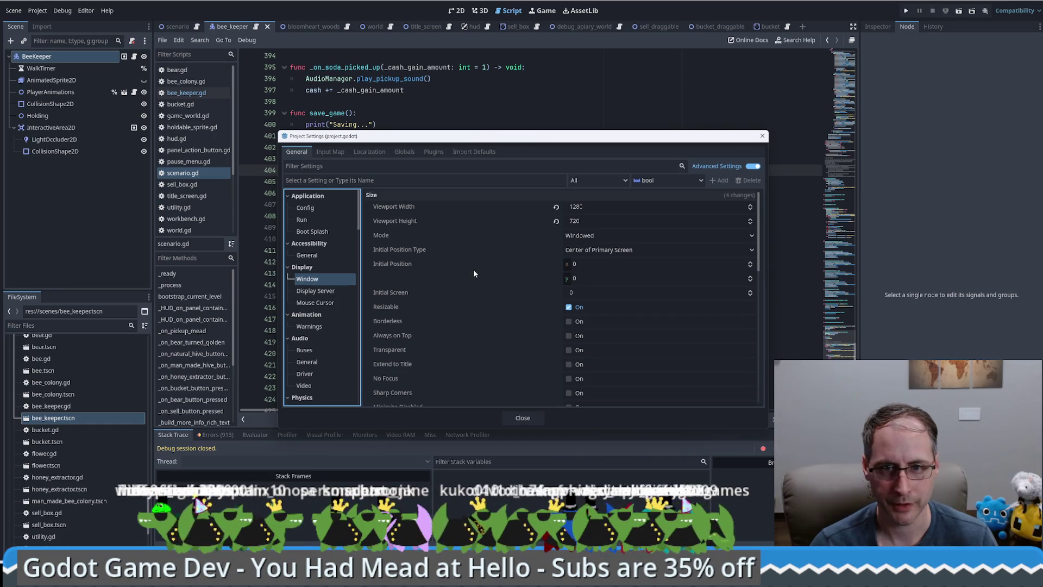
pyautogui.scroll(-10, 474, 273)
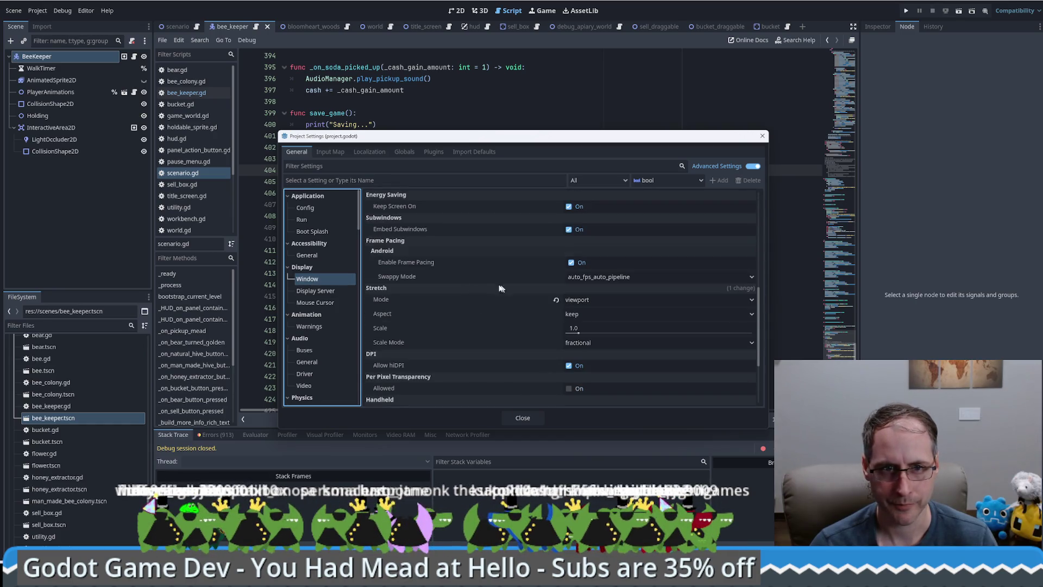
pyautogui.click(582, 301)
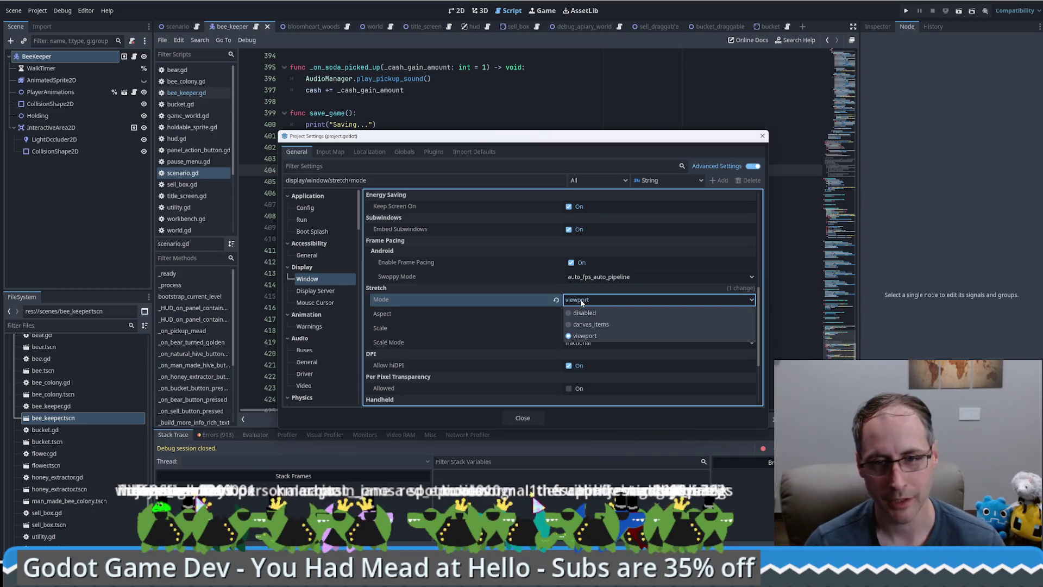
pyautogui.press('Escape')
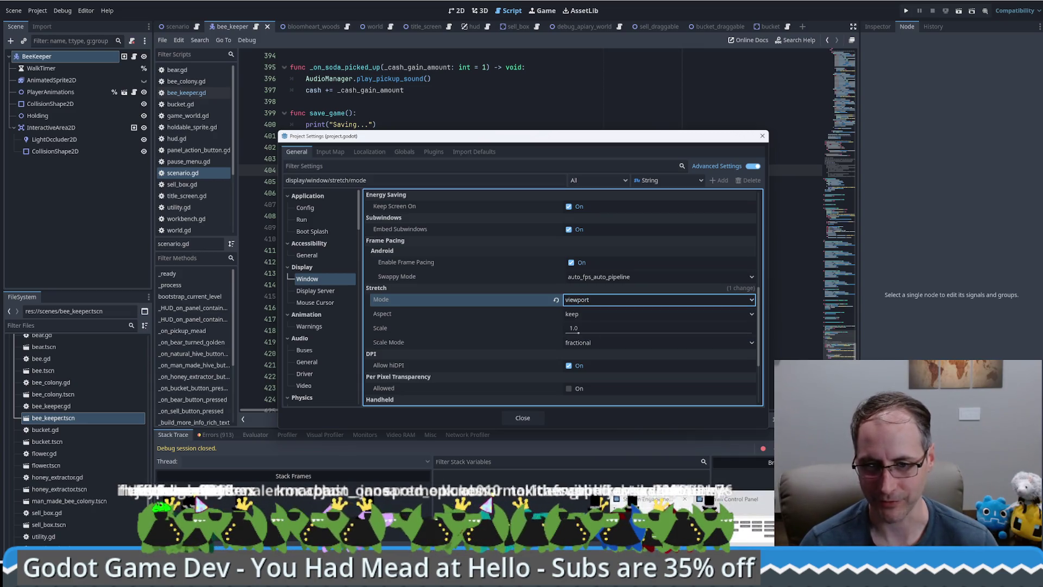
pyautogui.moveTo(652, 579)
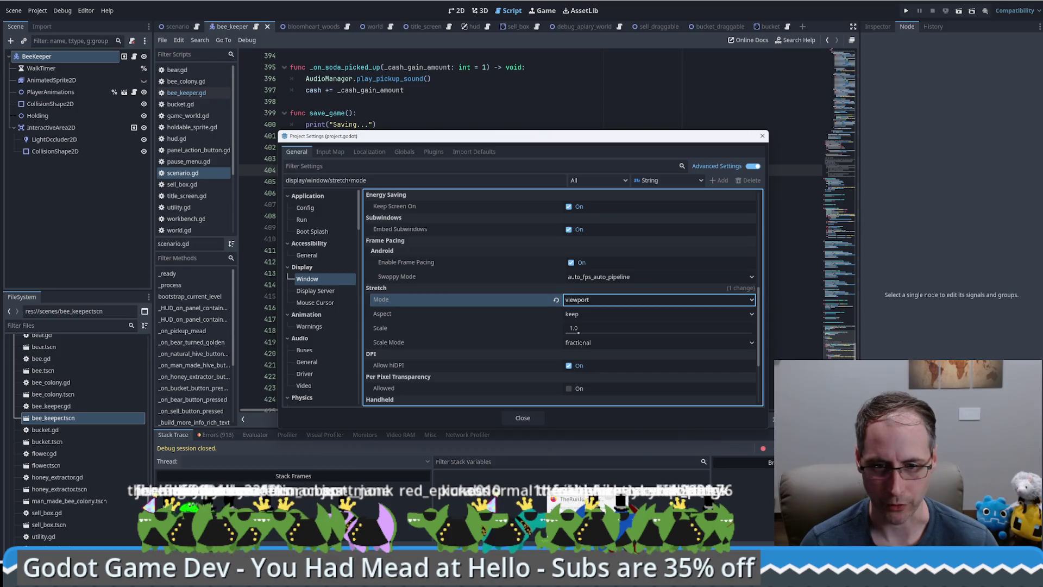
pyautogui.hotkey('alt', 'Tab')
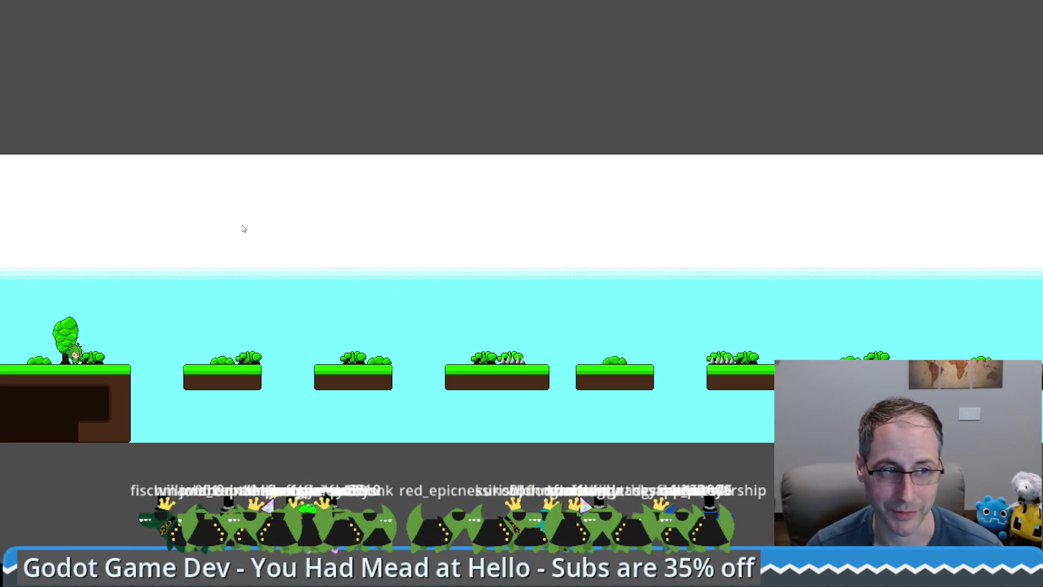
# Try hopping across the grassy floating platforms, respawning after several falls
pyautogui.press('Right')
pyautogui.press('Right')
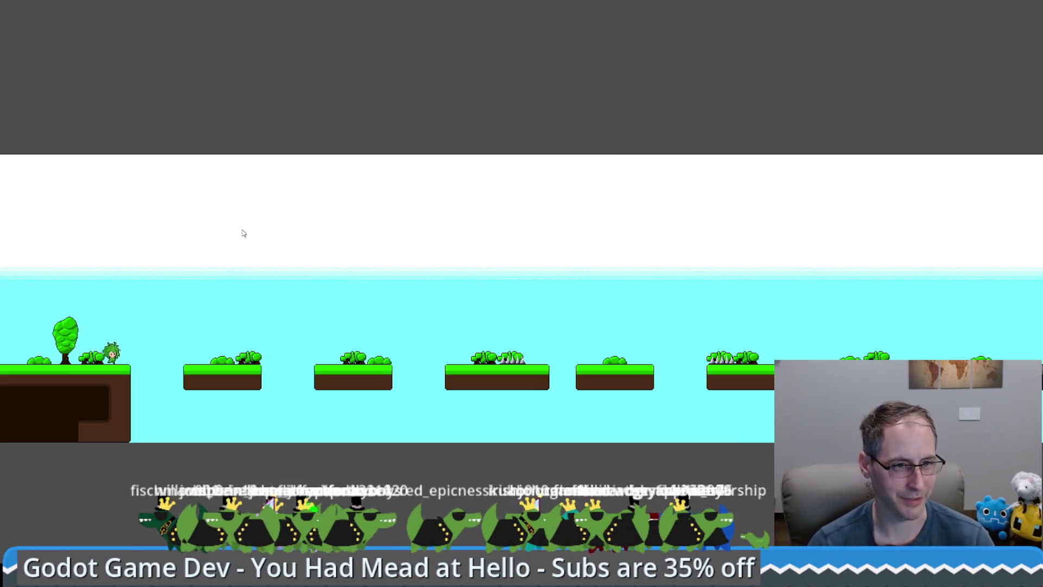
pyautogui.press('Left')
pyautogui.press('Right')
pyautogui.press('space')
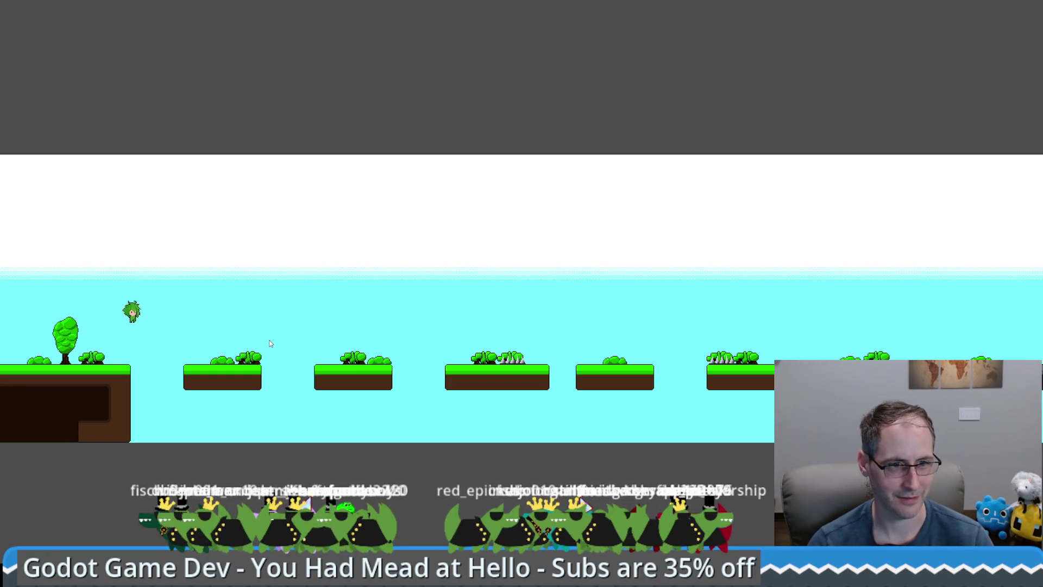
pyautogui.press('space')
pyautogui.press('space')
pyautogui.press('space')
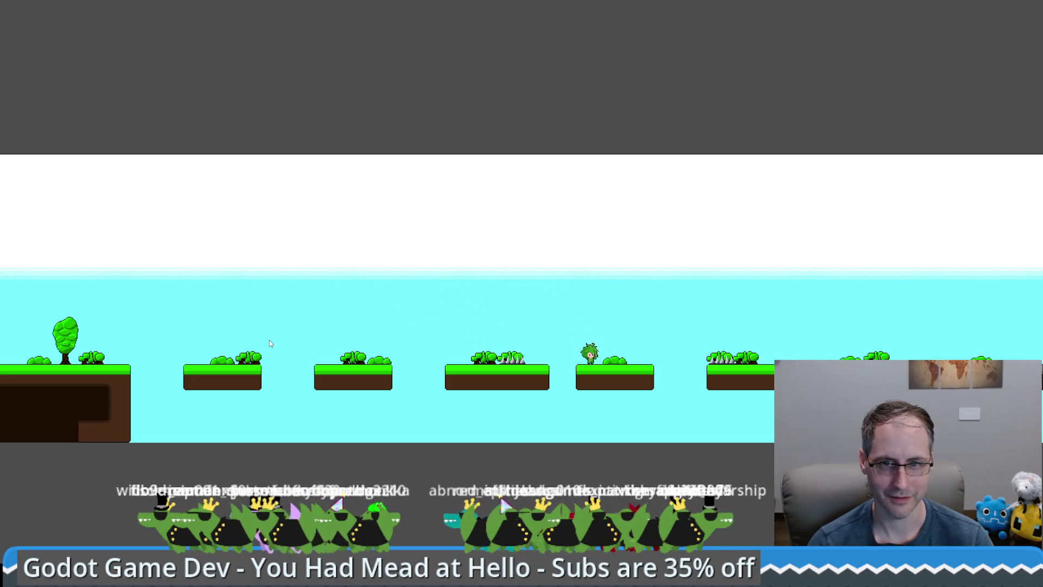
pyautogui.press('Left')
pyautogui.press('space')
pyautogui.press('space')
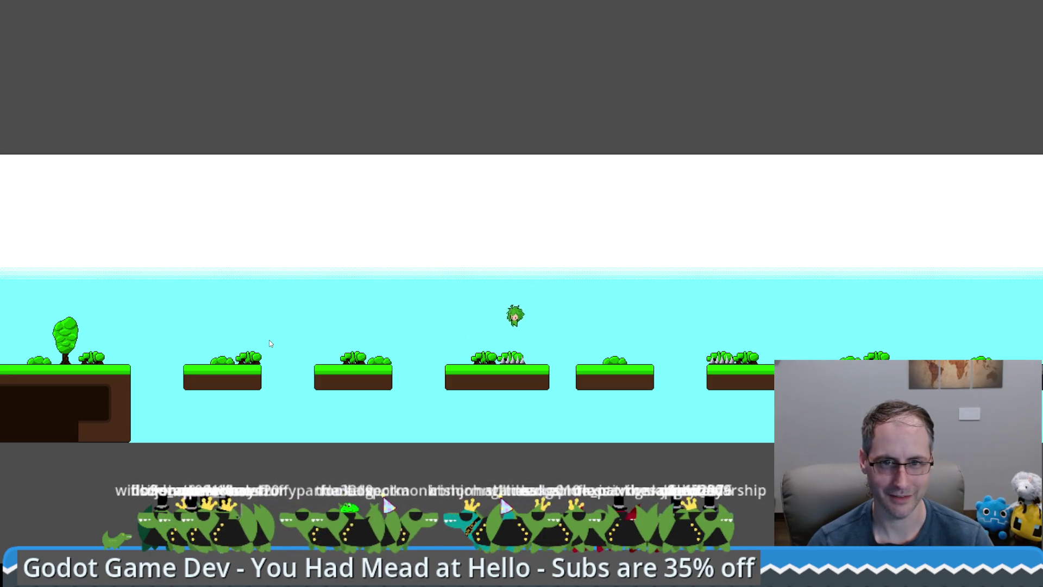
pyautogui.press('Right')
pyautogui.press('space')
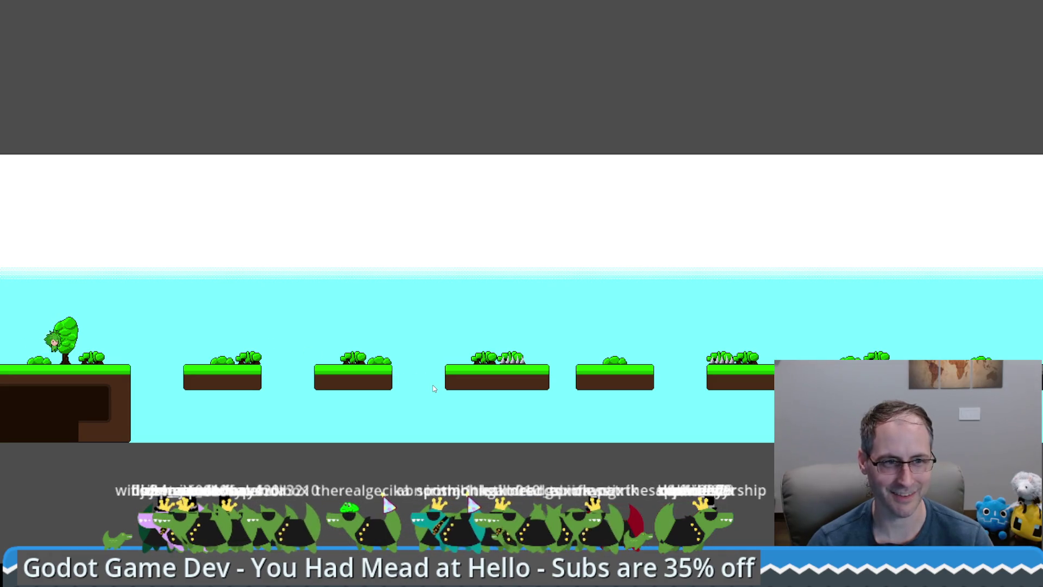
pyautogui.press('Right')
pyautogui.press('Right')
pyautogui.press('space')
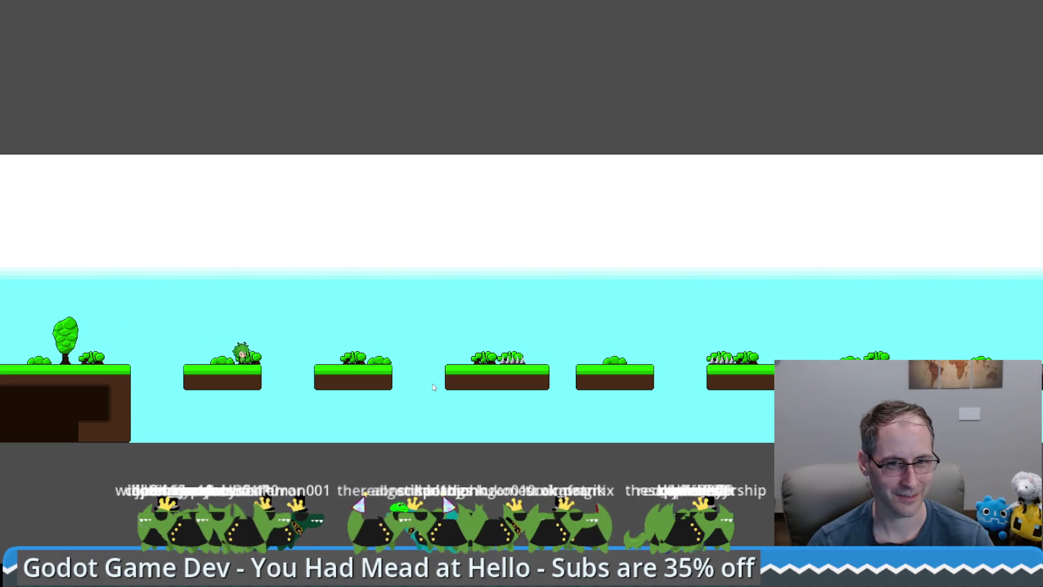
pyautogui.press('space')
pyautogui.press('space')
pyautogui.press('Right')
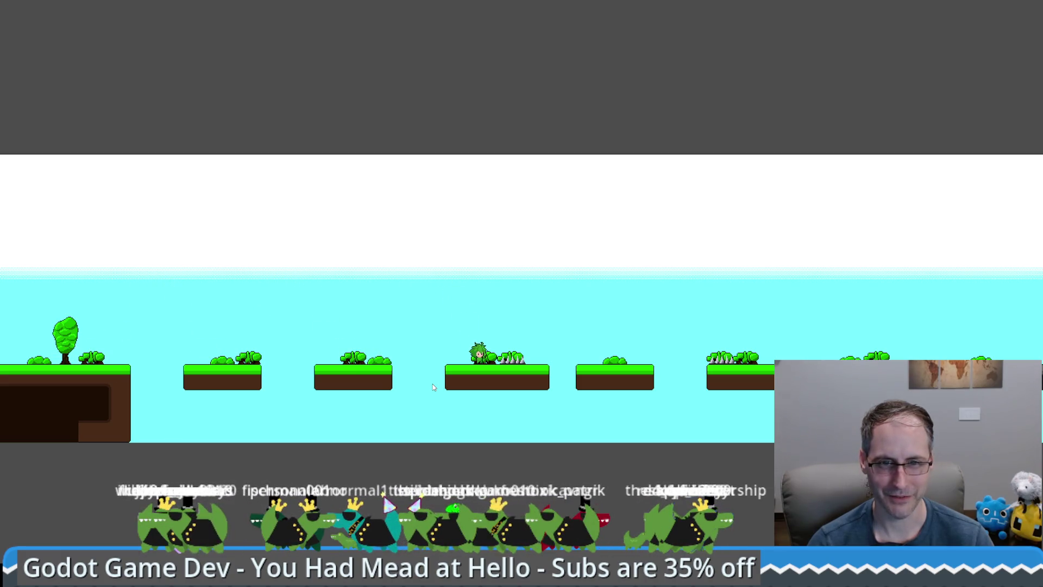
pyautogui.press('space')
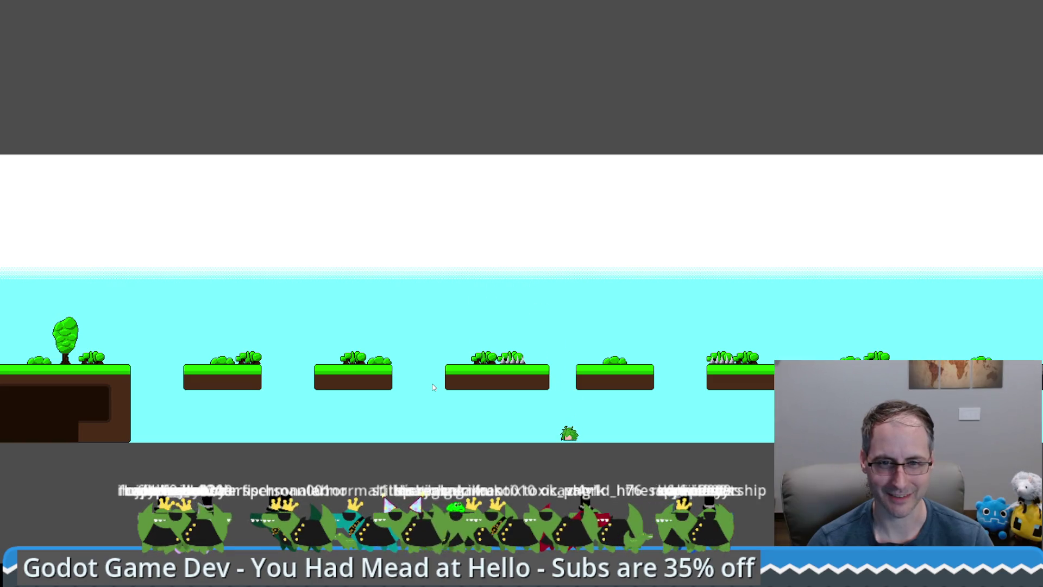
pyautogui.press('Right')
pyautogui.press('space')
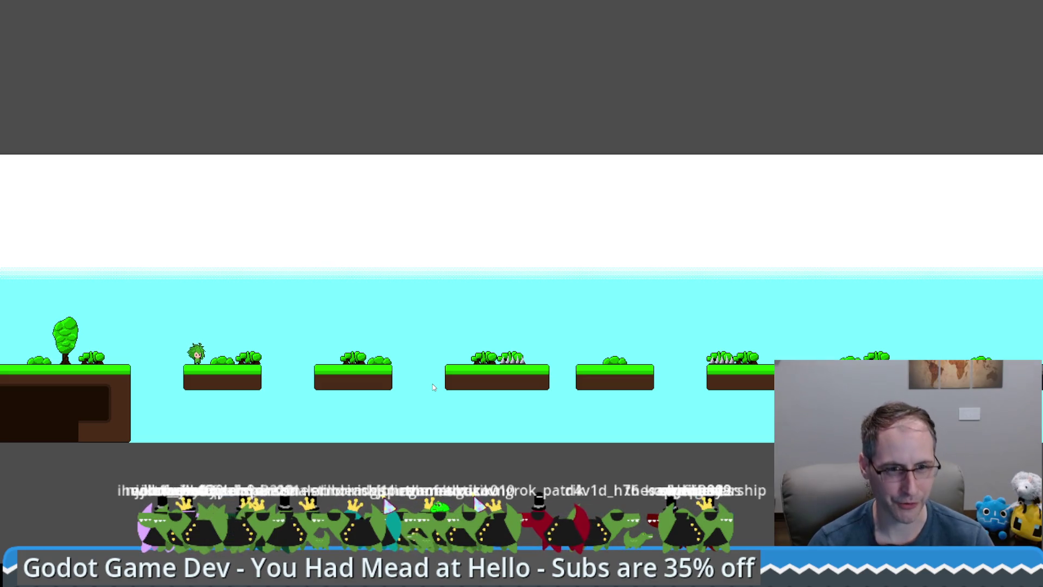
pyautogui.press('Right')
pyautogui.press('space')
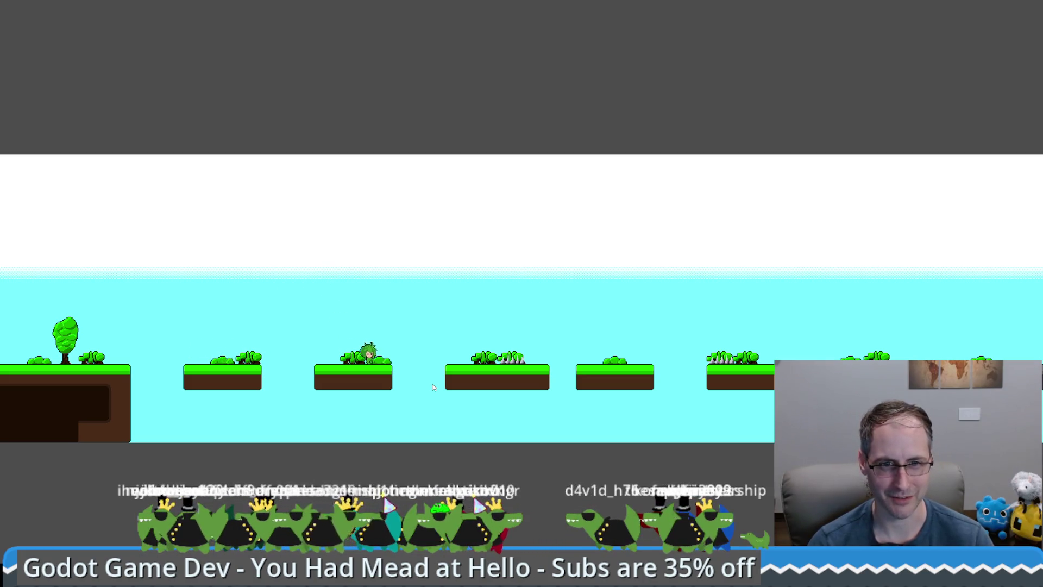
pyautogui.press('space')
pyautogui.press('space')
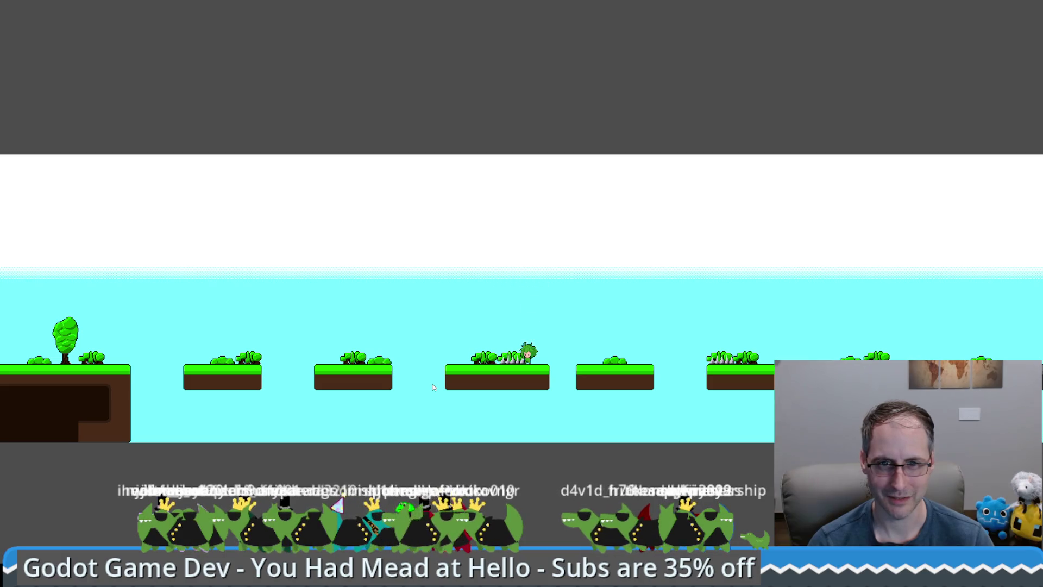
# Run and jump across all the floating platforms to the dark exit doorway
pyautogui.press('Right')
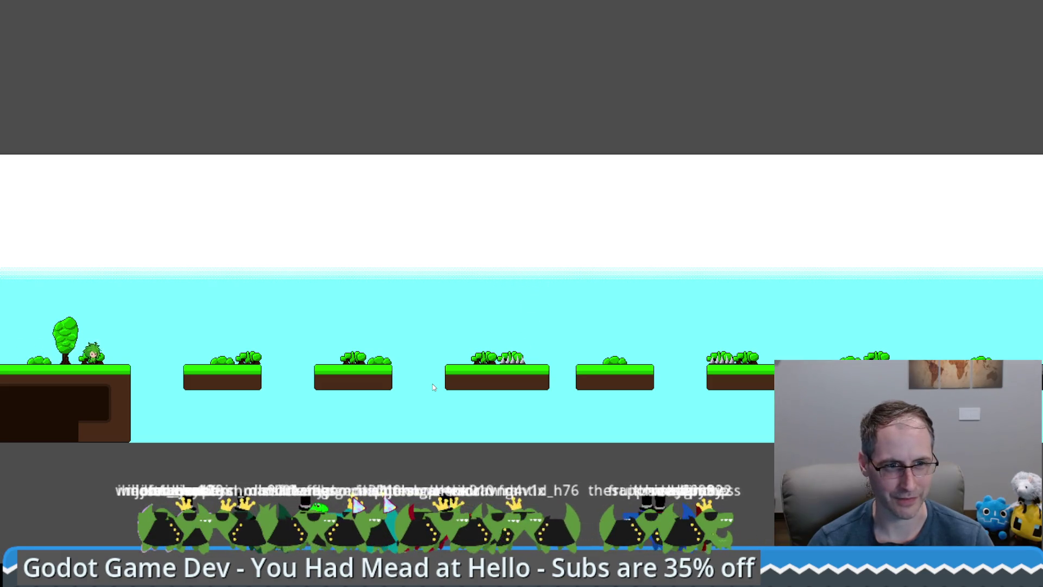
pyautogui.press('space')
pyautogui.press('space')
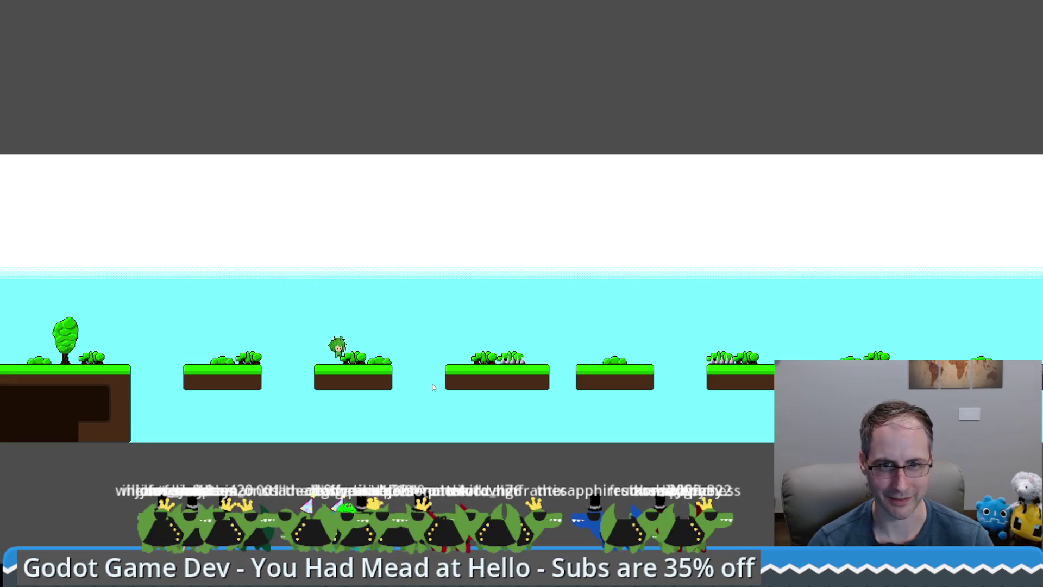
pyautogui.press('space')
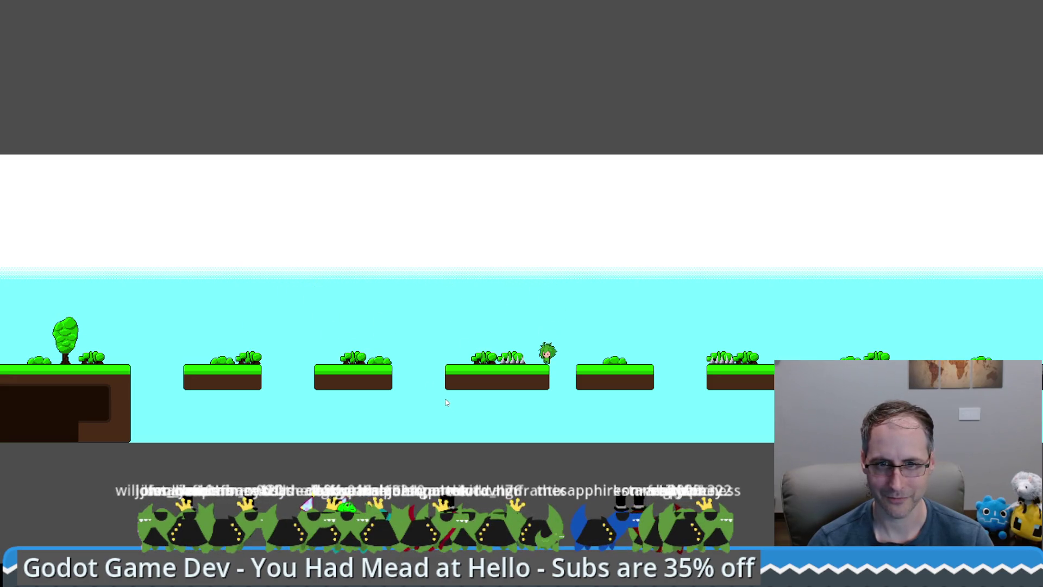
pyautogui.press('space')
pyautogui.press('Right')
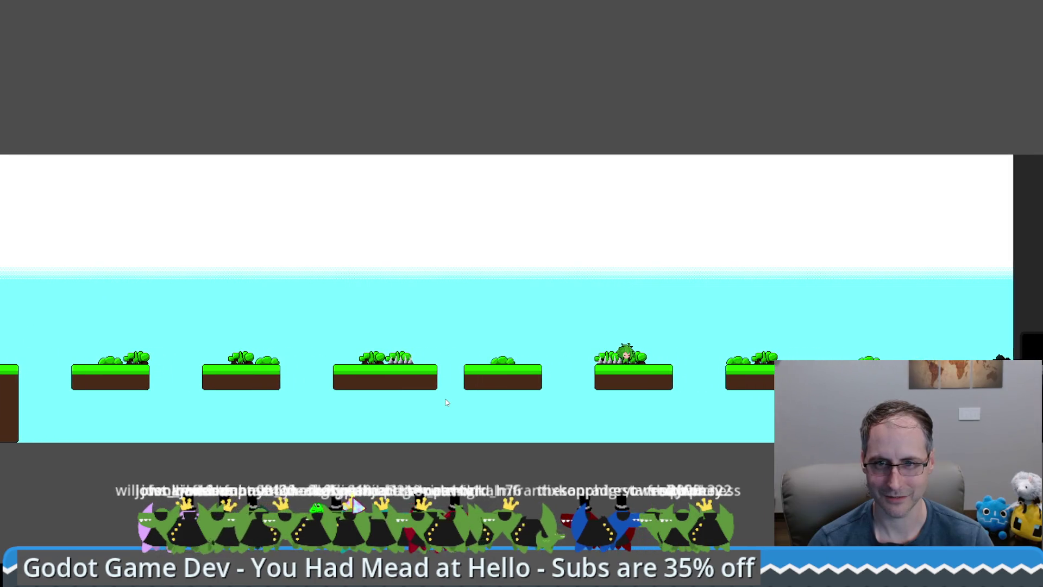
pyautogui.press('Right')
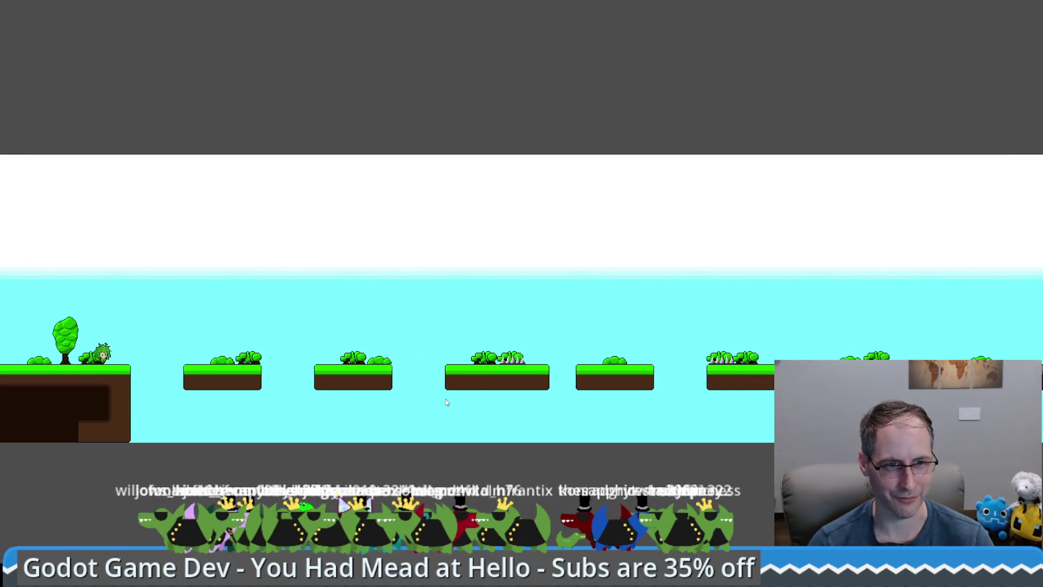
pyautogui.press('space')
pyautogui.press('space')
pyautogui.press('space')
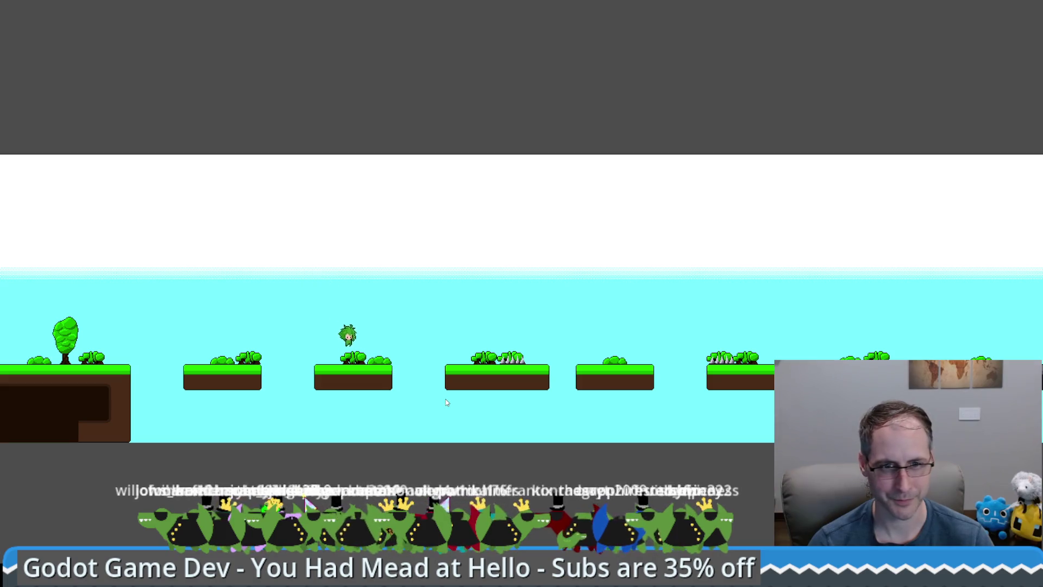
pyautogui.press('space')
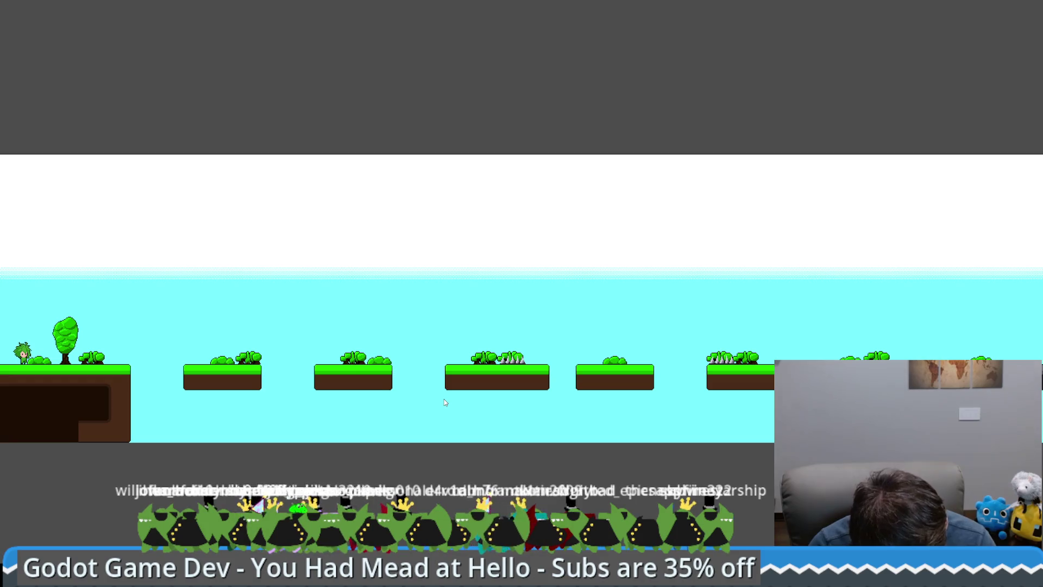
pyautogui.press('space')
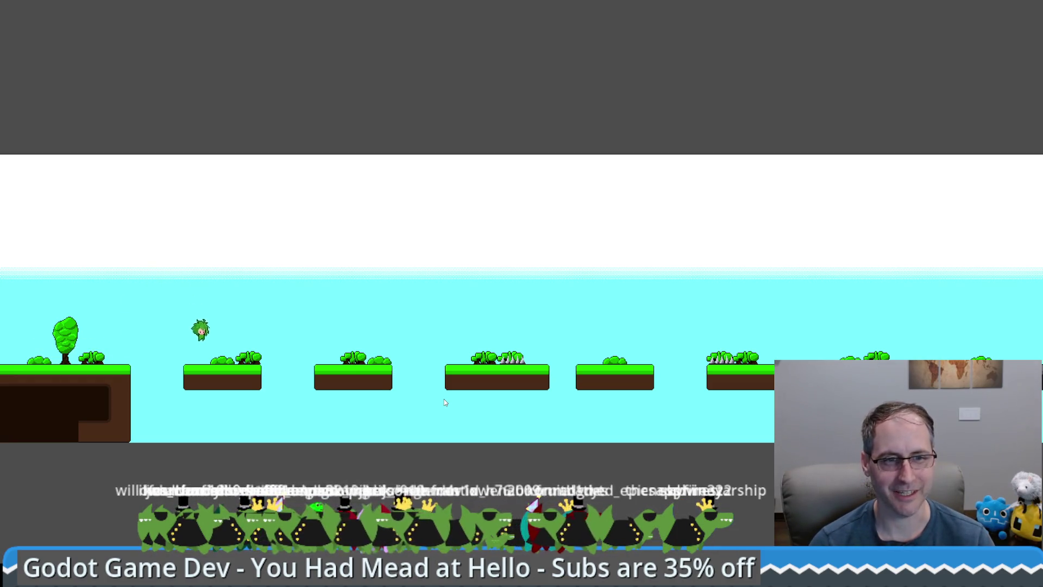
pyautogui.press('space')
pyautogui.press('space')
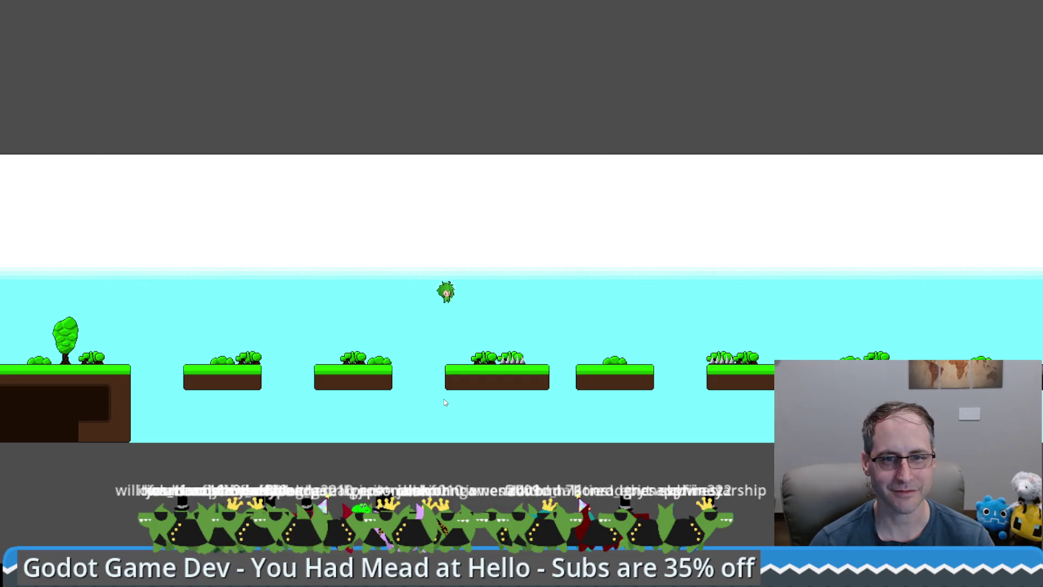
pyautogui.press('space')
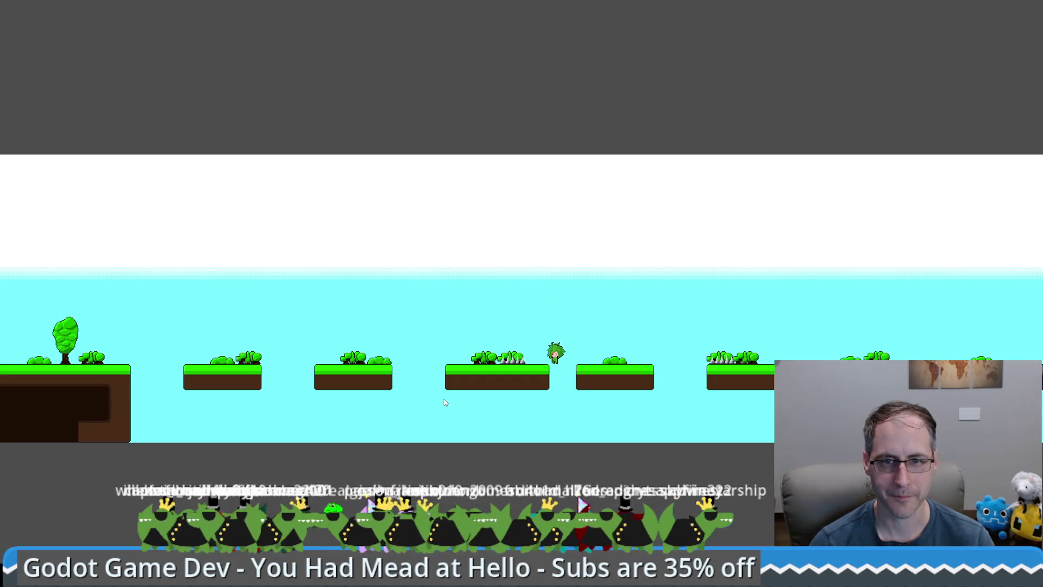
pyautogui.press('space')
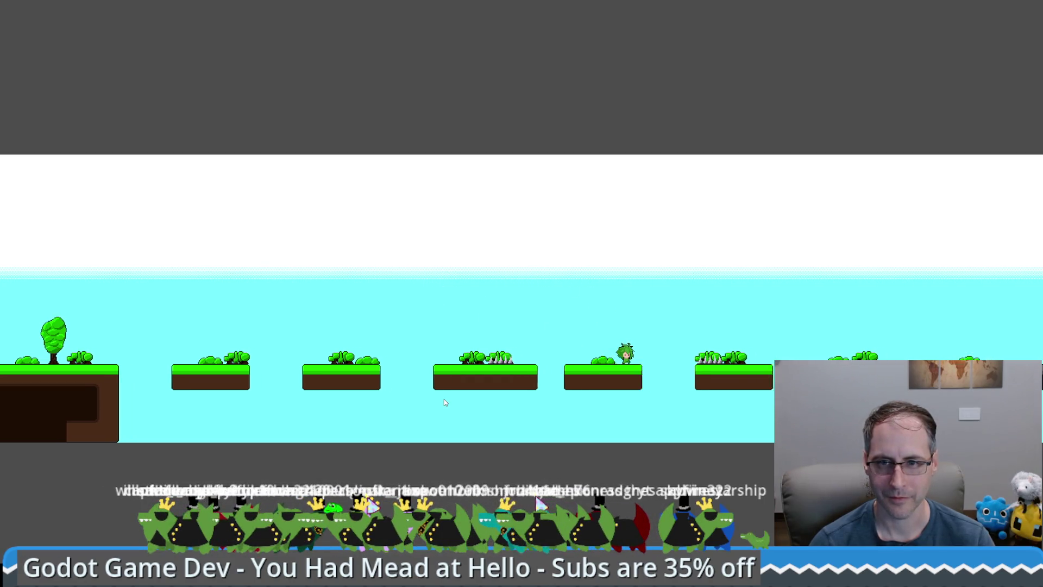
pyautogui.press('space')
pyautogui.press('space')
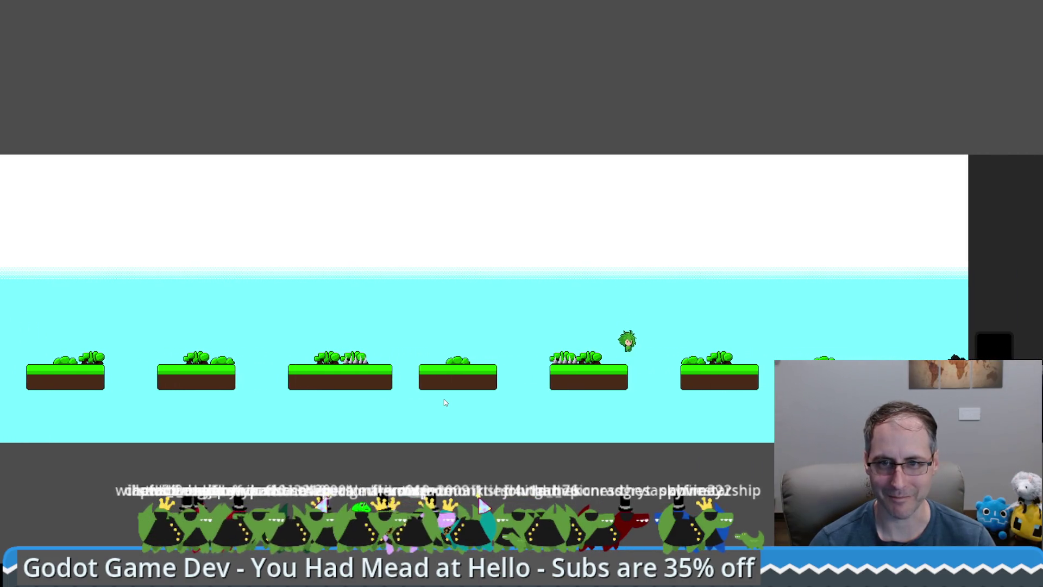
pyautogui.press('space')
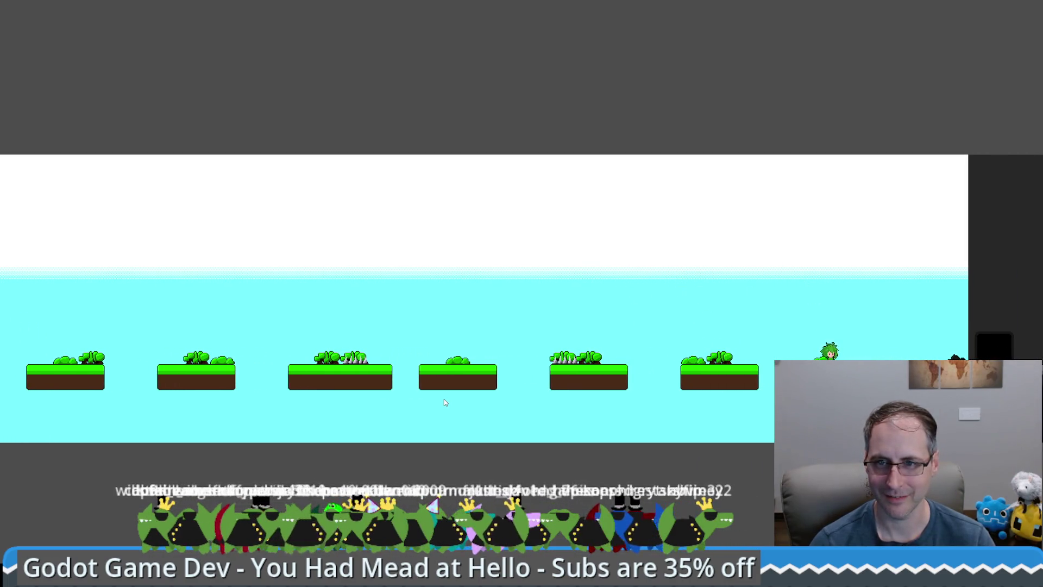
pyautogui.press('space')
pyautogui.press('space')
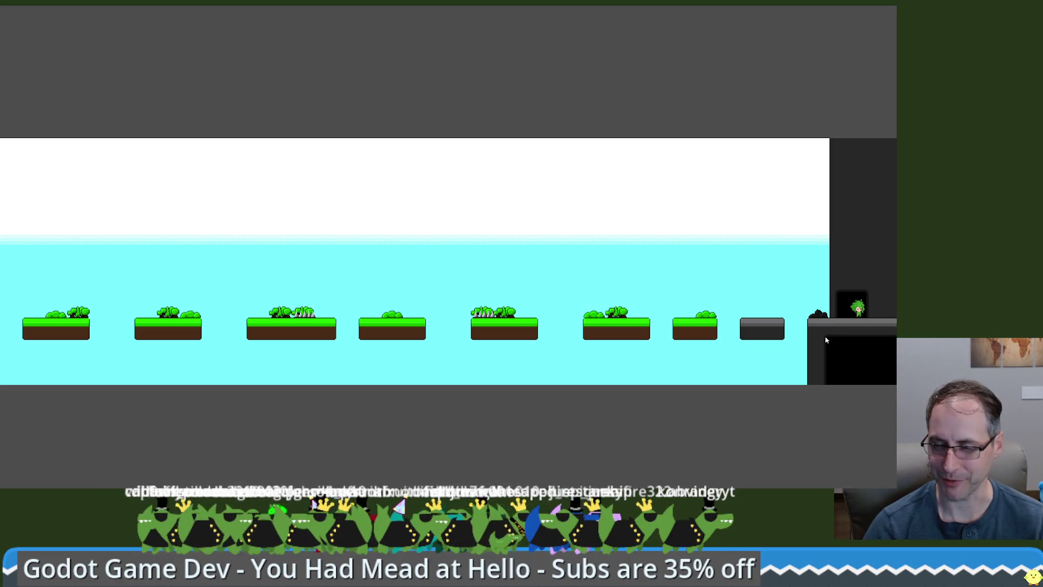
# Walk the character into the exit door to enter the cave level
pyautogui.press('Left')
pyautogui.press('Right')
pyautogui.press('Left')
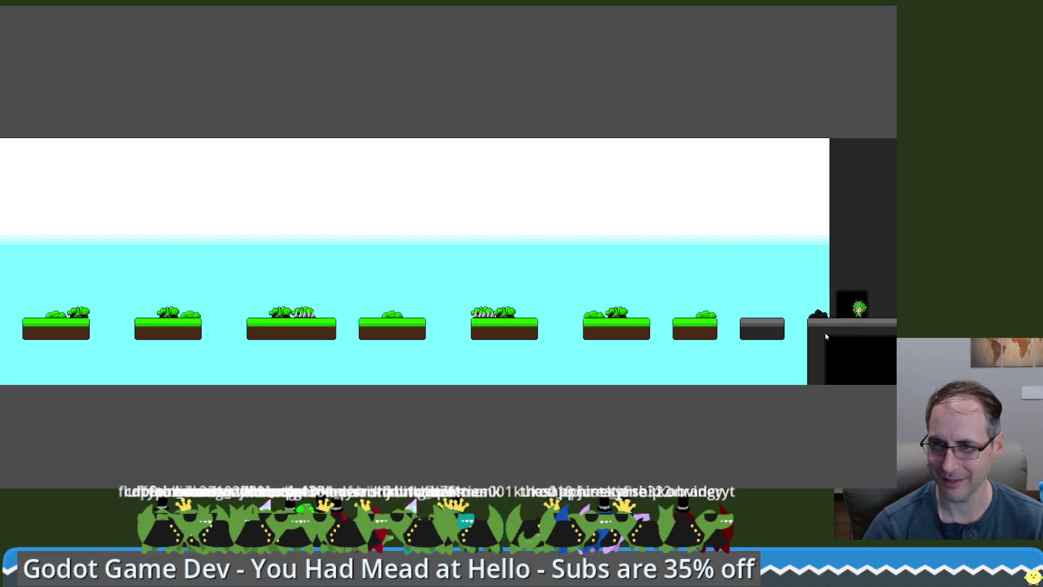
pyautogui.press('Left')
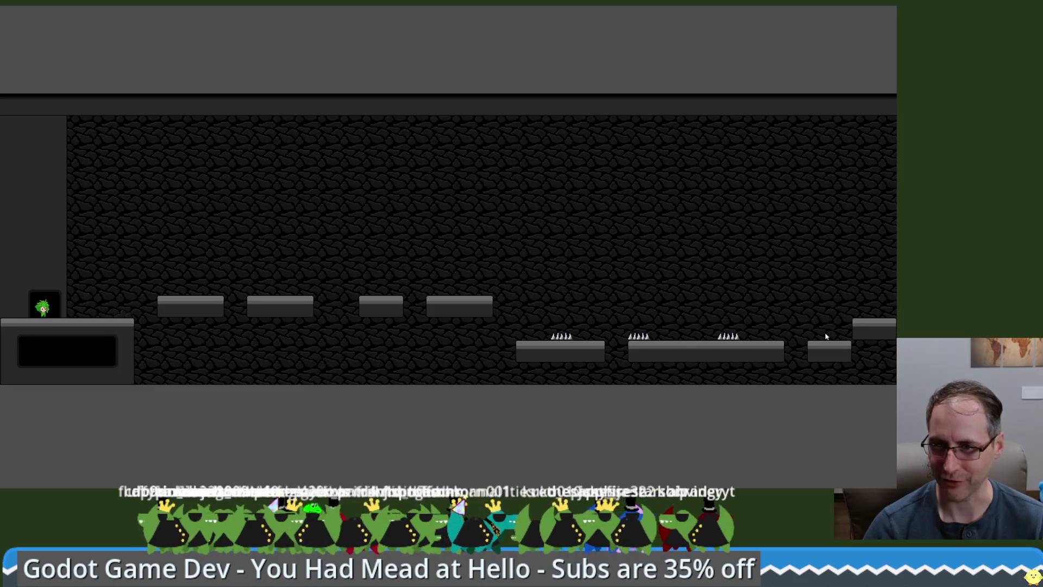
pyautogui.press('Right')
# Jump around the cave, back to the spawn doorway and onto the spiked platform
pyautogui.press('space')
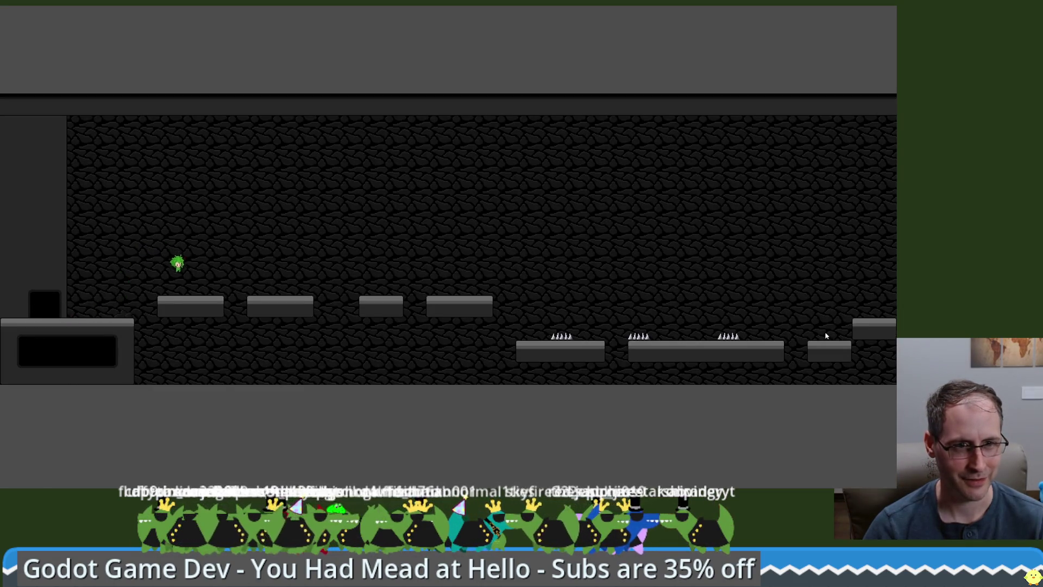
pyautogui.press('Left')
pyautogui.press('space')
pyautogui.press('Left')
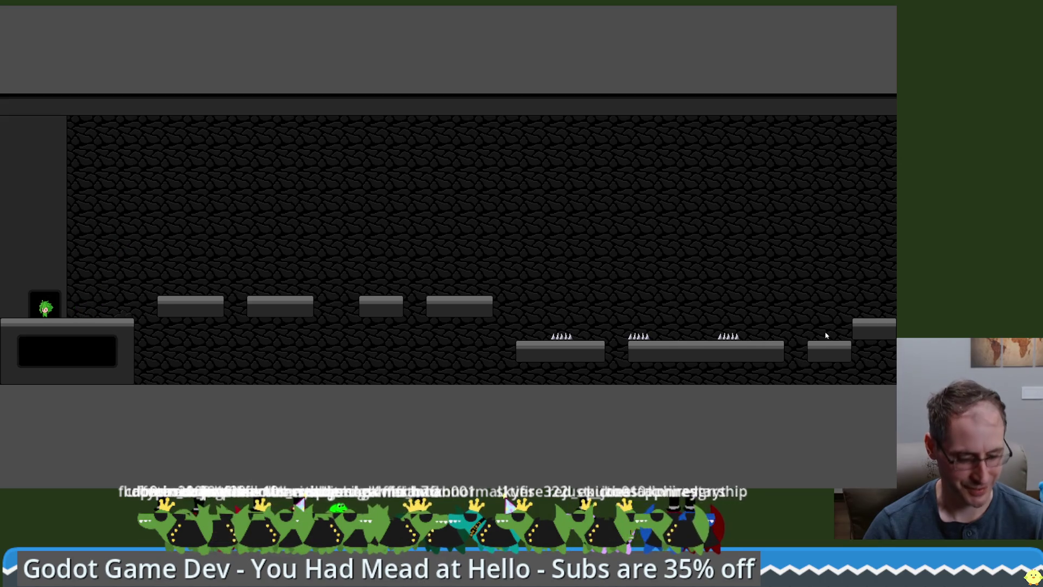
pyautogui.press('space')
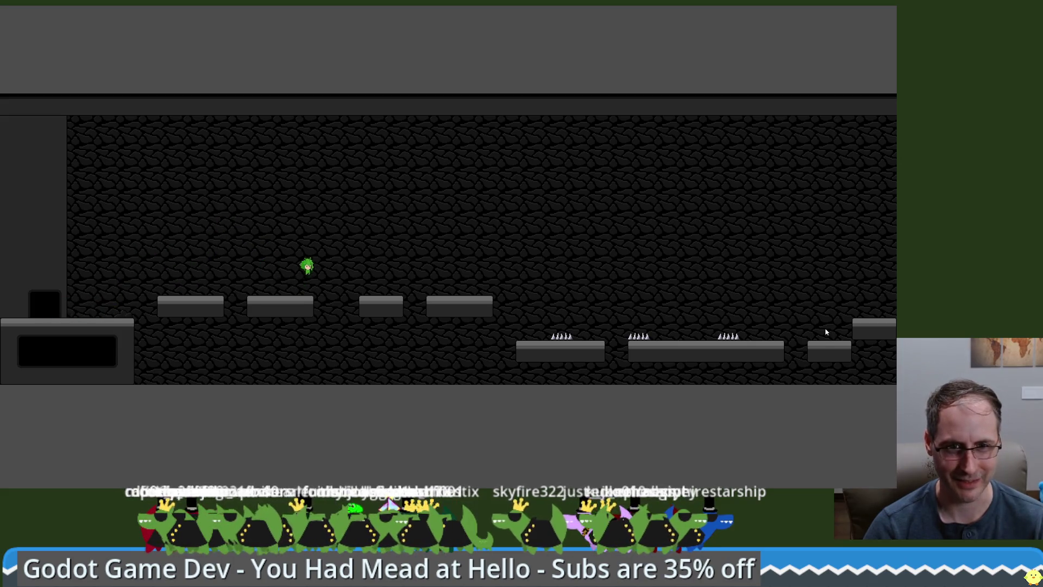
pyautogui.press('Right')
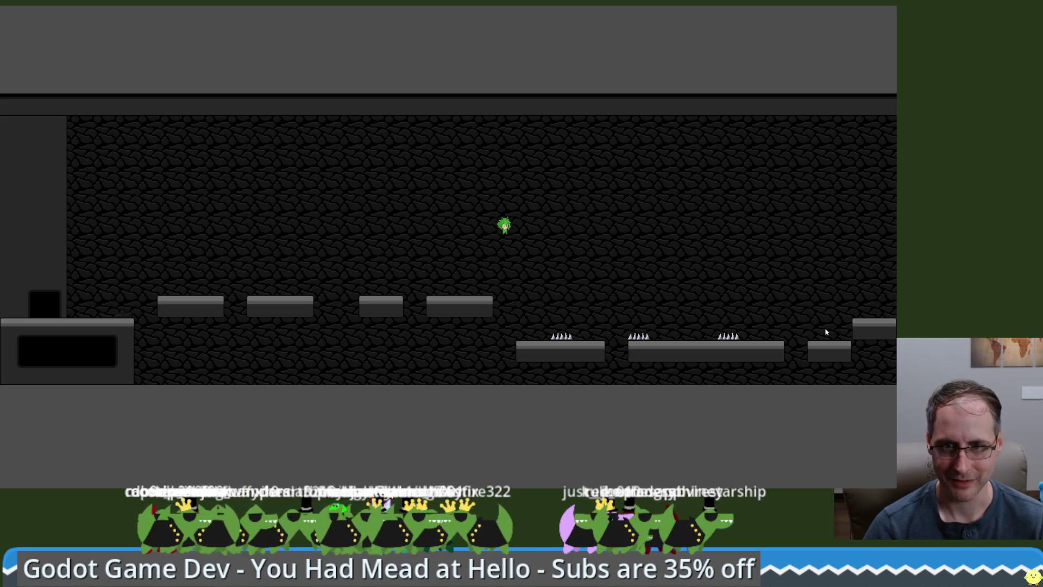
pyautogui.press('space')
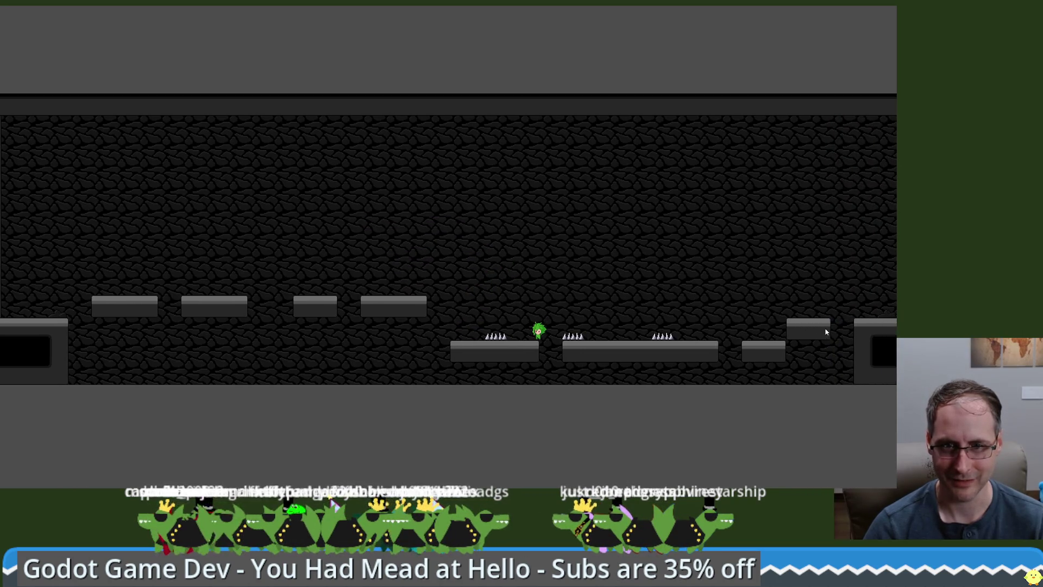
pyautogui.press('space')
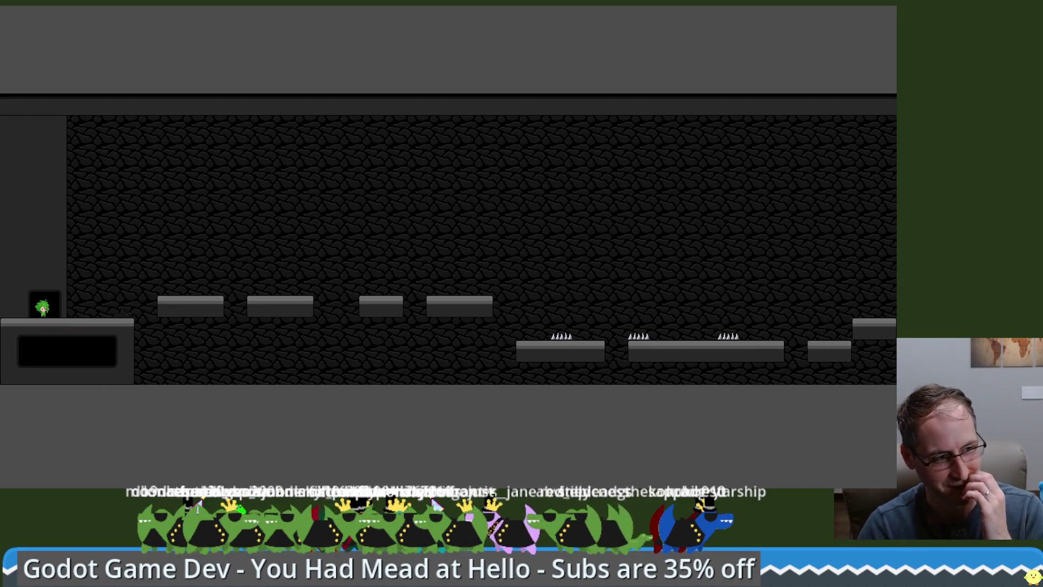
# Run and jump The Run Jump character past the spawn platform, ledges and spike rows
pyautogui.press('Right')
pyautogui.press('space')
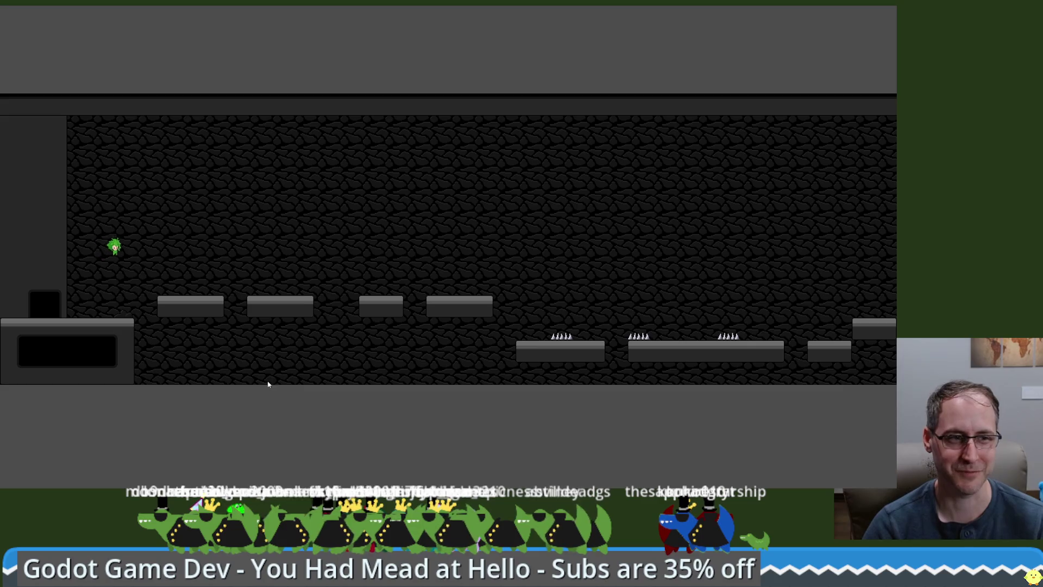
pyautogui.press('Right')
pyautogui.press('Right')
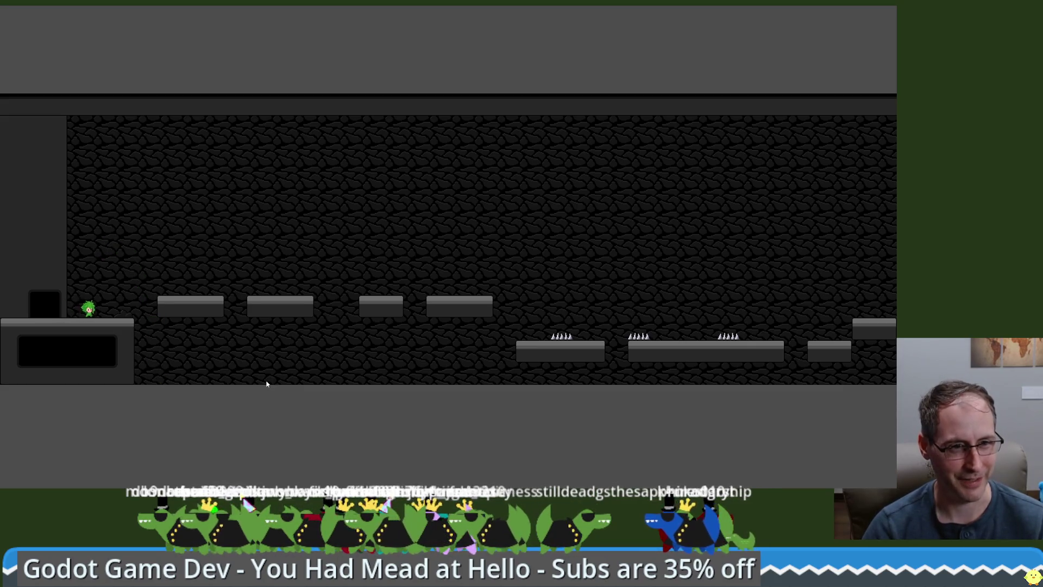
pyautogui.press('space')
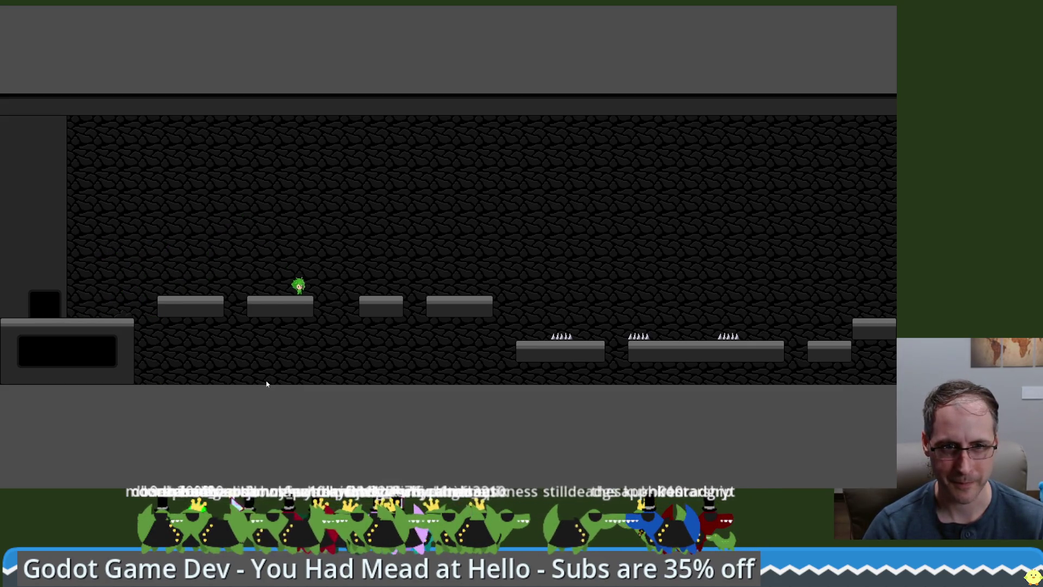
pyautogui.press('Right')
pyautogui.press('space')
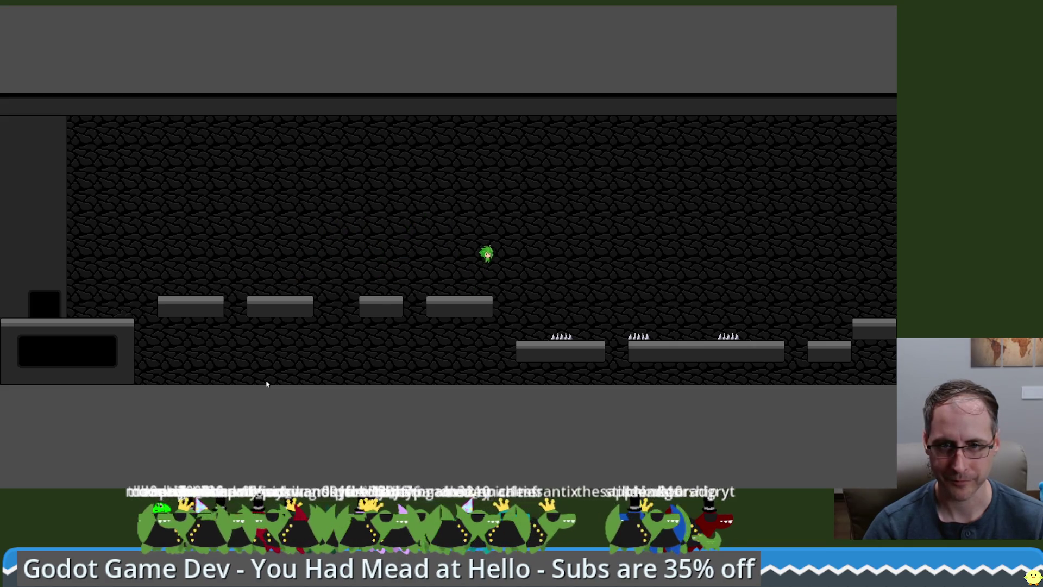
pyautogui.press('Right')
pyautogui.press('space')
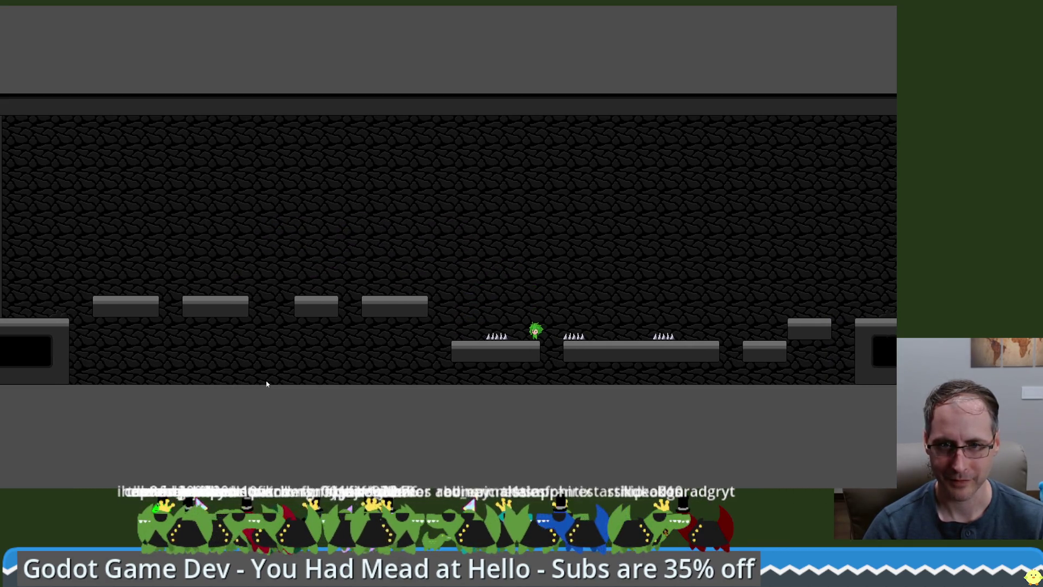
pyautogui.press('space')
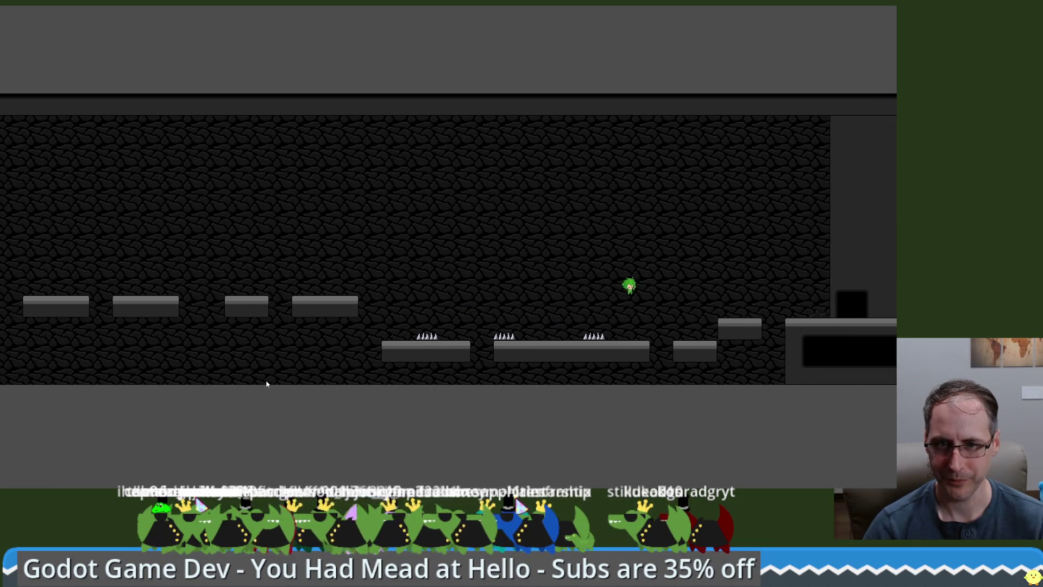
pyautogui.press('space')
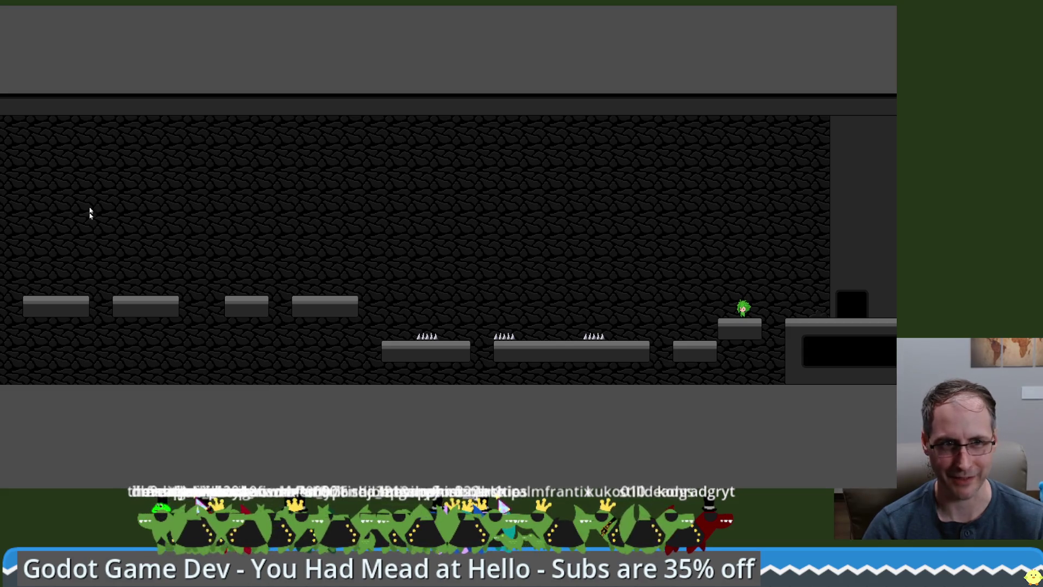
pyautogui.press('Right')
pyautogui.press('space')
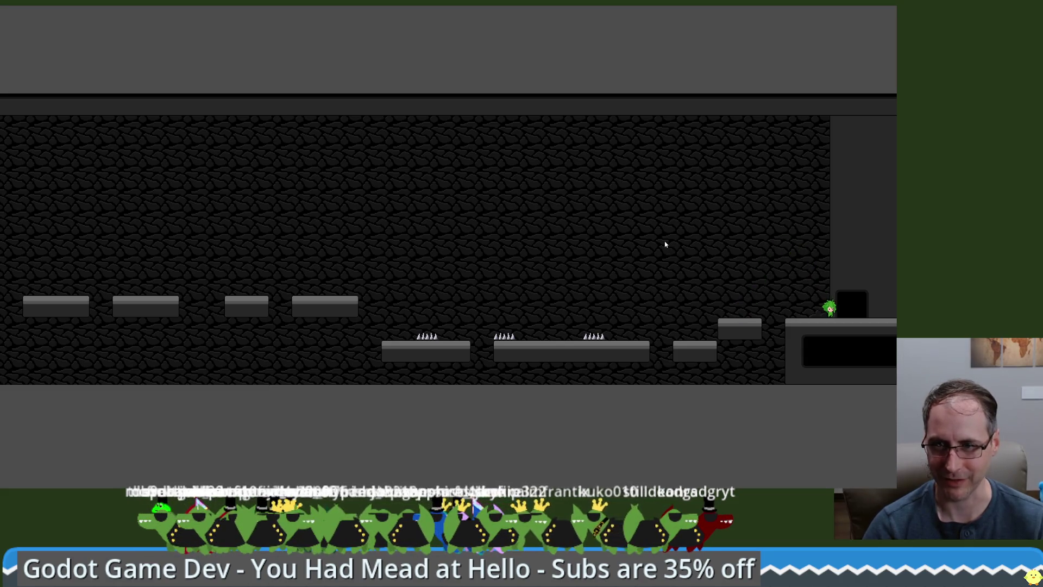
# Jump across the platforms through the next rooms, then leave fullscreen with Esc
pyautogui.press('Right')
pyautogui.press('space')
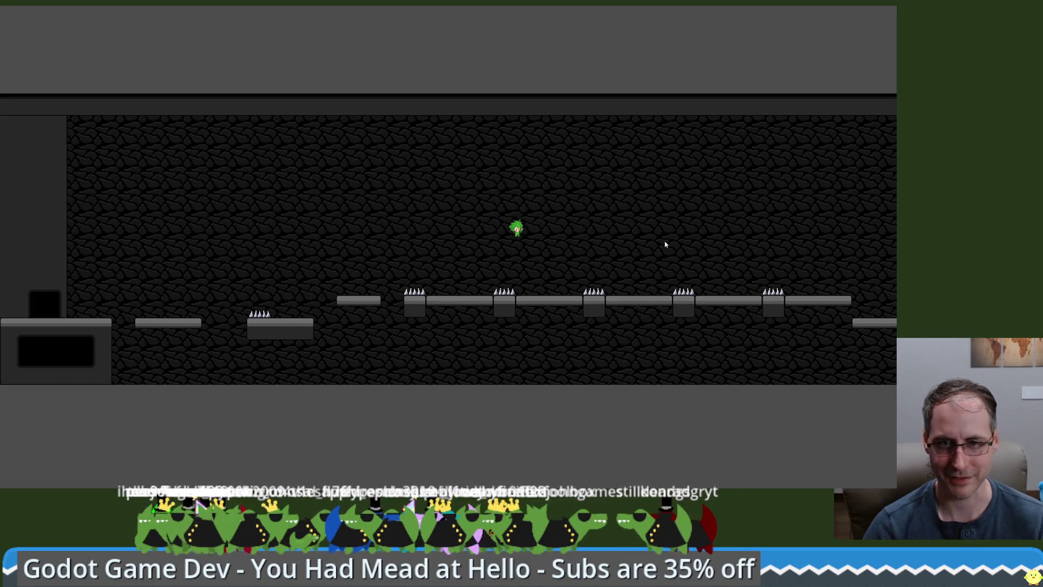
pyautogui.press('space')
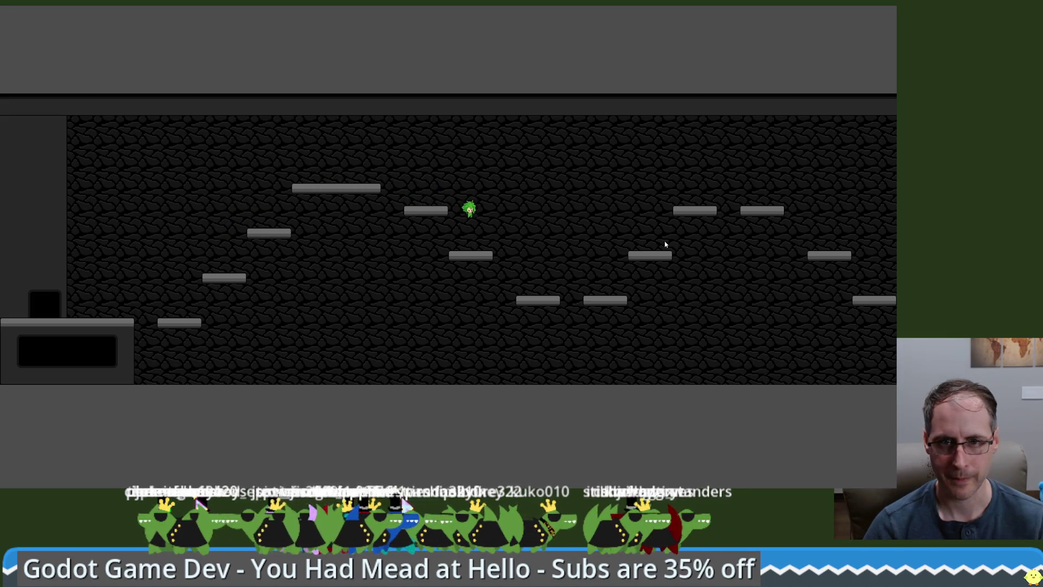
pyautogui.press('Right')
pyautogui.press('space')
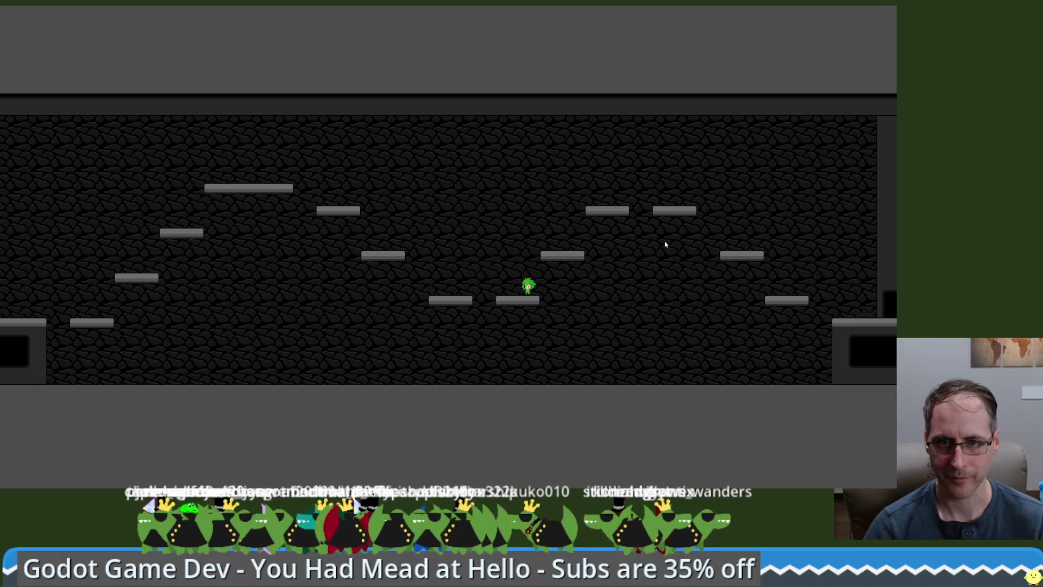
pyautogui.press('space')
pyautogui.press('space')
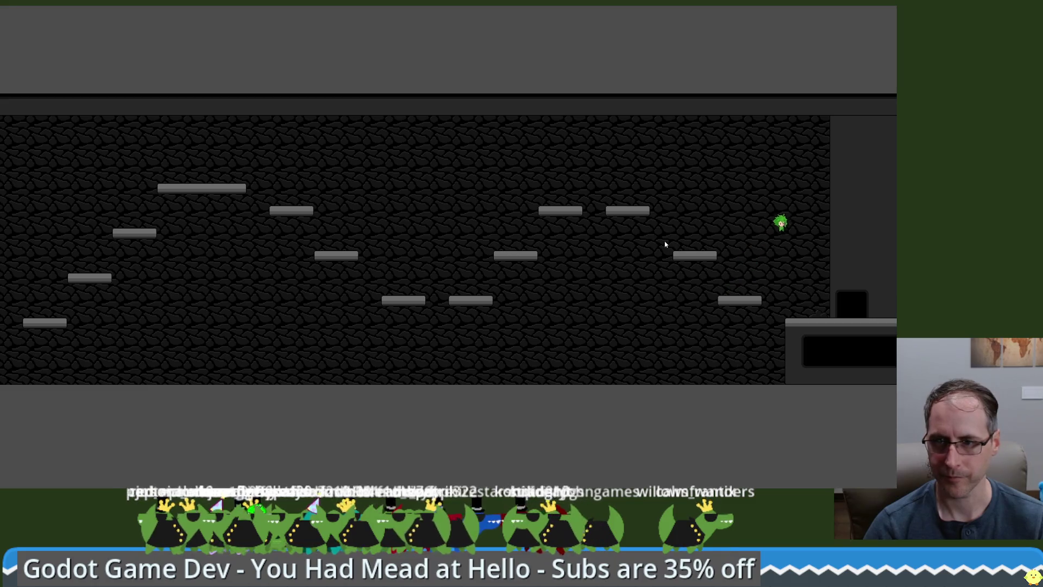
pyautogui.press('Right')
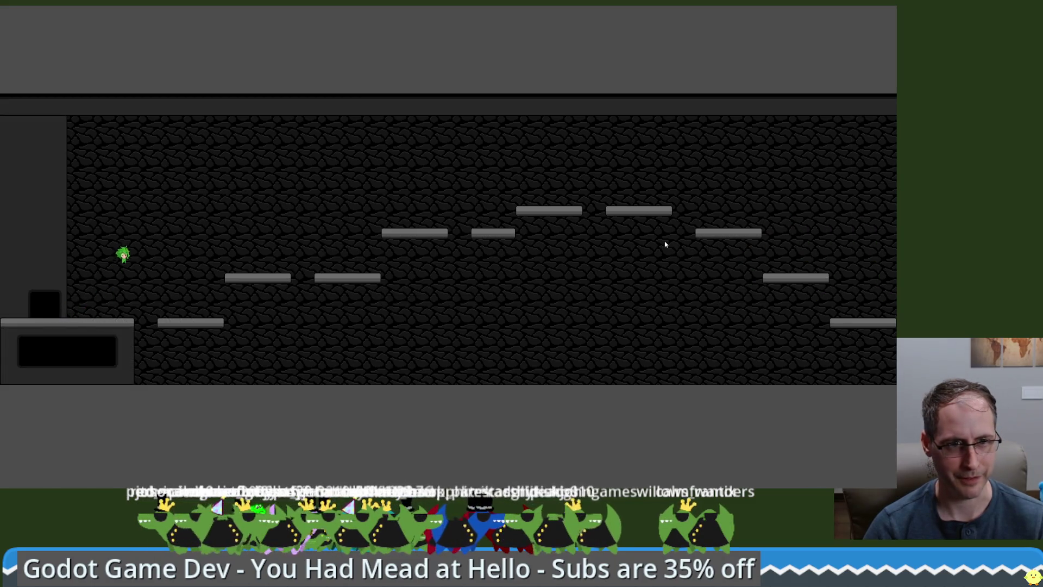
pyautogui.press('Right')
pyautogui.press('space')
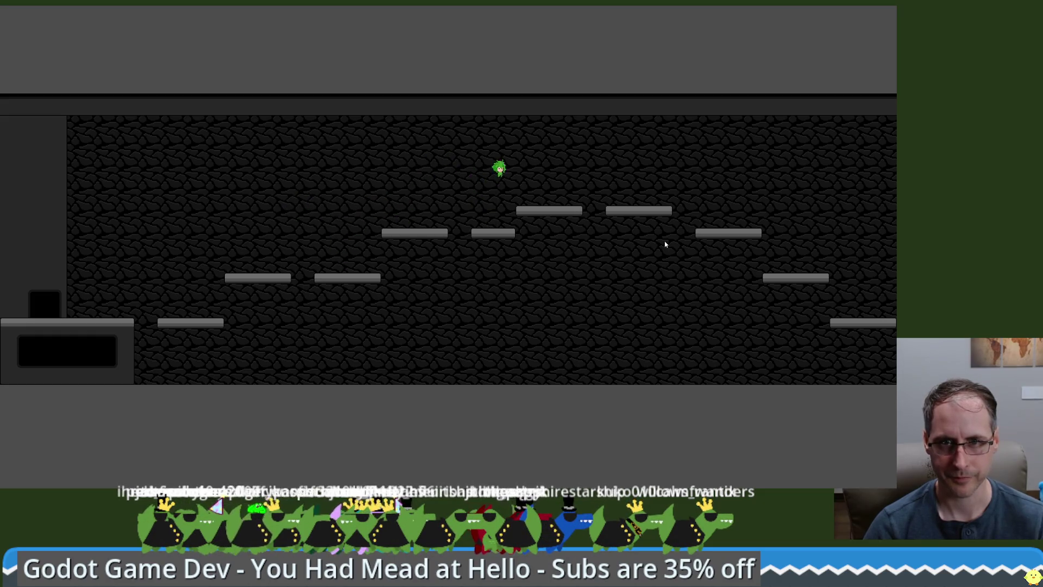
pyautogui.press('space')
pyautogui.press('space')
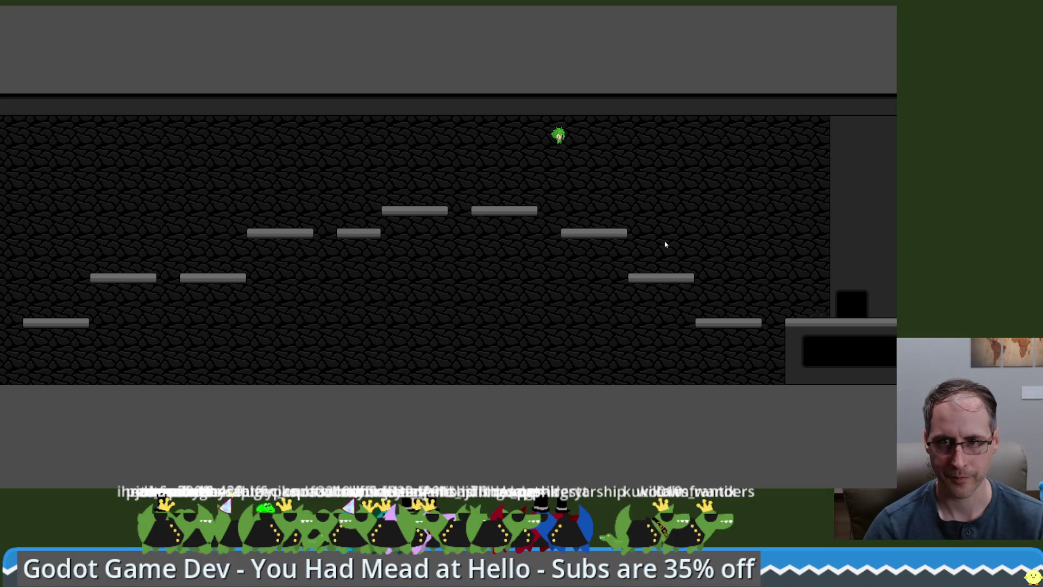
pyautogui.press('space')
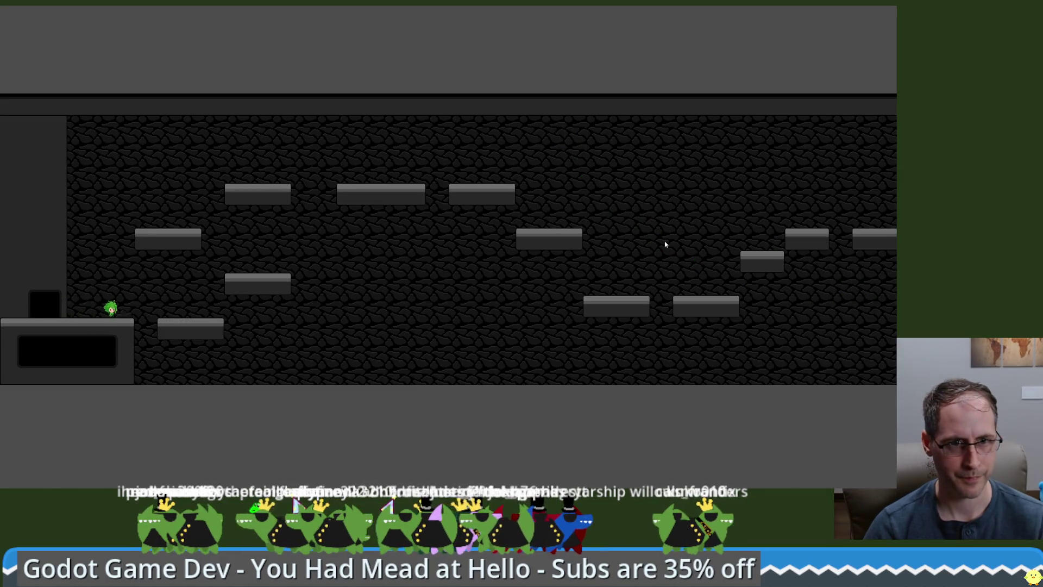
pyautogui.press('space')
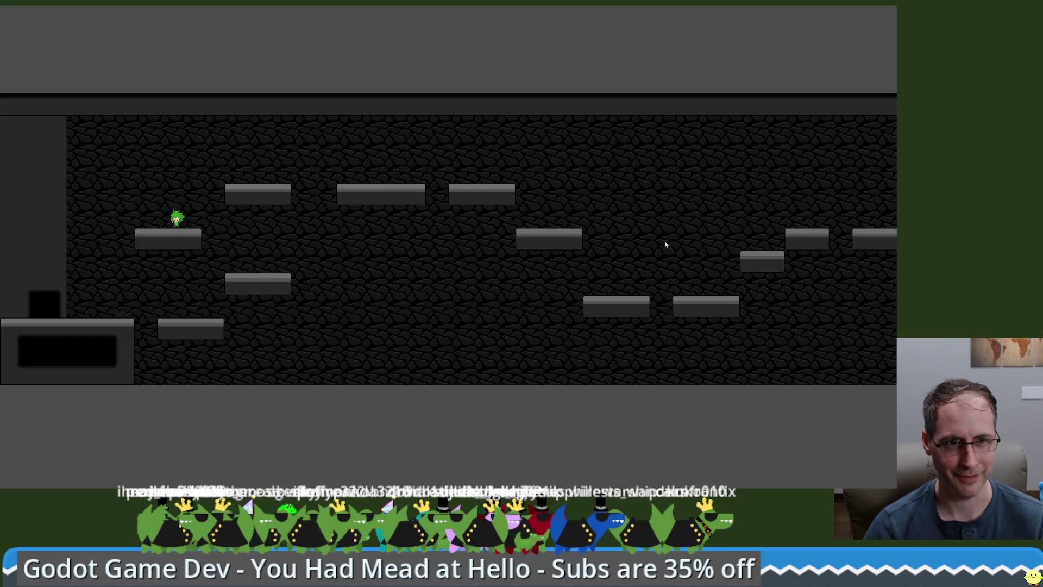
pyautogui.press('space')
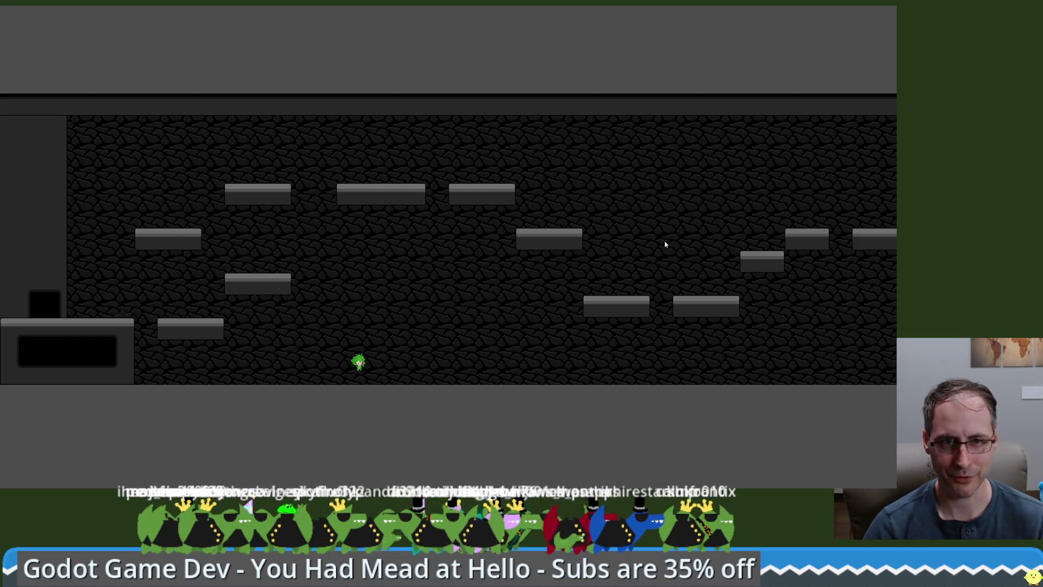
pyautogui.press('Escape')
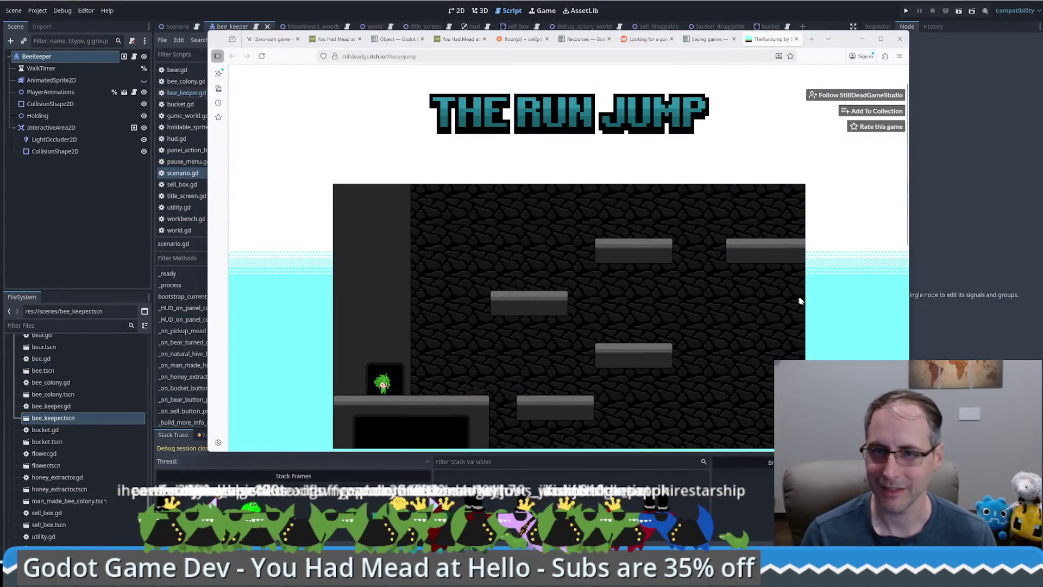
# Glance over The Run Jump's itch.io page, close its tab and minimize Firefox
pyautogui.scroll(-5, 826, 294)
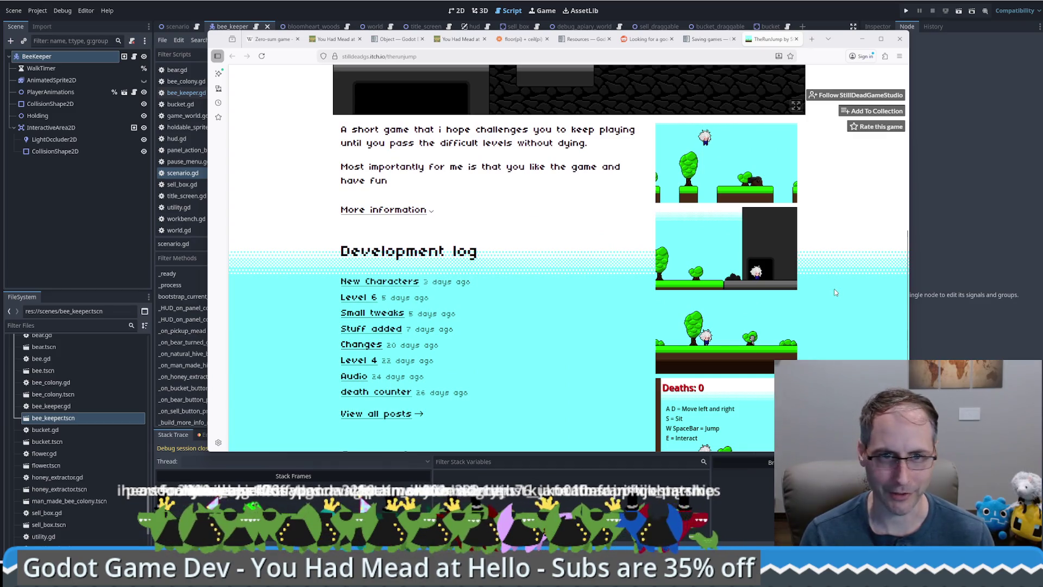
pyautogui.scroll(3, 833, 289)
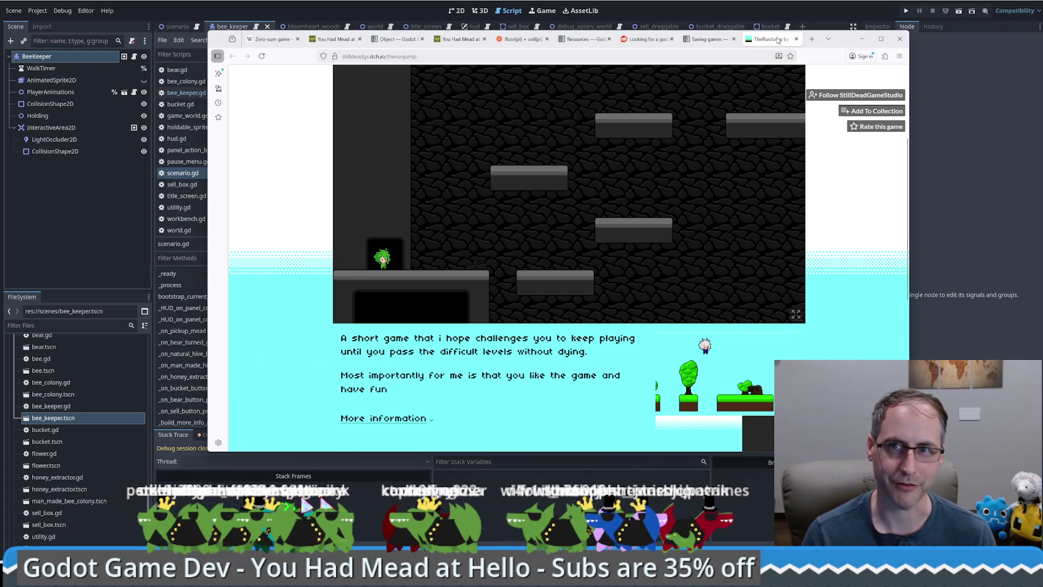
pyautogui.click(796, 38)
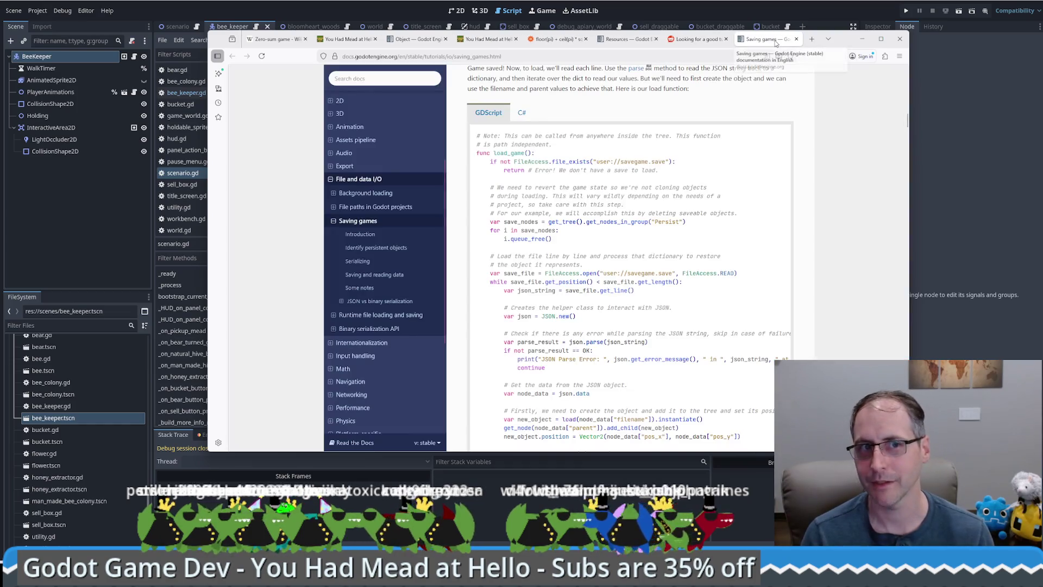
pyautogui.click(862, 40)
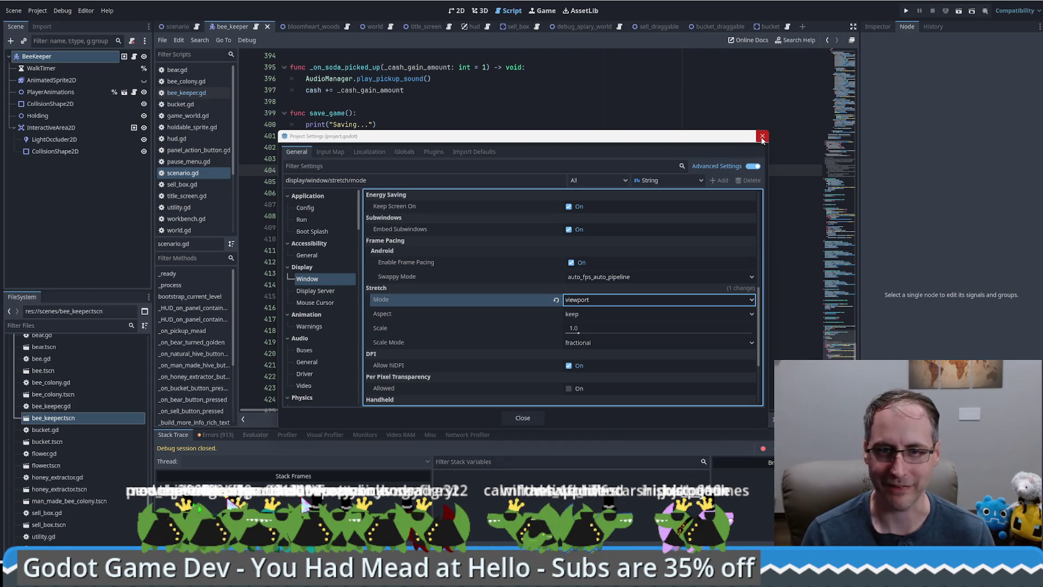
# Close Project Settings and place the caret after continue on line 416
pyautogui.click(762, 136)
pyautogui.scroll(-2, 692, 204)
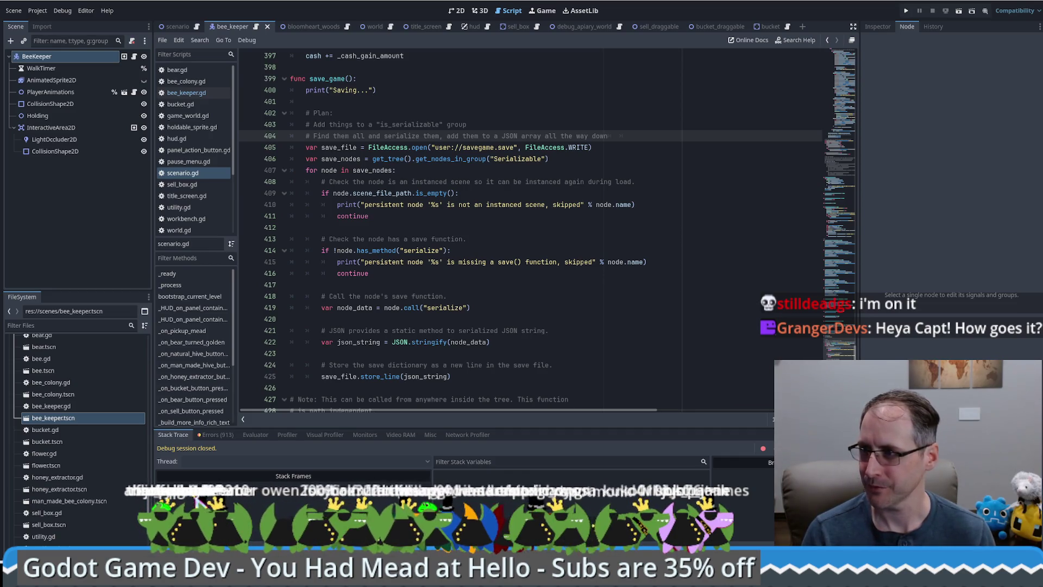
pyautogui.click(596, 270)
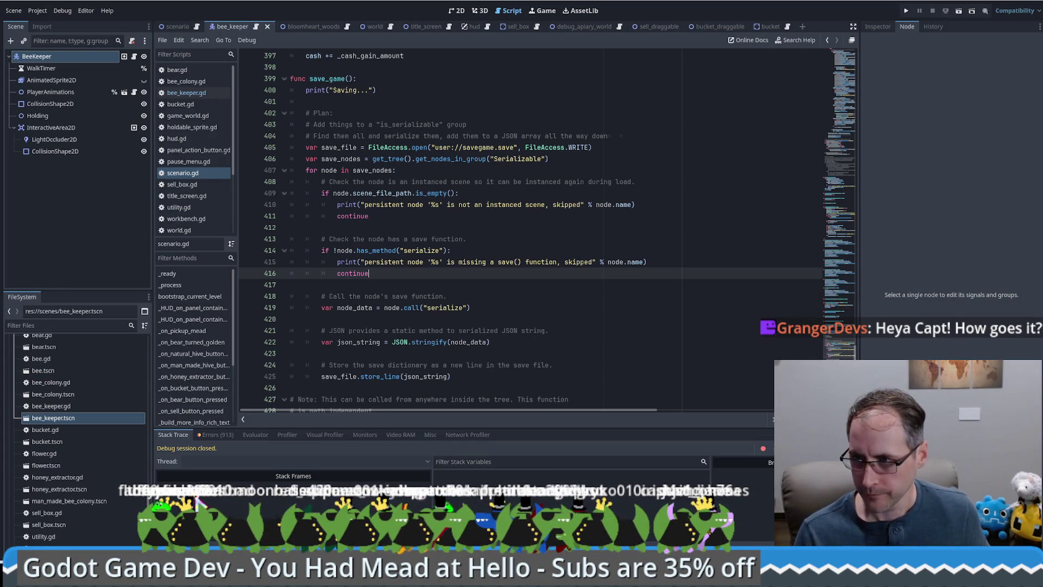
# Scroll through the save_game code in scenario.gd, then switch to savegame.save in Notepad
pyautogui.scroll(-2, 562, 286)
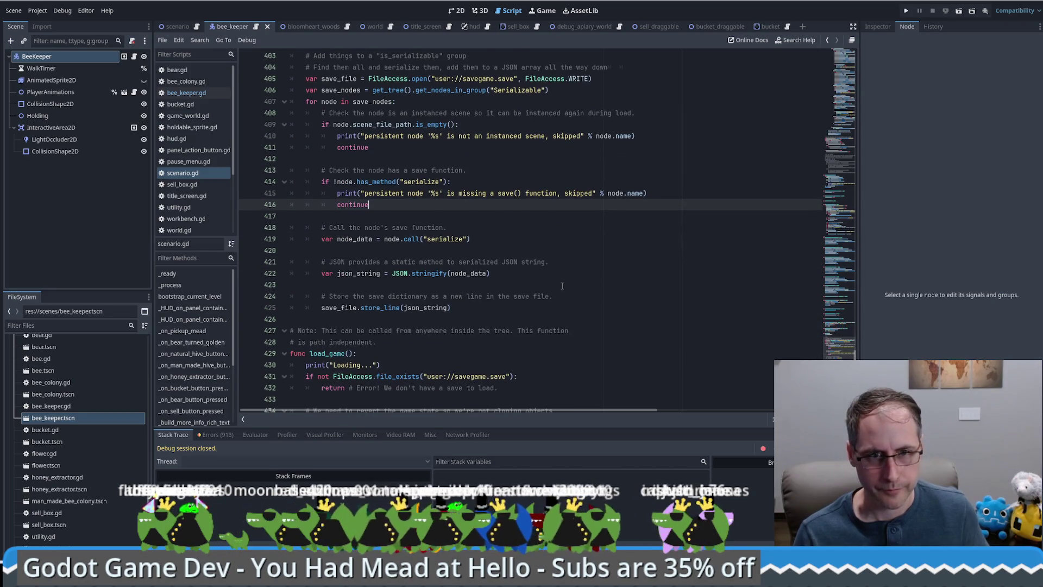
pyautogui.scroll(-1, 562, 286)
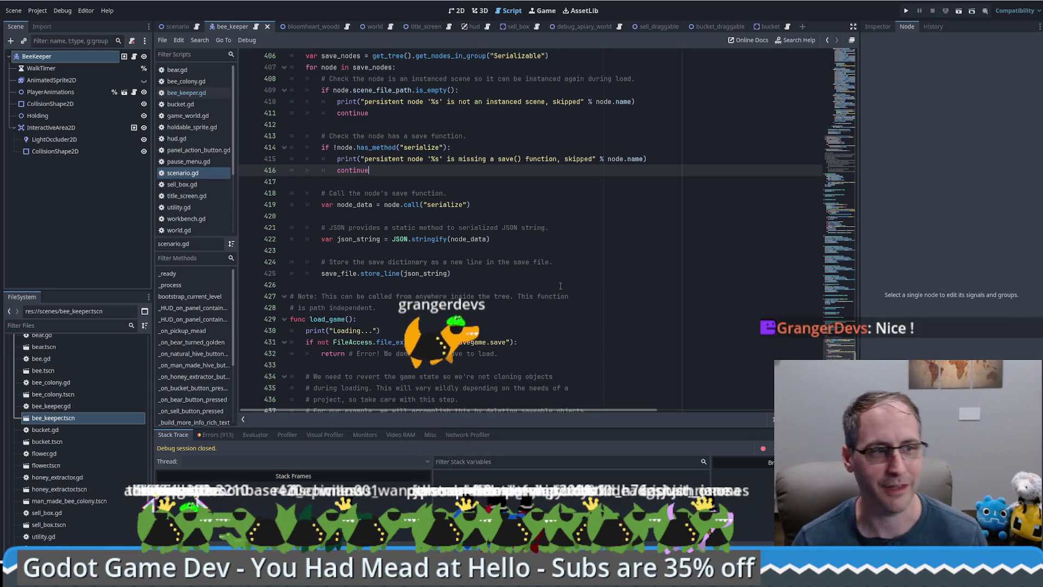
pyautogui.scroll(-1, 543, 269)
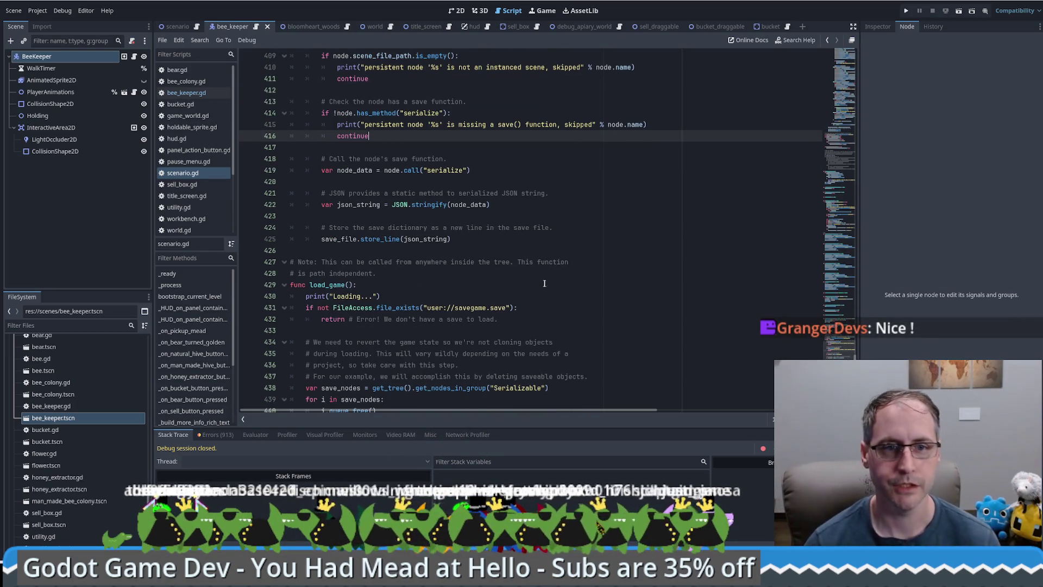
pyautogui.scroll(-2, 524, 282)
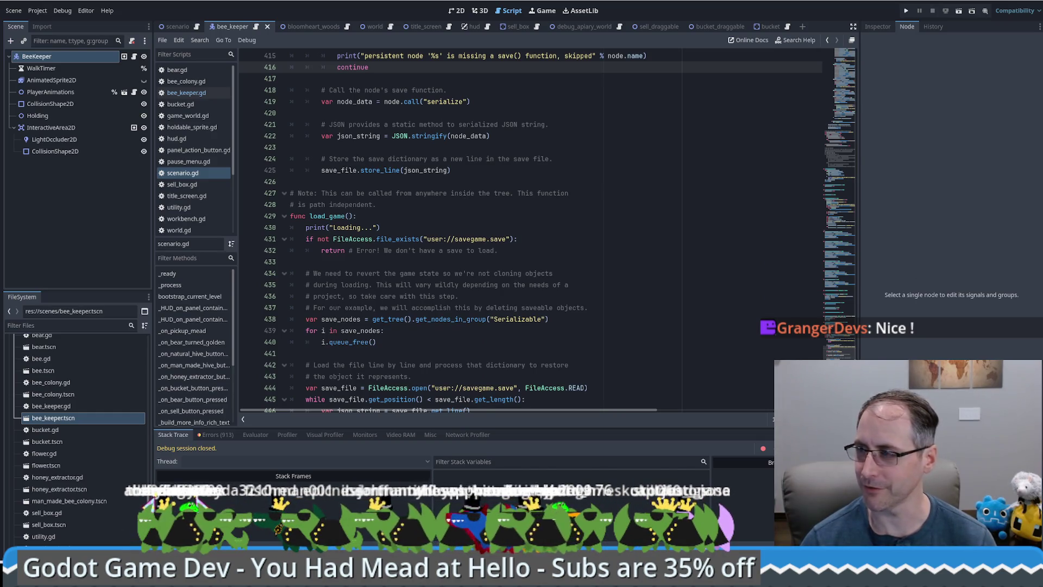
pyautogui.hotkey('alt', 'Tab')
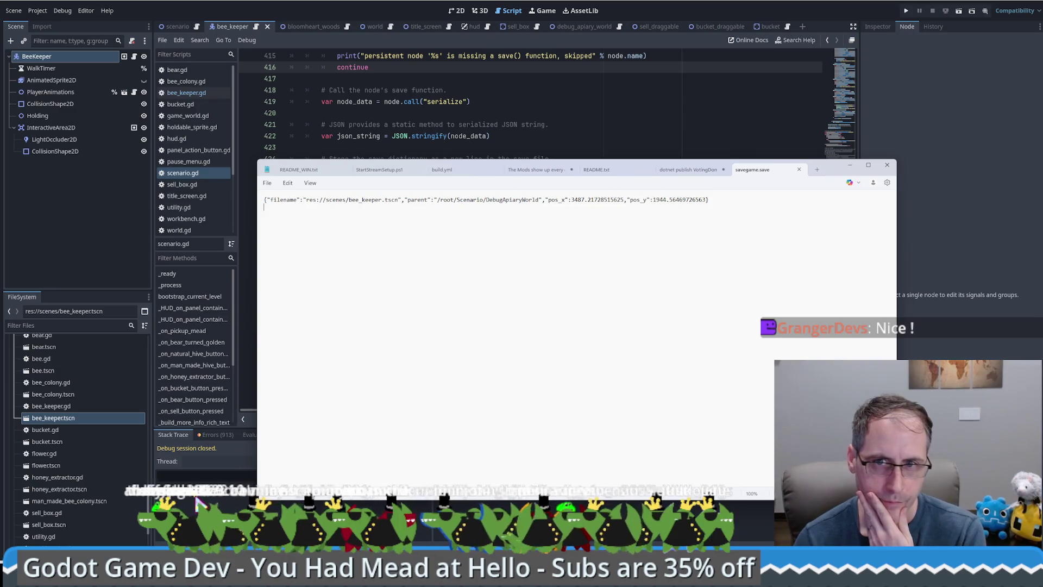
# Highlight the saved scene file path and parent node path, then return to Godot and run with F5
pyautogui.moveTo(313, 199); pyautogui.dragTo(380, 199)
pyautogui.moveTo(447, 200); pyautogui.dragTo(577, 199)
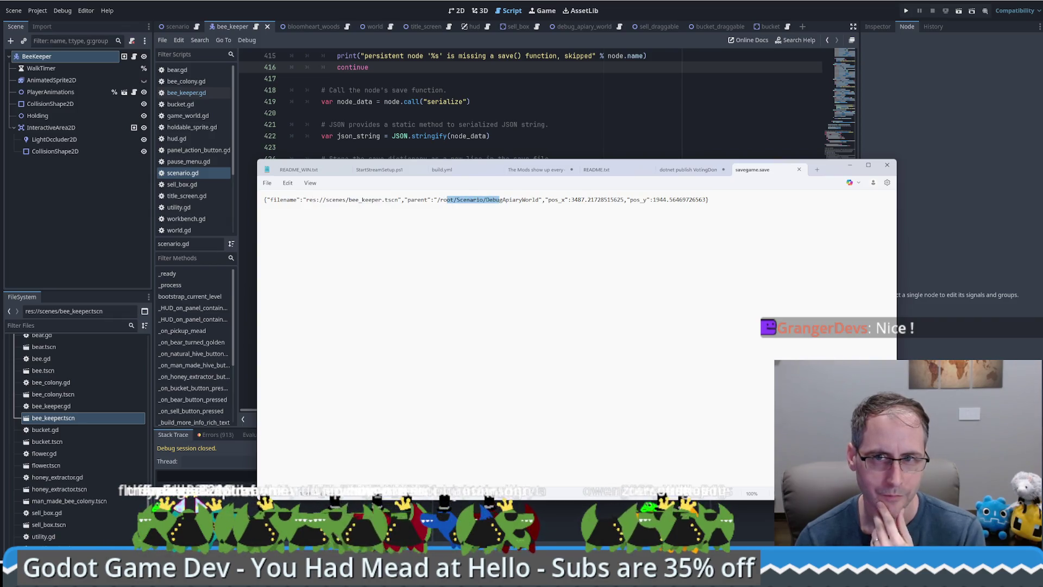
pyautogui.click(501, 200)
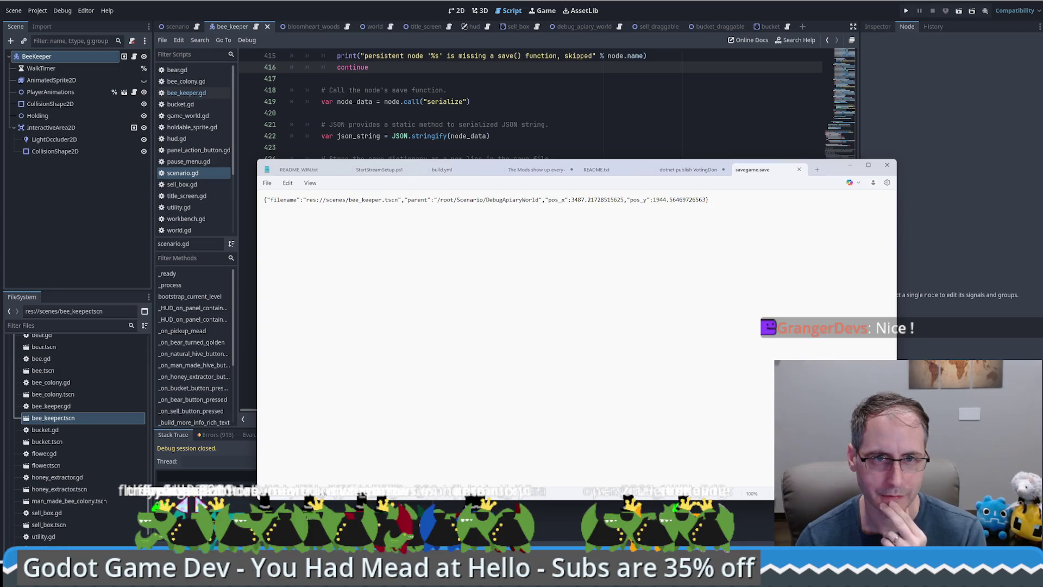
pyautogui.click(954, 351)
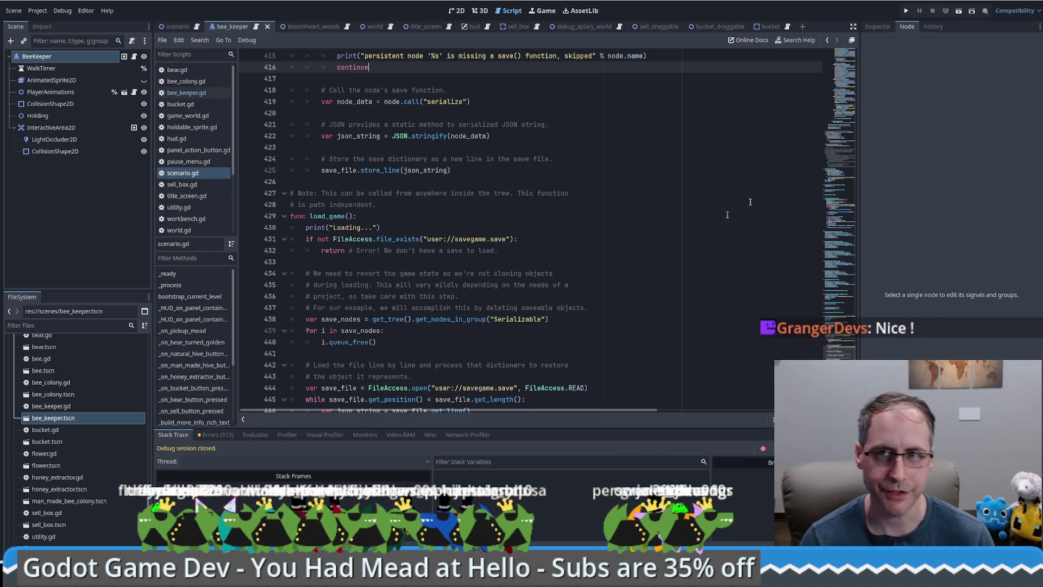
pyautogui.press('F5')
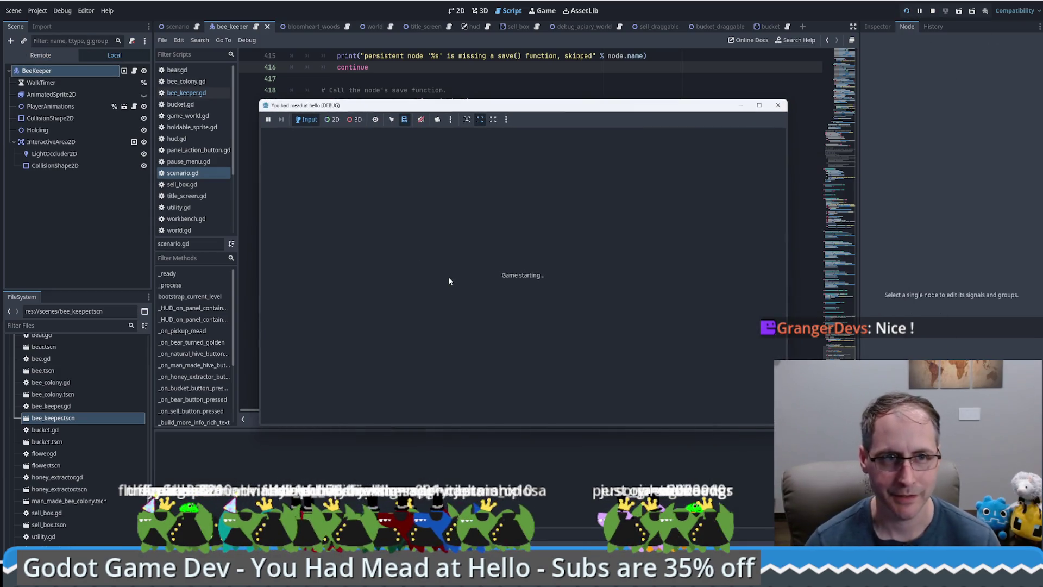
# Press Play then Load in the debug run, and inspect new_object and node_data at the line 462 add_child error
pyautogui.click(516, 276)
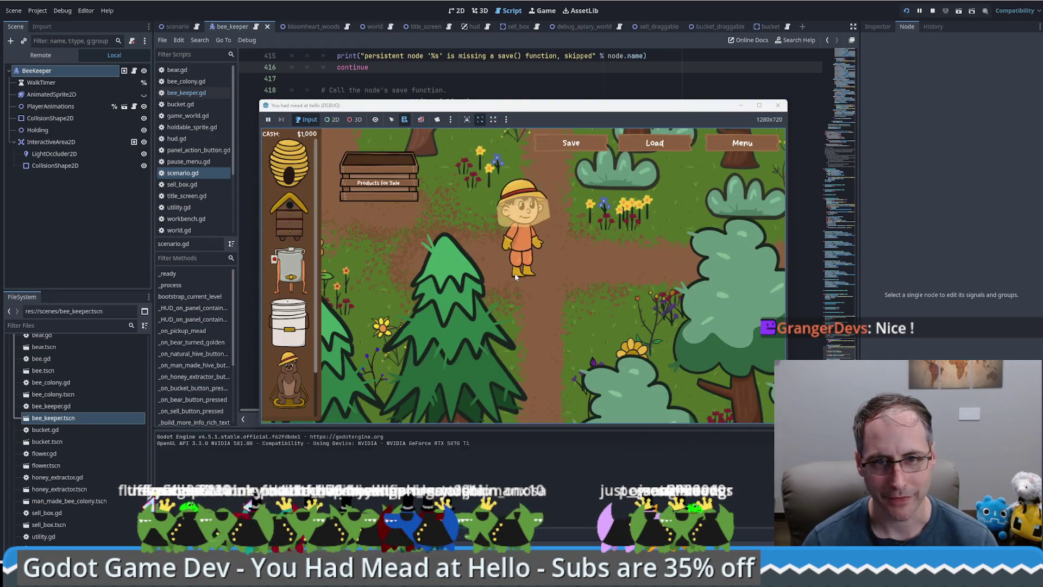
pyautogui.click(649, 144)
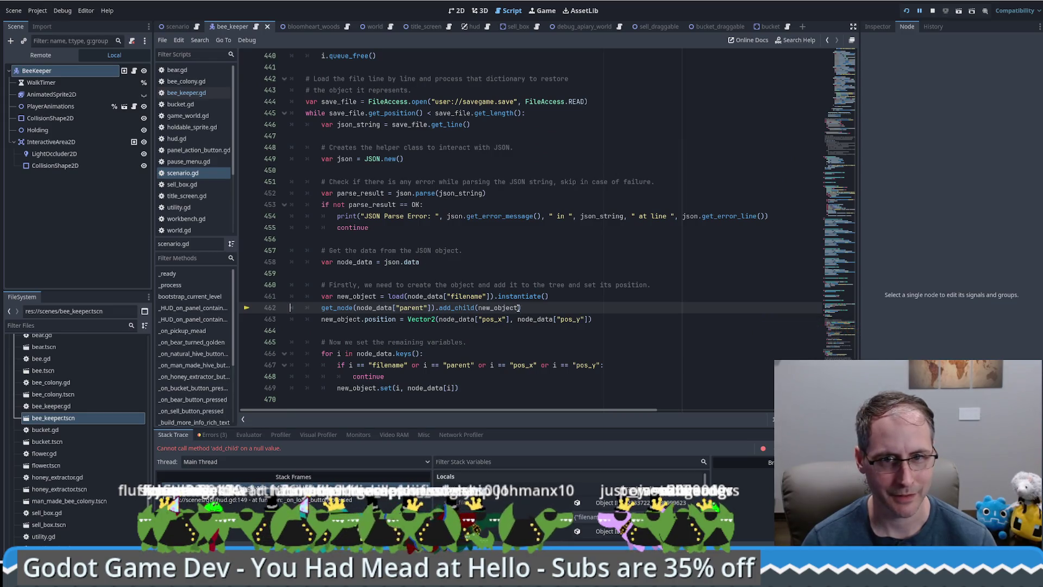
pyautogui.moveTo(505, 307)
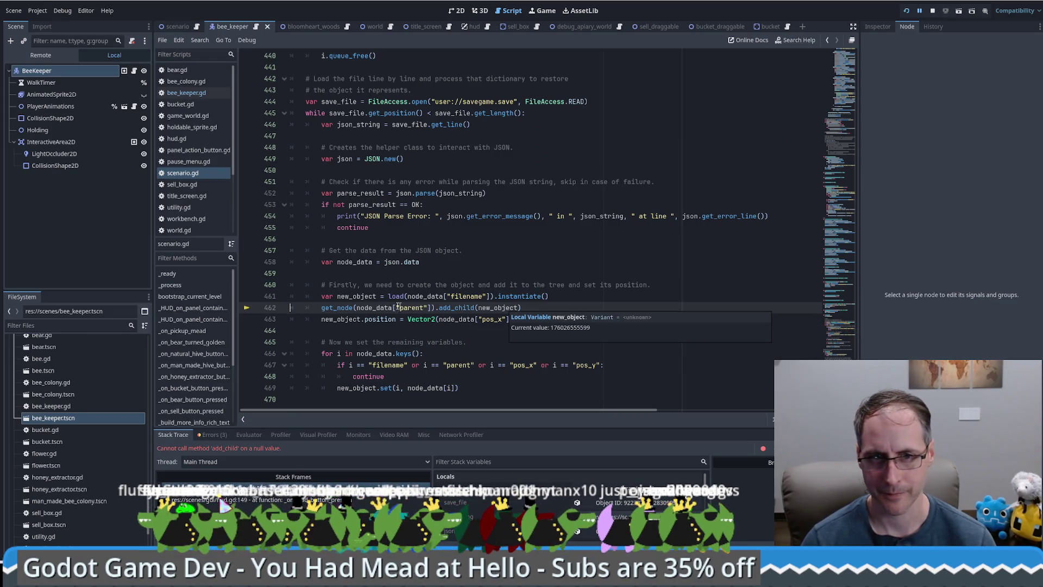
pyautogui.moveTo(374, 308)
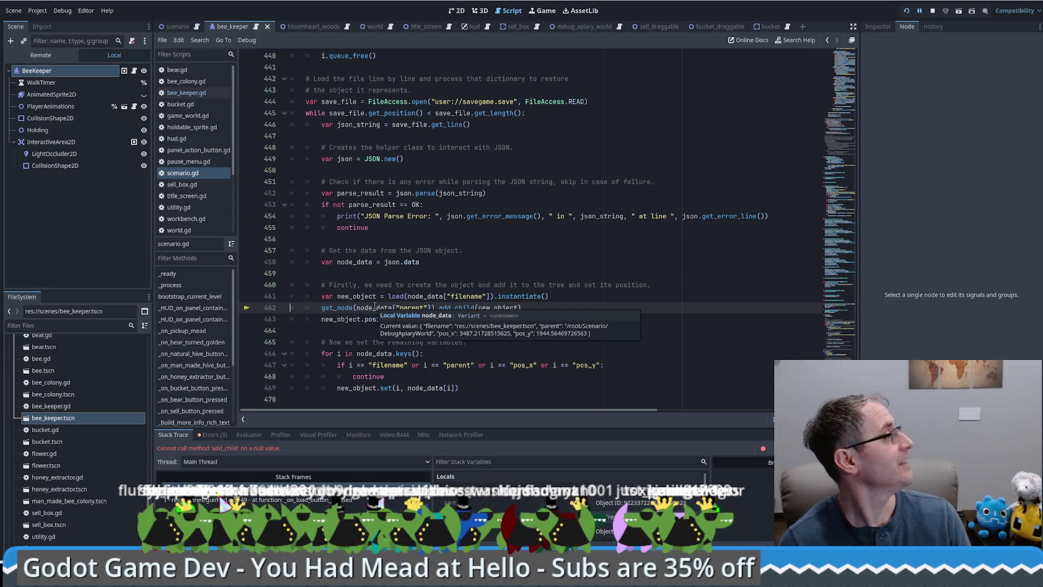
pyautogui.click(549, 285)
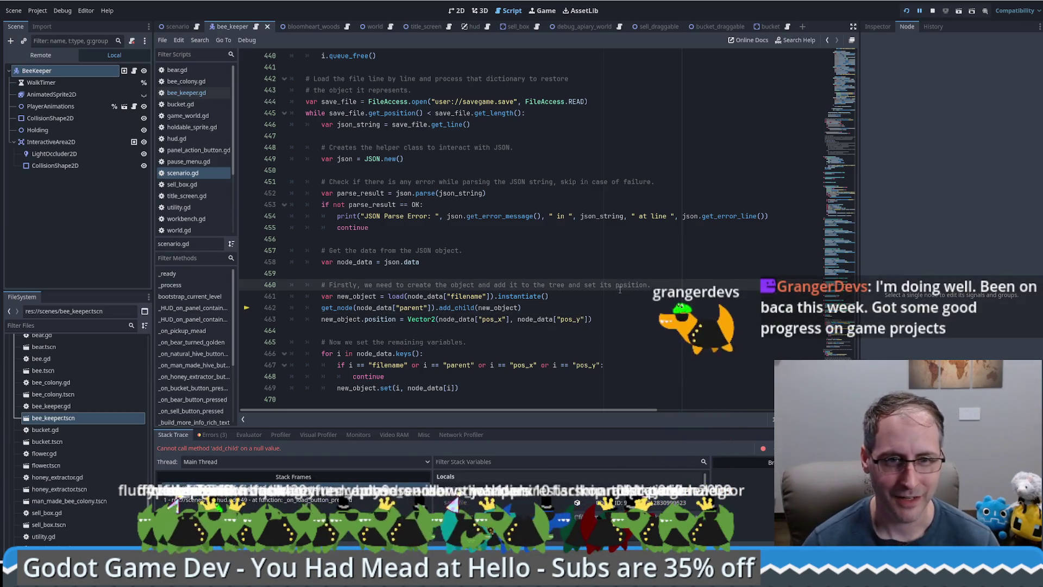
pyautogui.scroll(1, 541, 333)
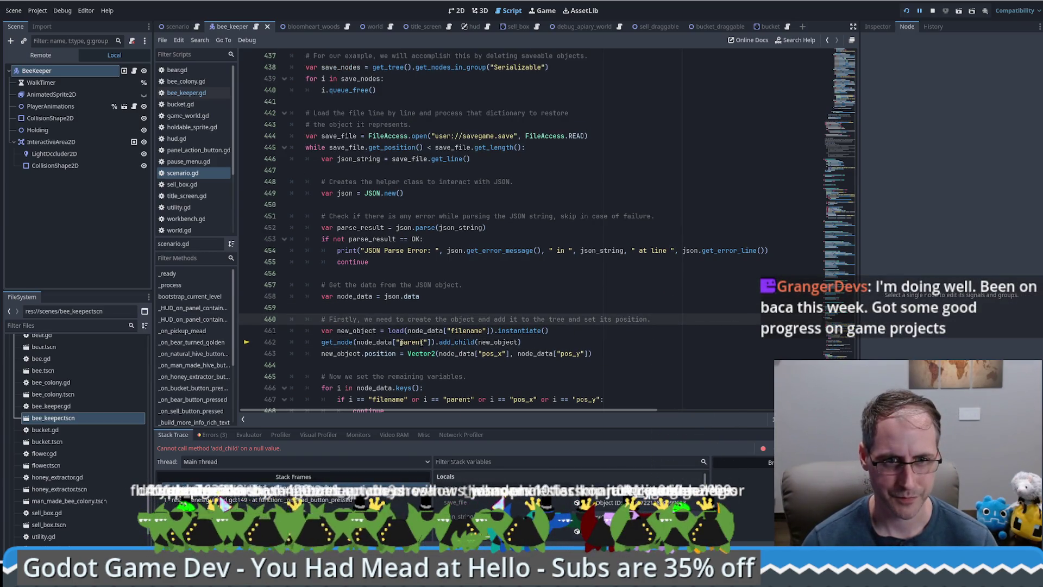
pyautogui.moveTo(495, 342)
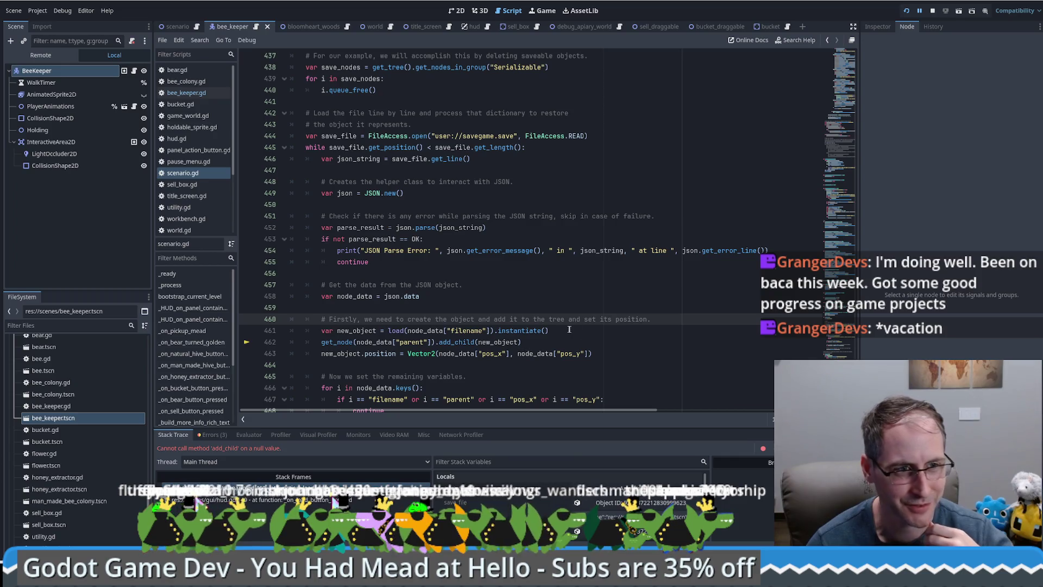
pyautogui.scroll(-1, 632, 337)
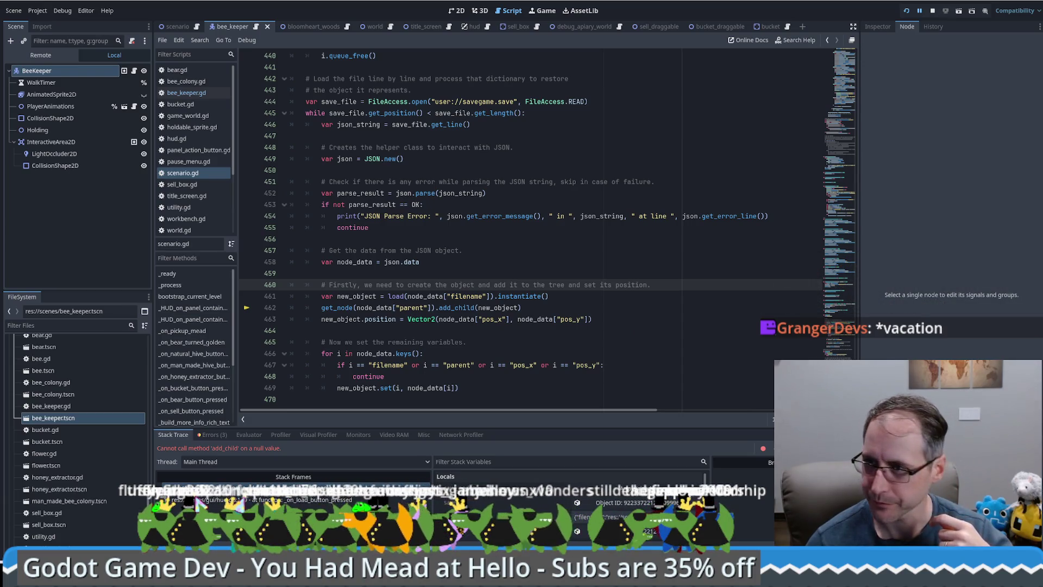
pyautogui.scroll(2, 598, 284)
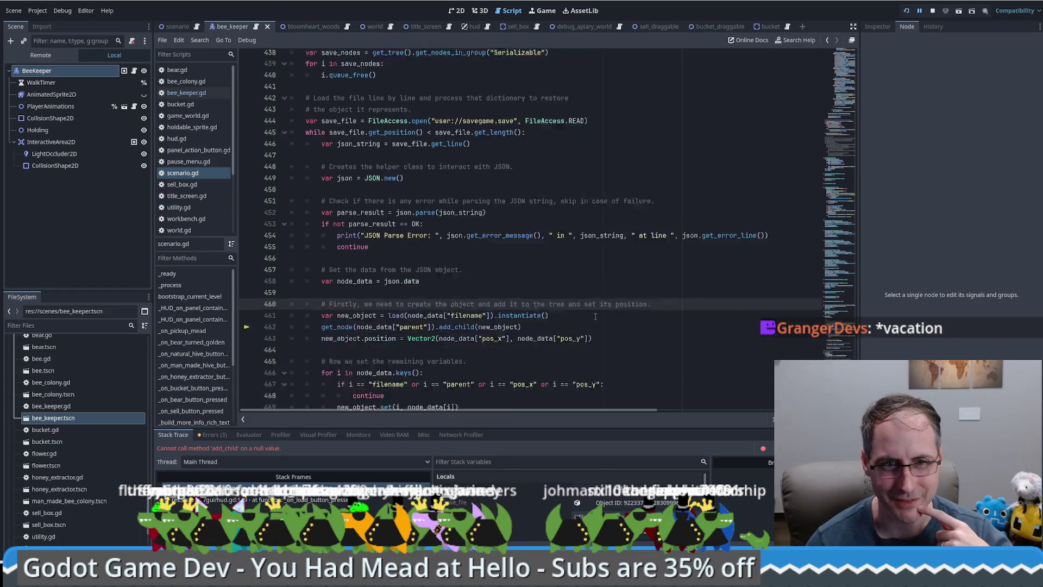
pyautogui.scroll(-2, 792, 202)
# Rerun the project, enter the game, load the save, then stop the debug run
pyautogui.click(938, 5)
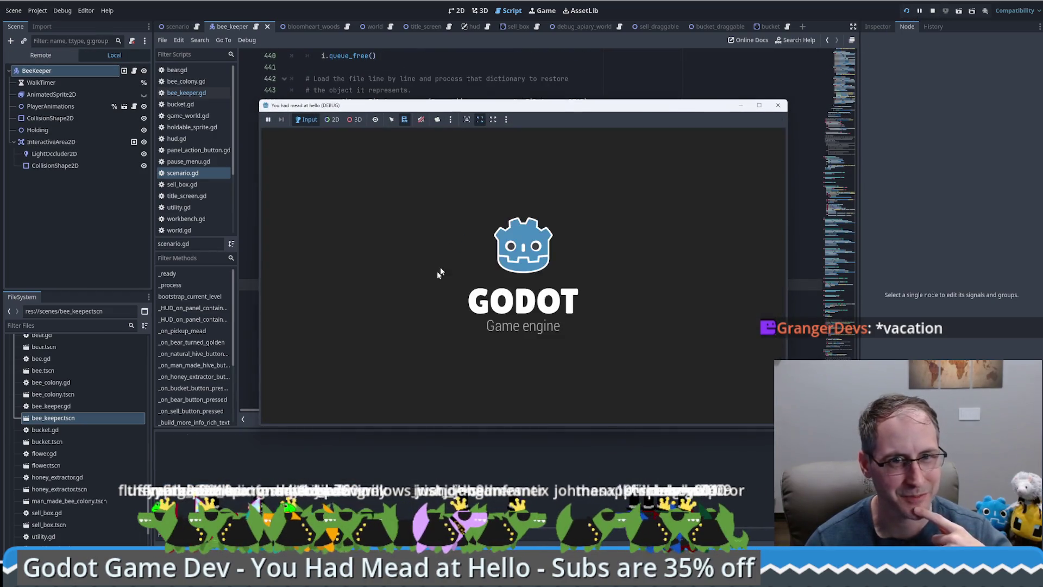
pyautogui.click(523, 397)
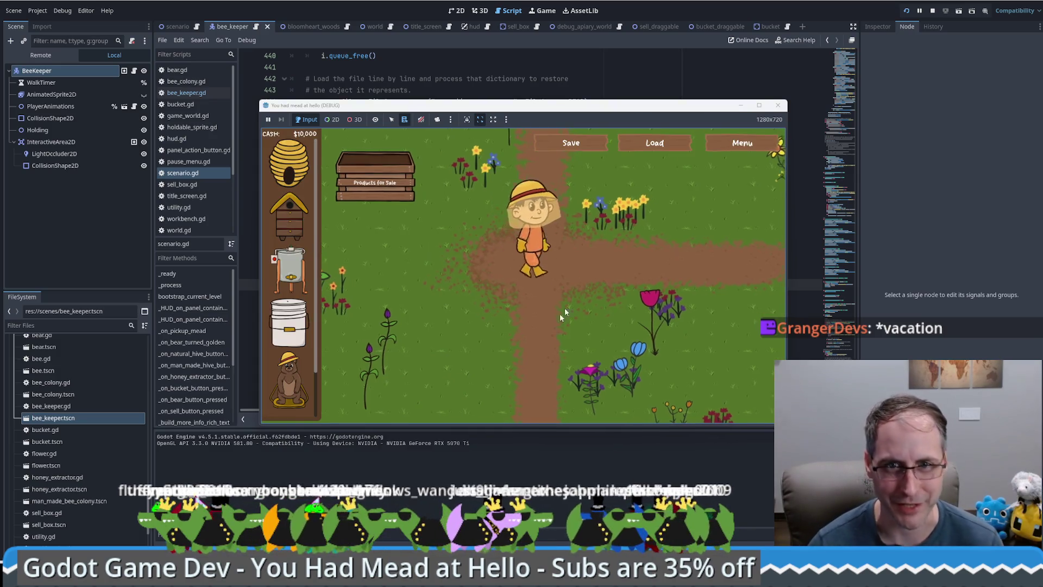
pyautogui.click(655, 145)
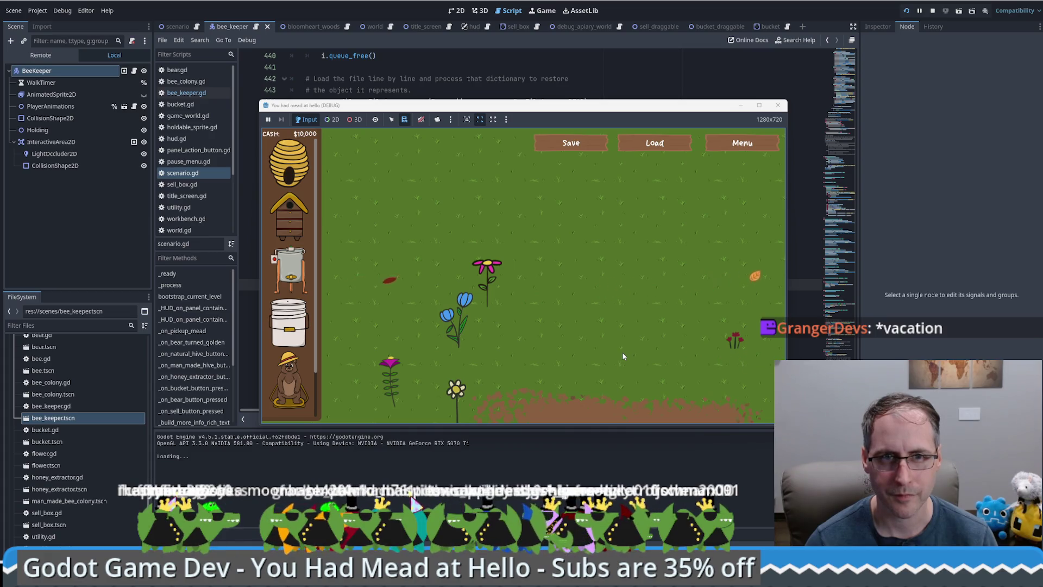
pyautogui.click(778, 105)
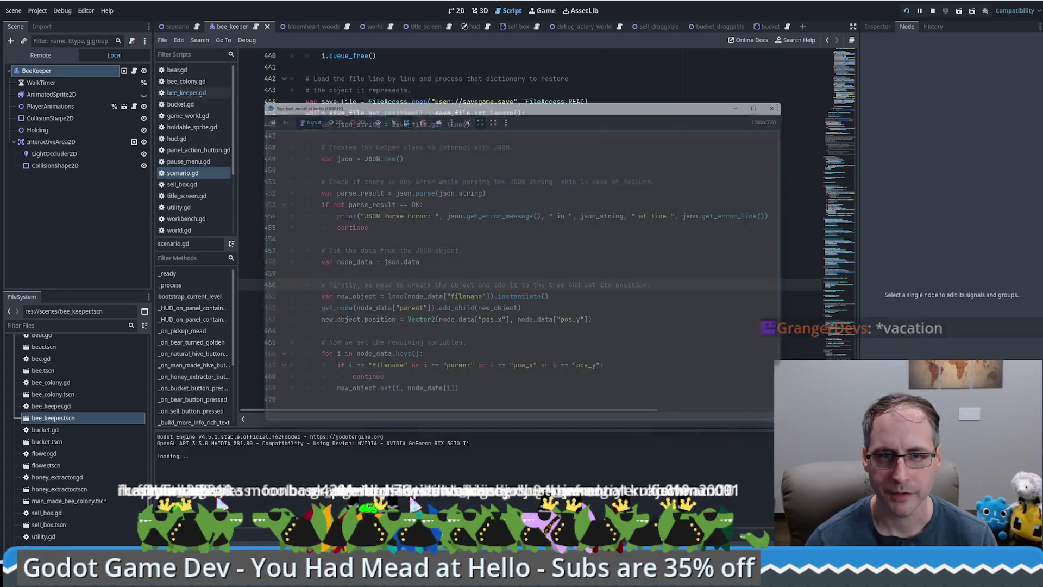
pyautogui.click(357, 389)
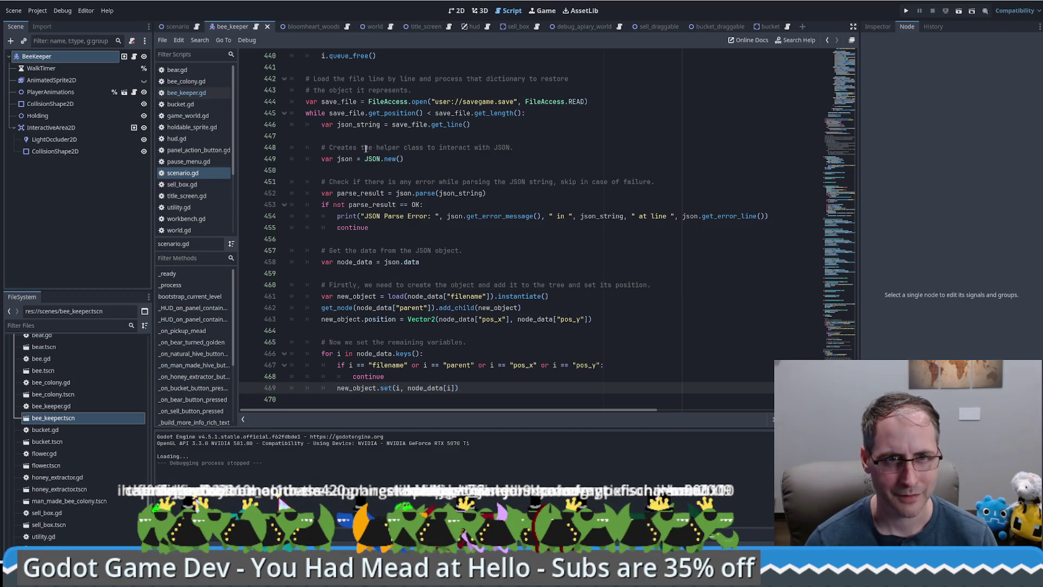
pyautogui.click(213, 175)
pyautogui.scroll(4, 517, 168)
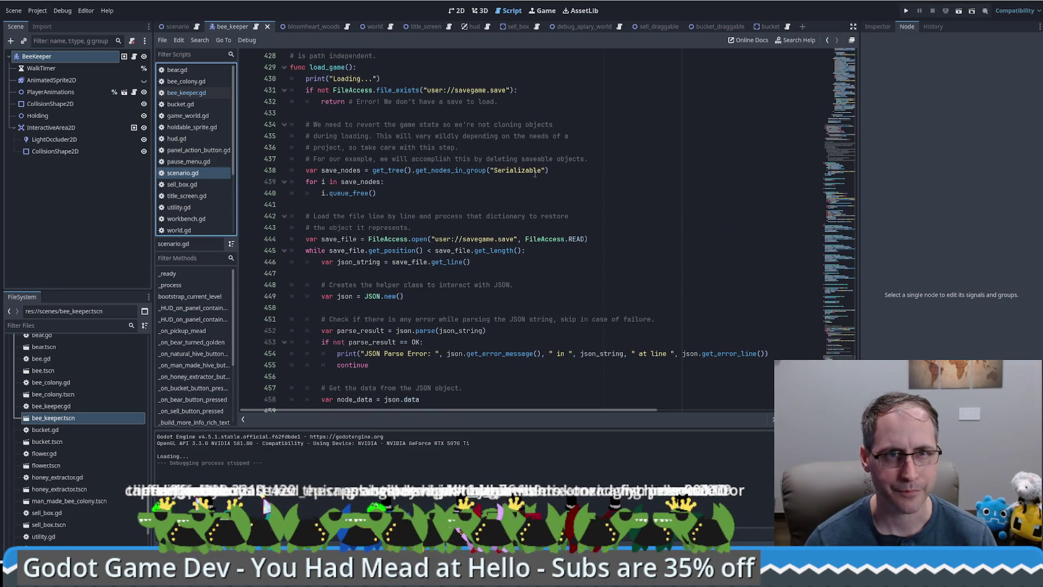
pyautogui.doubleClick(358, 172)
pyautogui.doubleClick(339, 193)
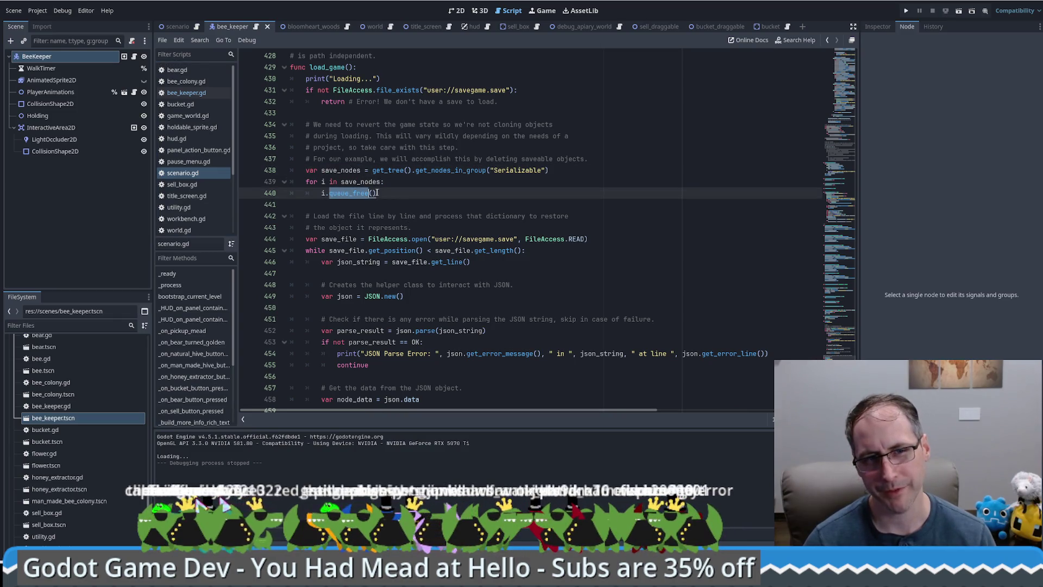
pyautogui.click(400, 193)
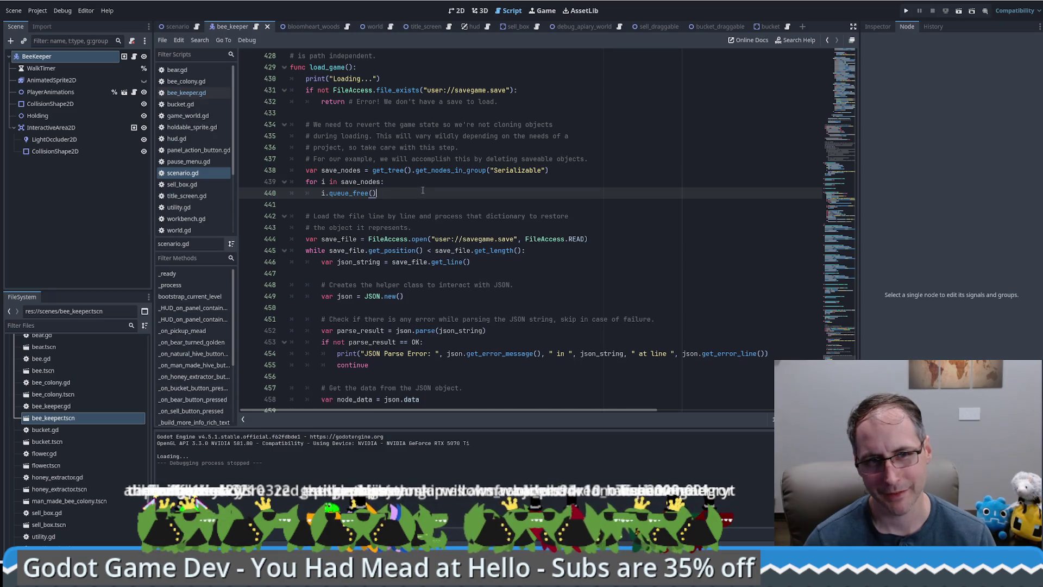
pyautogui.scroll(-1, 423, 190)
pyautogui.click(526, 226)
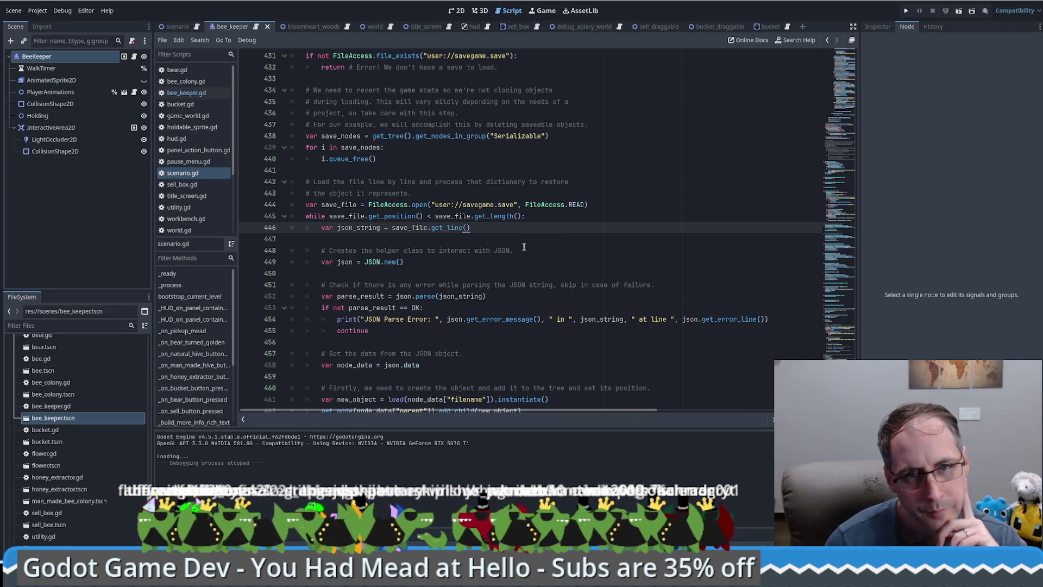
pyautogui.scroll(-3, 528, 245)
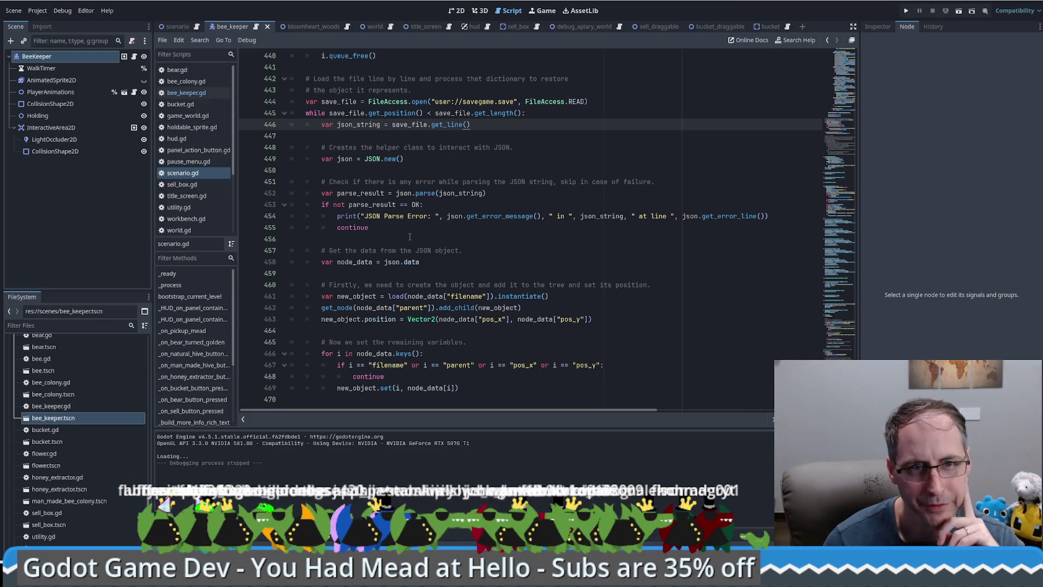
pyautogui.scroll(4, 410, 236)
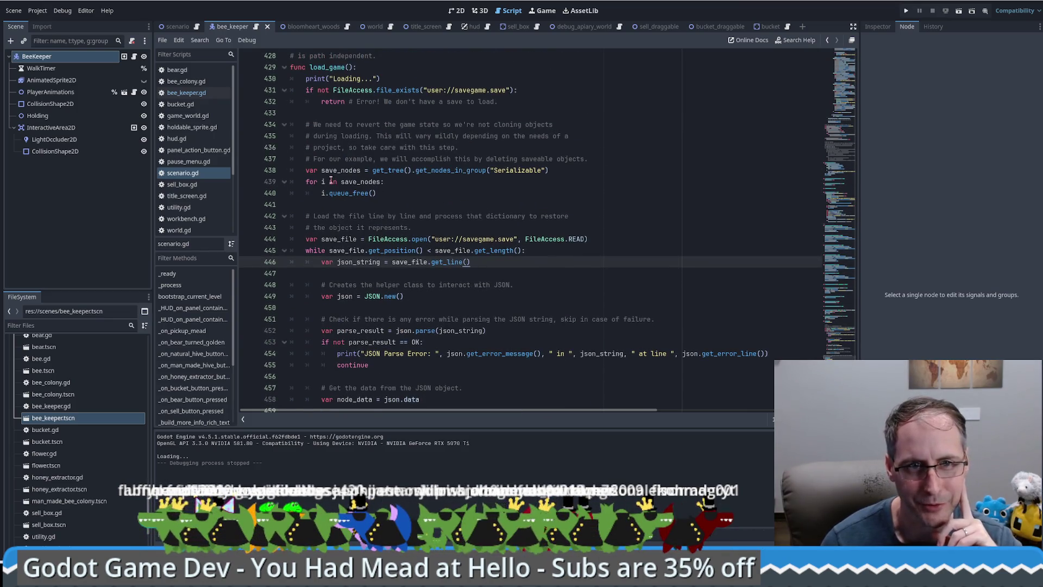
pyautogui.moveTo(326, 170); pyautogui.dragTo(383, 207)
pyautogui.scroll(-2, 409, 223)
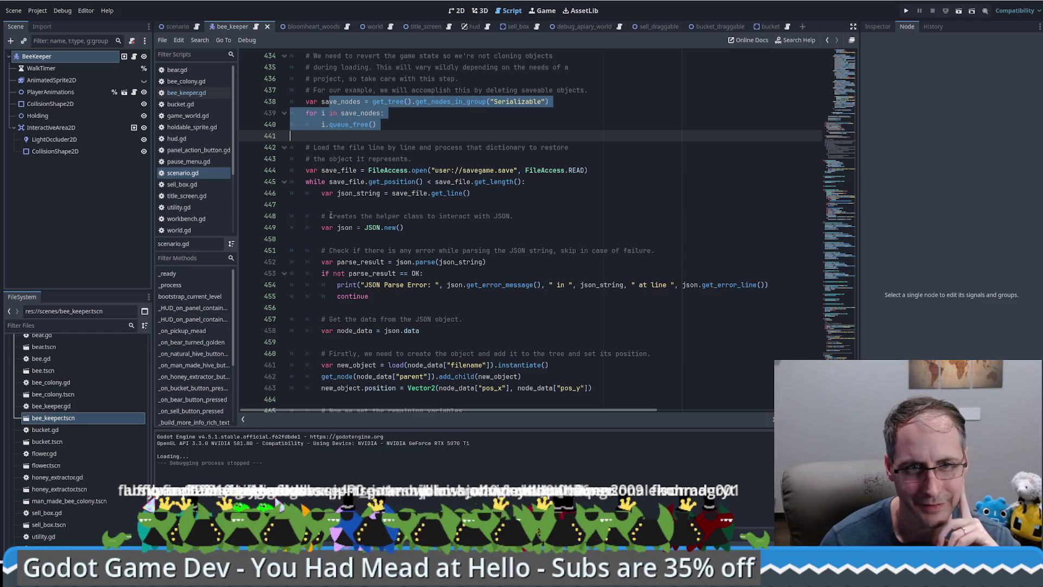
pyautogui.scroll(-2, 452, 269)
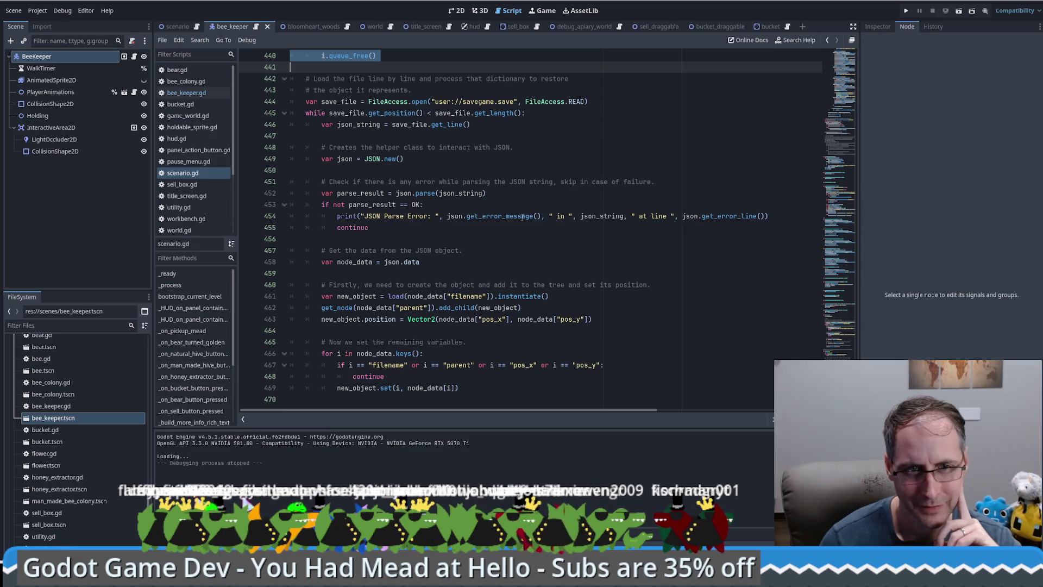
pyautogui.moveTo(523, 217)
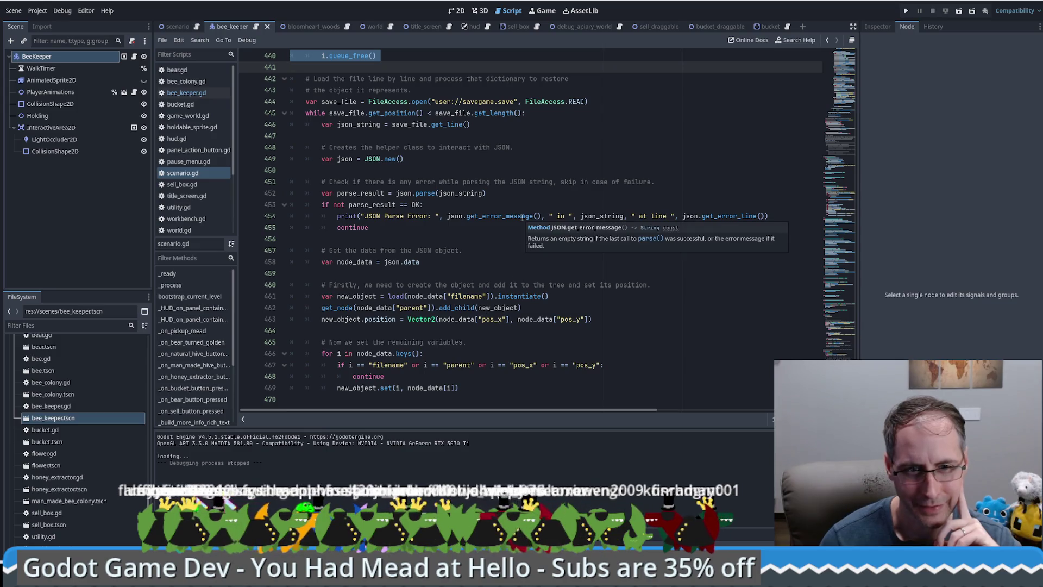
pyautogui.doubleClick(353, 388)
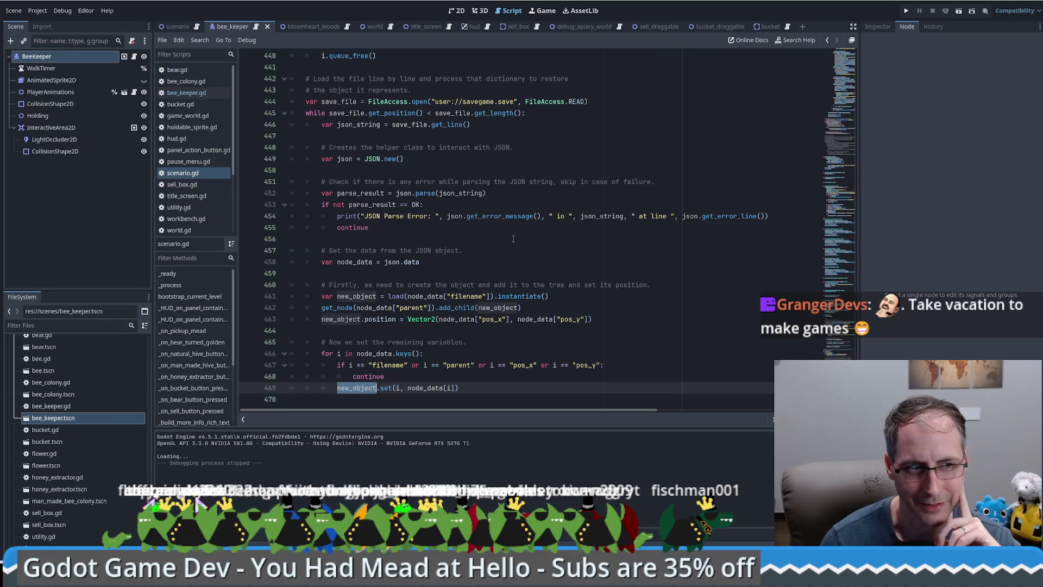
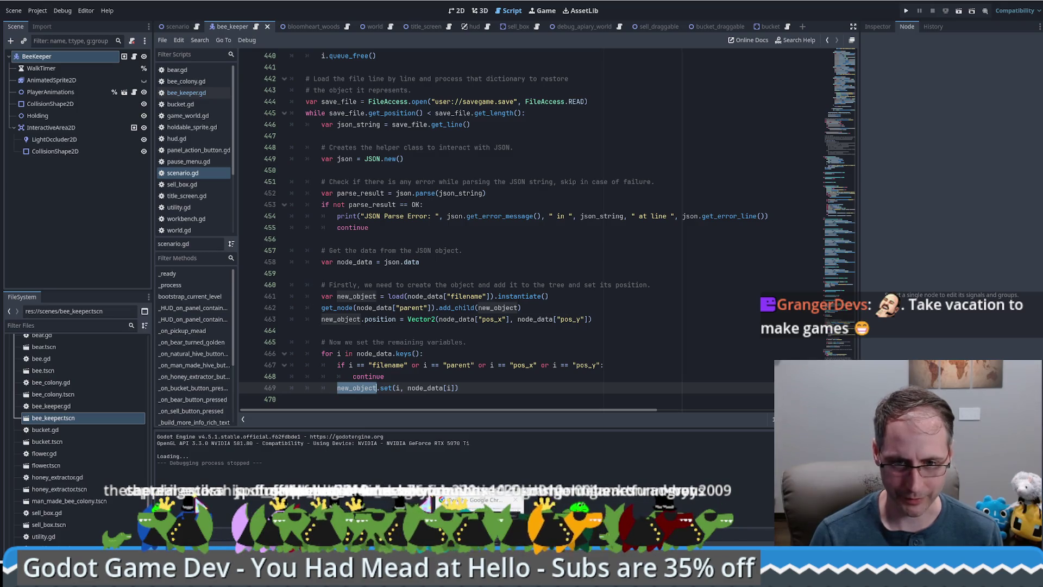
# Review the saving games documentation and highlight its sentence about saving arbitrary objects
pyautogui.hotkey('alt', 'Tab')
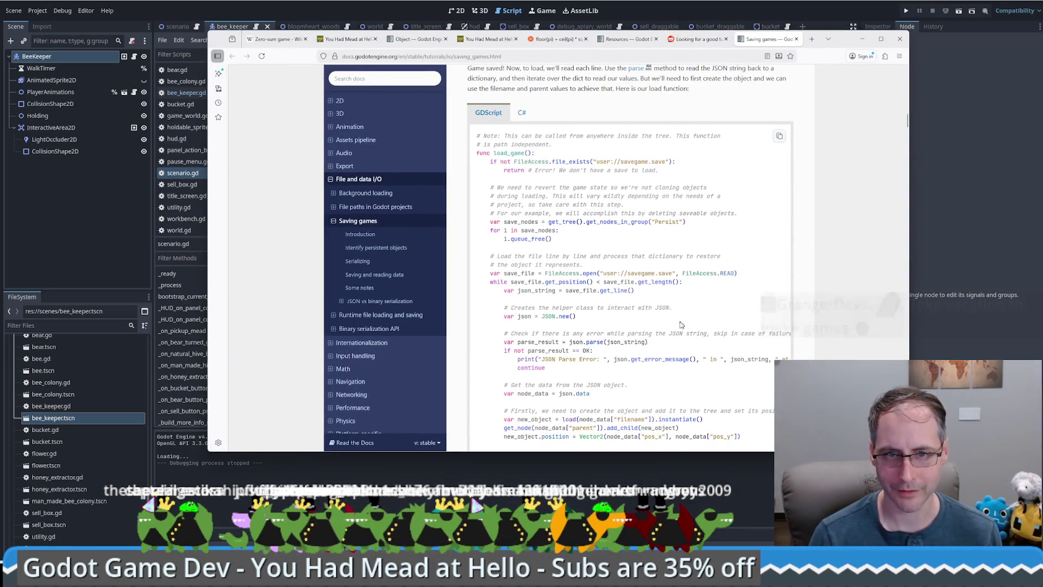
pyautogui.scroll(-2, 630, 250)
pyautogui.scroll(2, 649, 331)
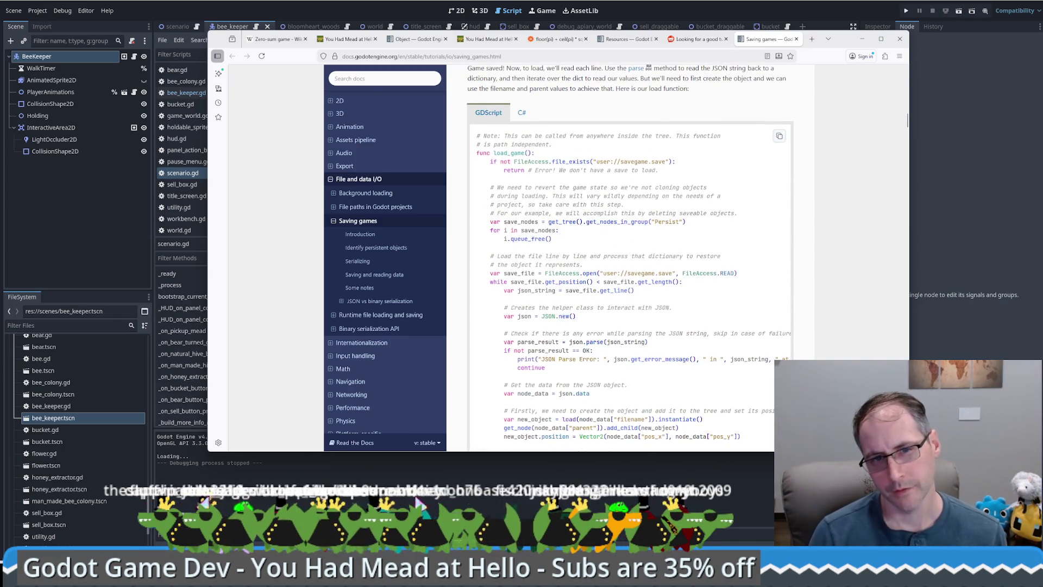
pyautogui.scroll(-1, 598, 282)
pyautogui.scroll(4, 554, 249)
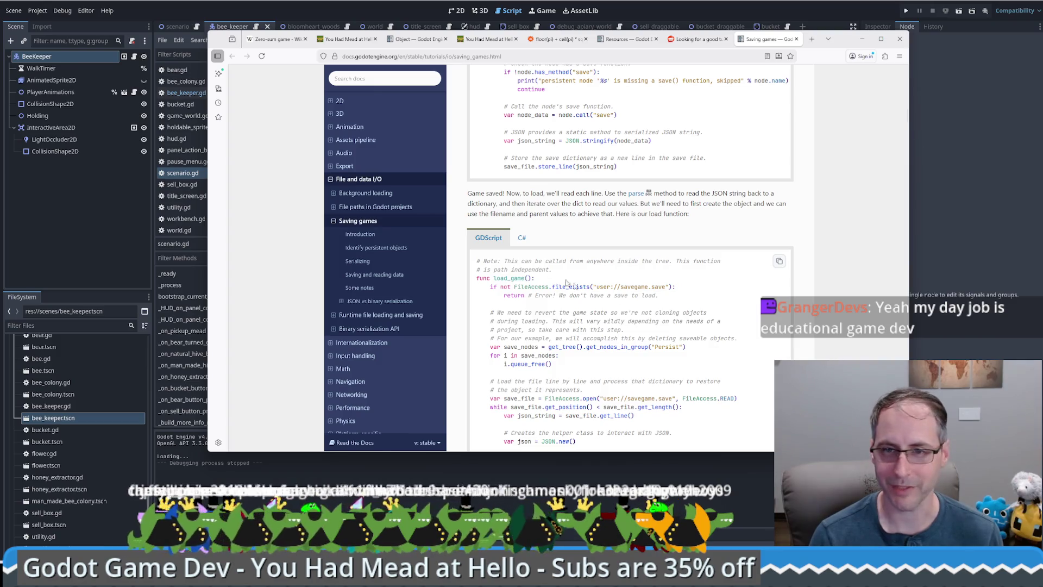
pyautogui.moveTo(846, 45); pyautogui.dragTo(730, 40)
pyautogui.moveTo(797, 194); pyautogui.dragTo(848, 194)
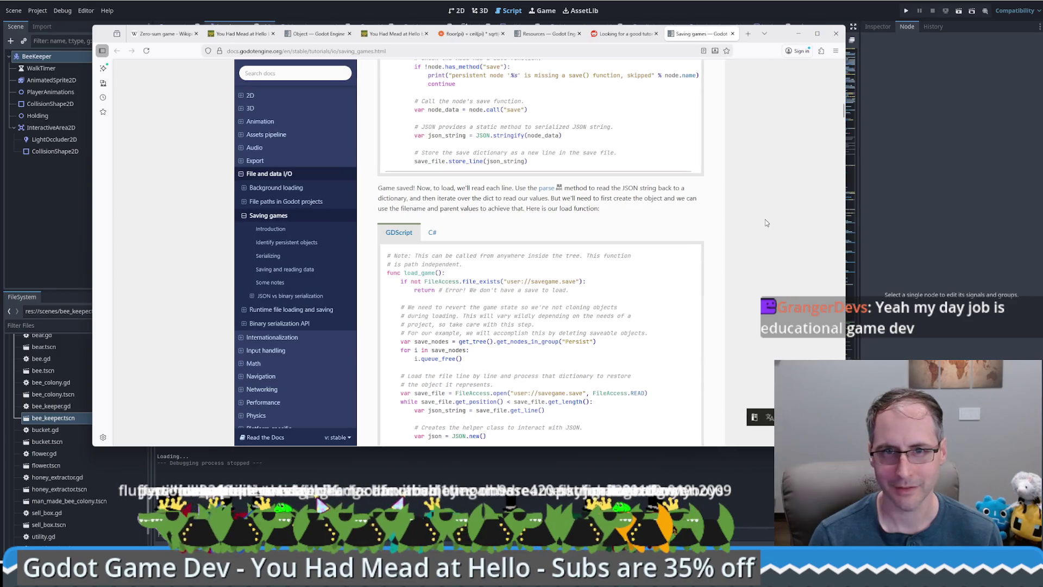
pyautogui.scroll(3, 737, 232)
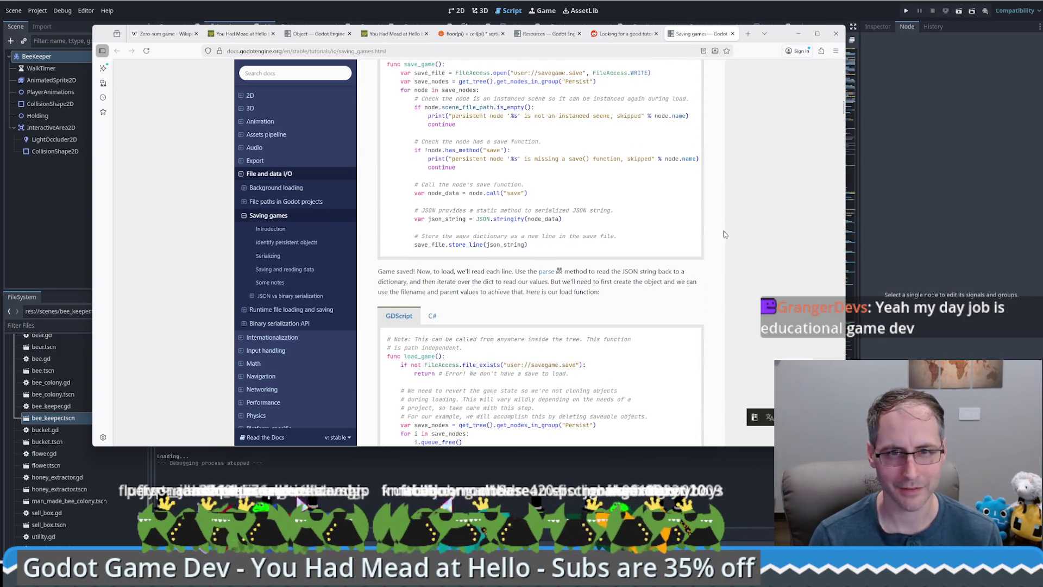
pyautogui.scroll(-10, 724, 234)
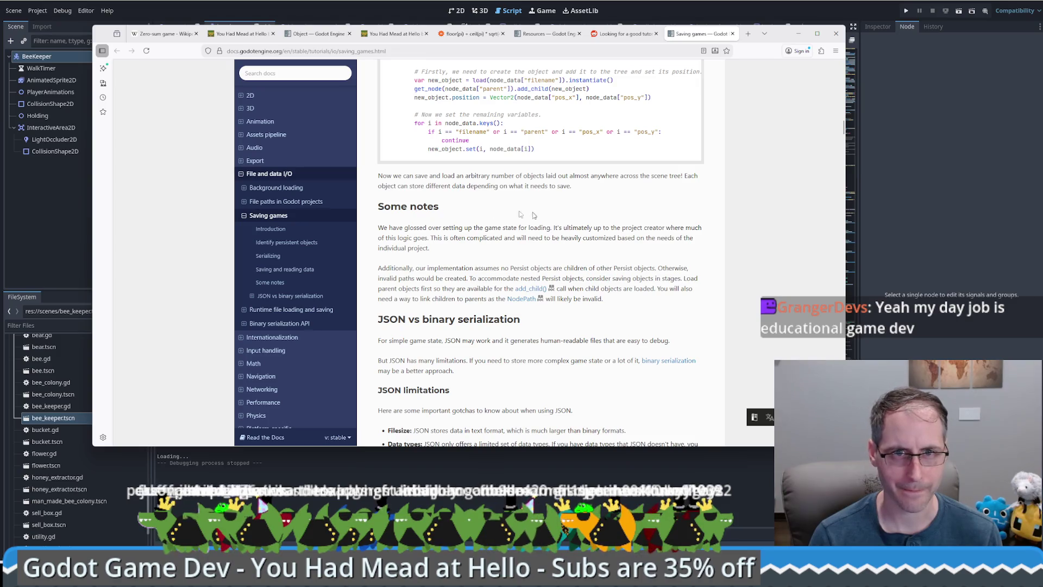
pyautogui.moveTo(491, 176); pyautogui.dragTo(471, 176)
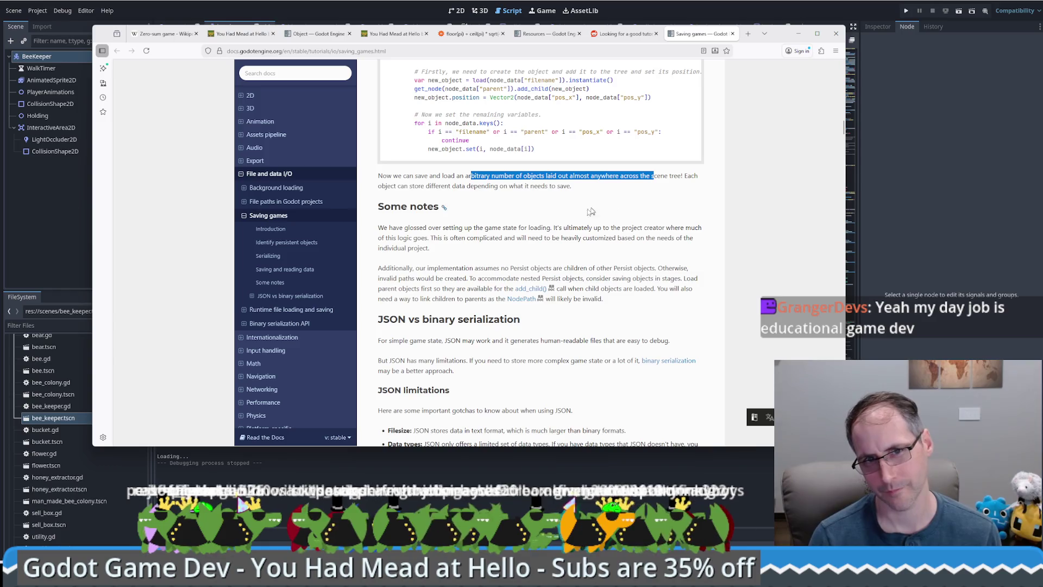
pyautogui.scroll(5, 591, 211)
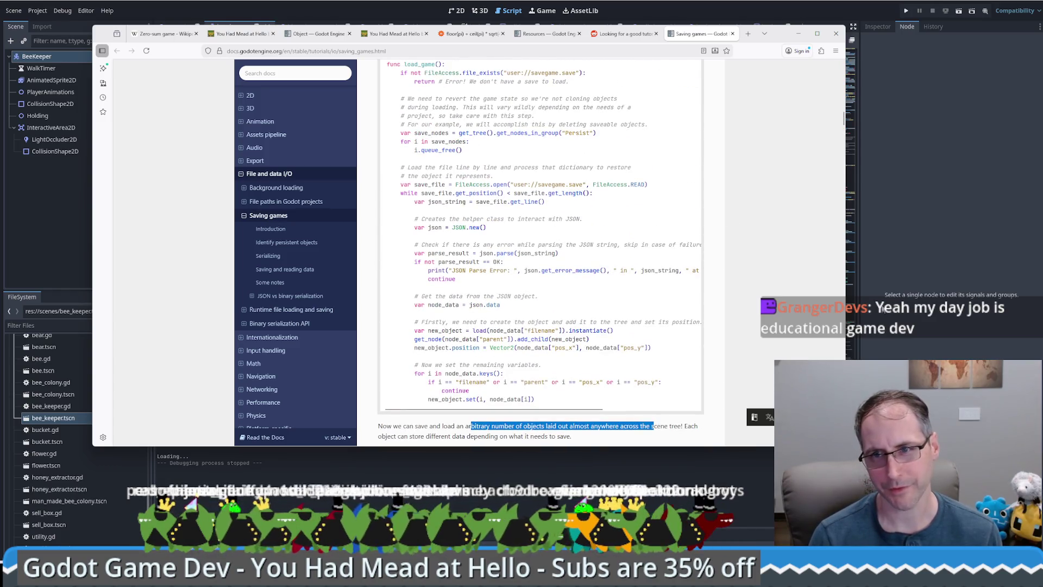
# Inspect bee_keeper.gd's new_object load code, collapse InteractiveArea2D, and switch to the scenario scene
pyautogui.click(883, 308)
pyautogui.scroll(1, 504, 241)
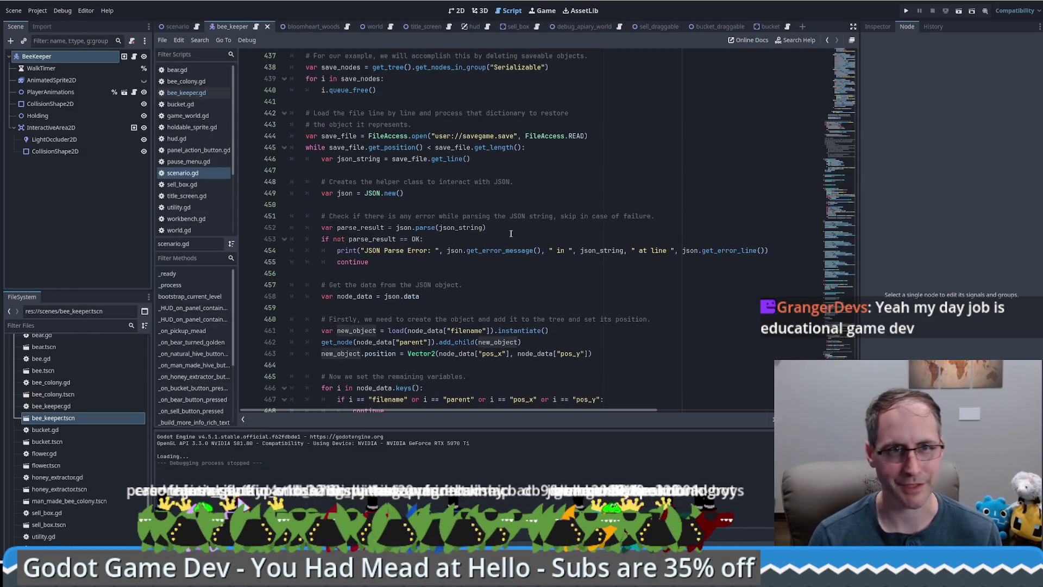
pyautogui.scroll(2, 511, 233)
pyautogui.scroll(1, 536, 235)
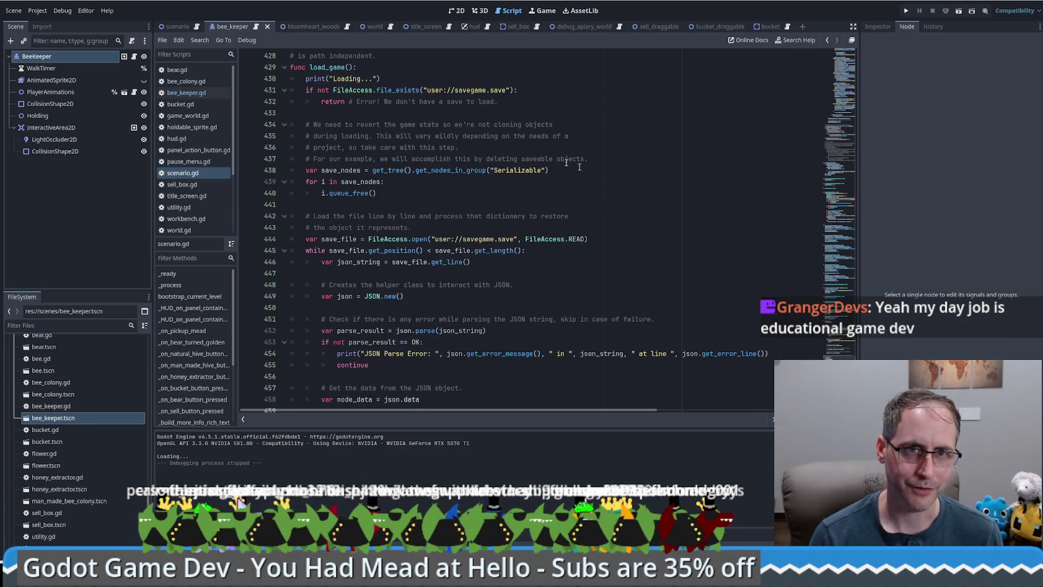
pyautogui.scroll(-4, 384, 272)
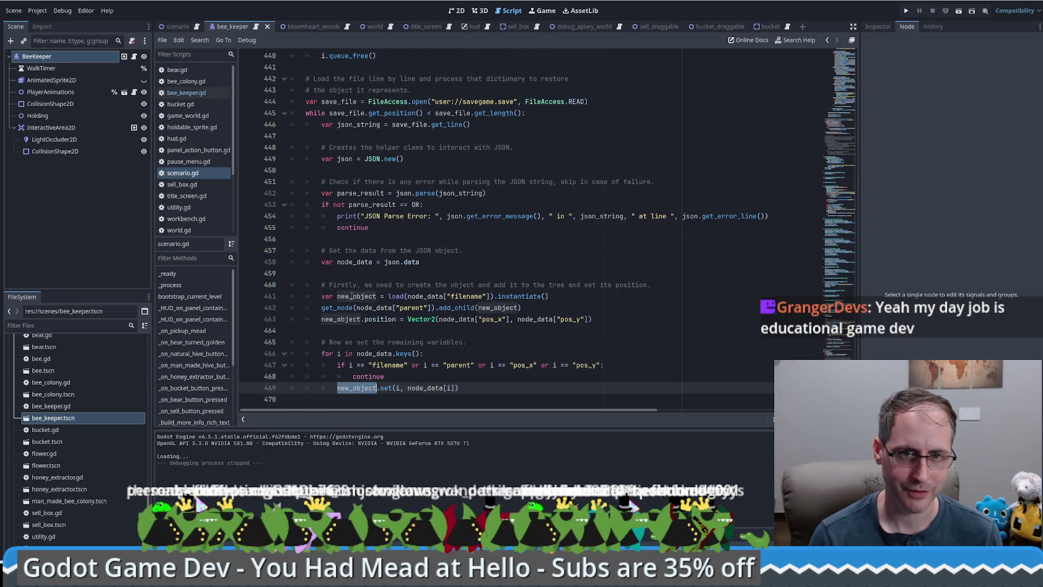
pyautogui.moveTo(350, 296); pyautogui.dragTo(423, 289)
pyautogui.moveTo(544, 307); pyautogui.dragTo(279, 307)
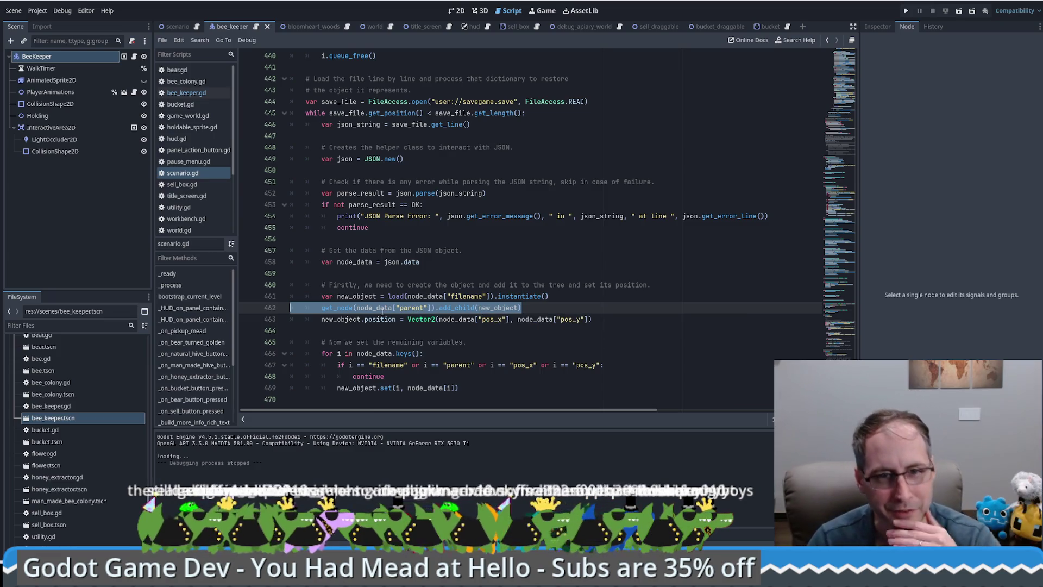
pyautogui.click(433, 307)
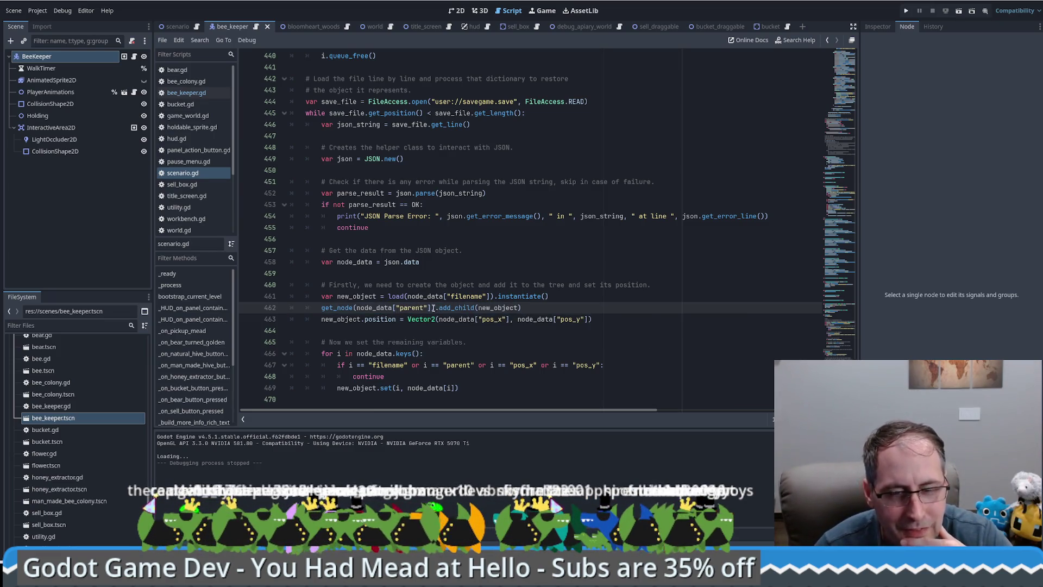
pyautogui.click(526, 306)
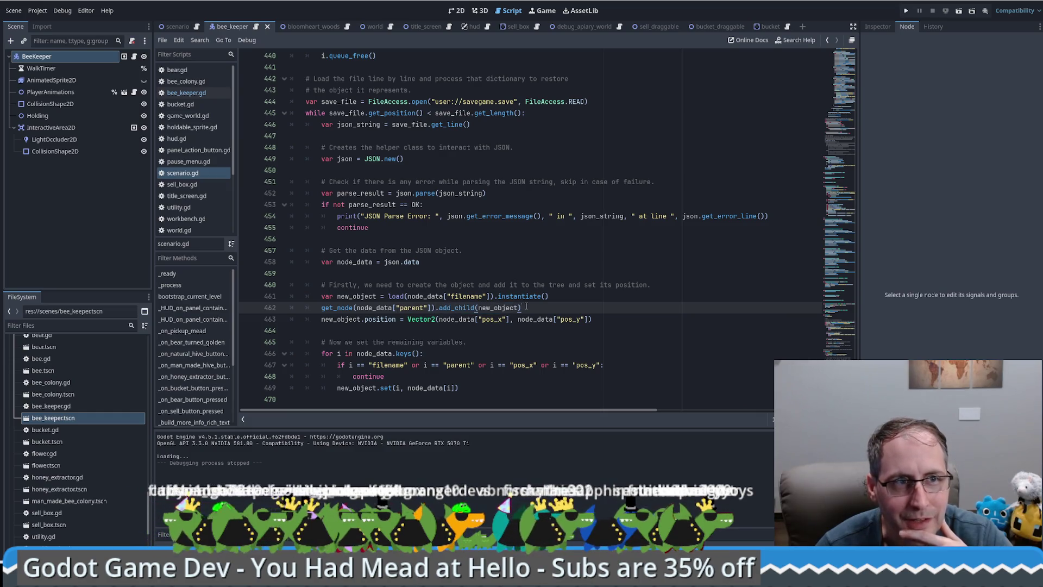
pyautogui.click(14, 128)
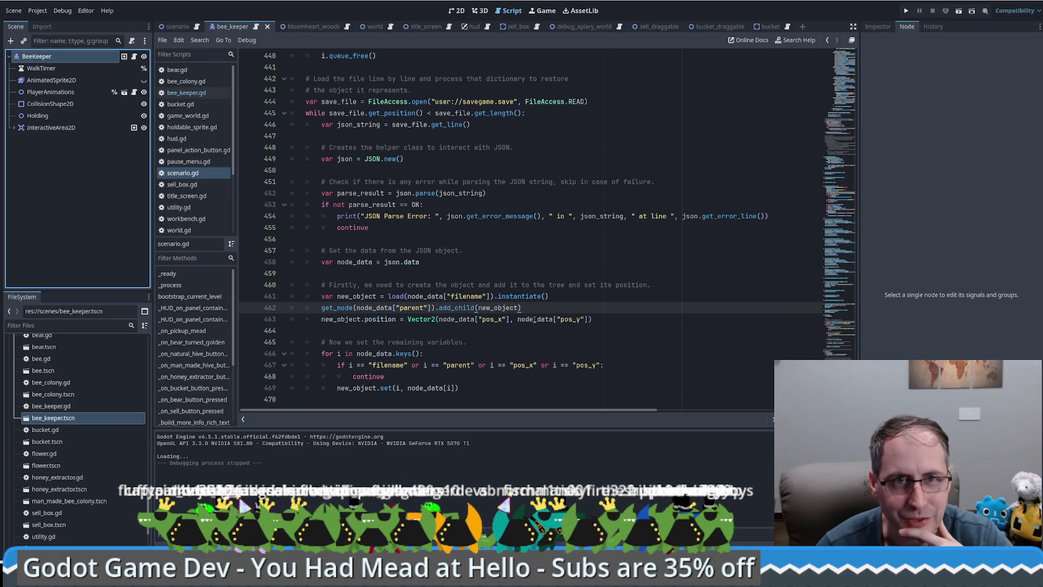
pyautogui.click(184, 28)
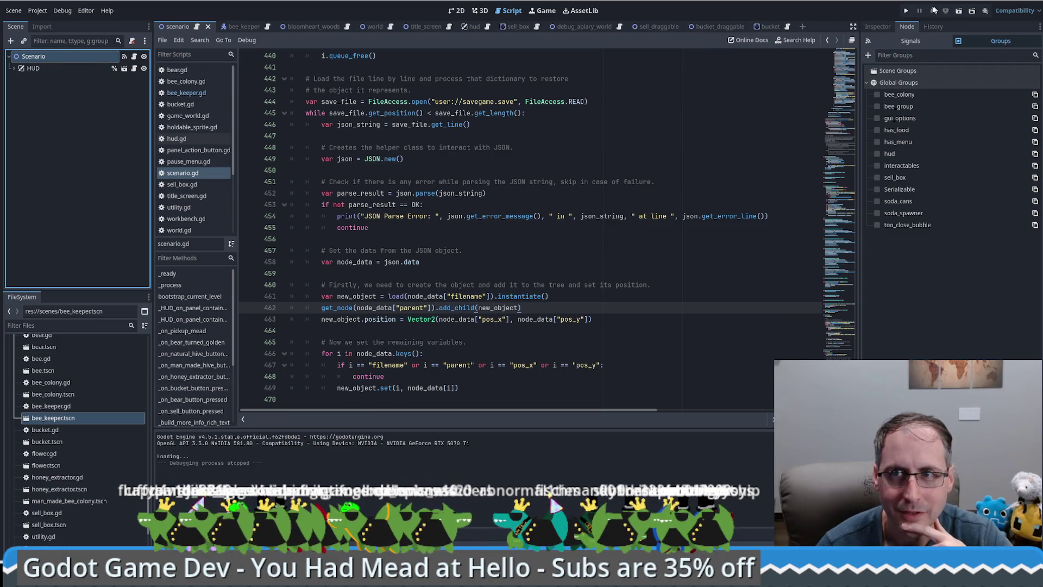
# Run the game, return to its title screen, and start a fresh game
pyautogui.press('F5')
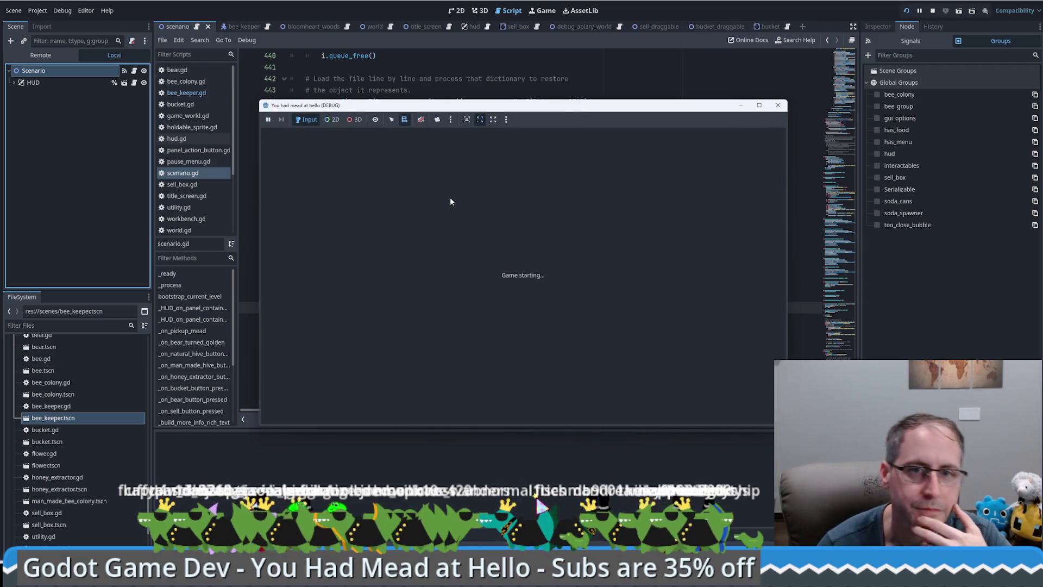
pyautogui.click(507, 258)
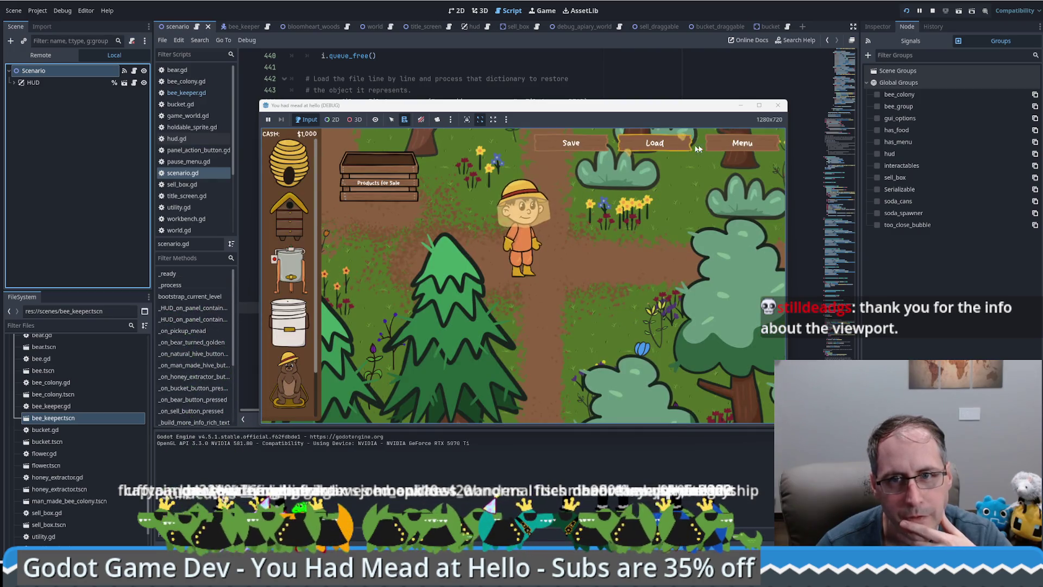
pyautogui.click(715, 143)
pyautogui.click(721, 402)
pyautogui.click(721, 402)
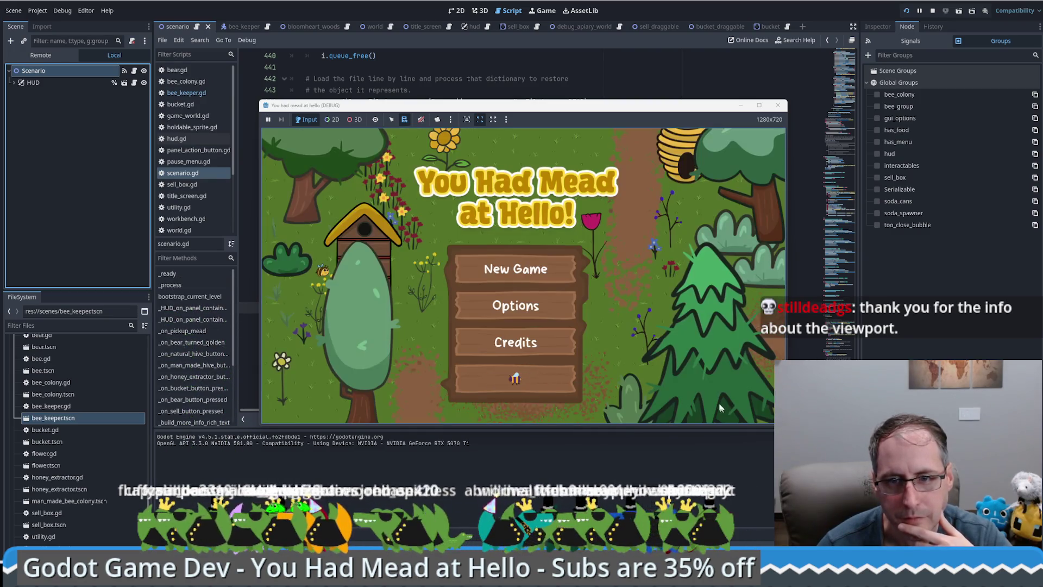
pyautogui.click(539, 381)
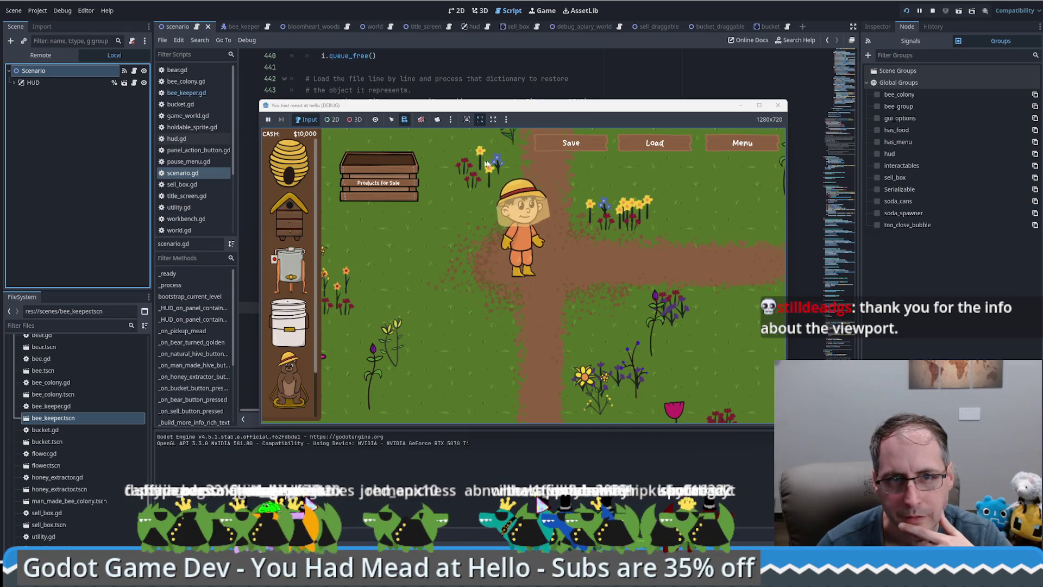
pyautogui.moveTo(488, 107); pyautogui.dragTo(535, 90)
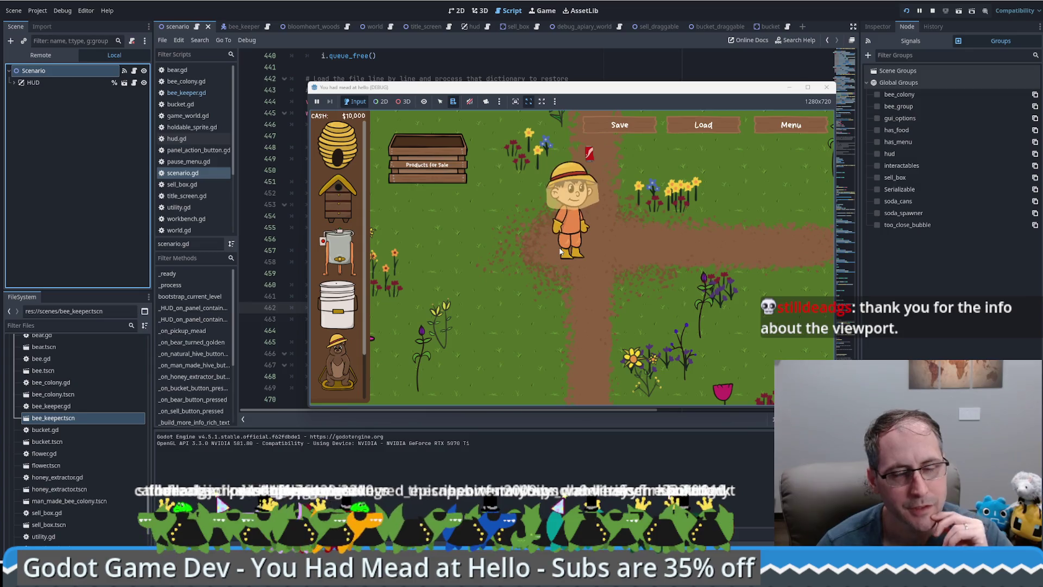
pyautogui.click(63, 83)
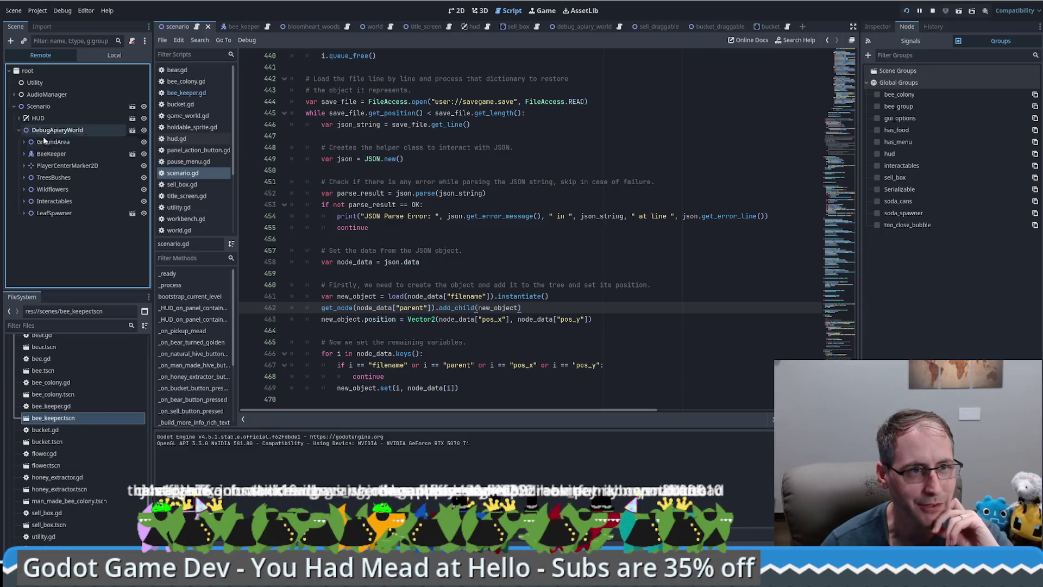
pyautogui.click(51, 153)
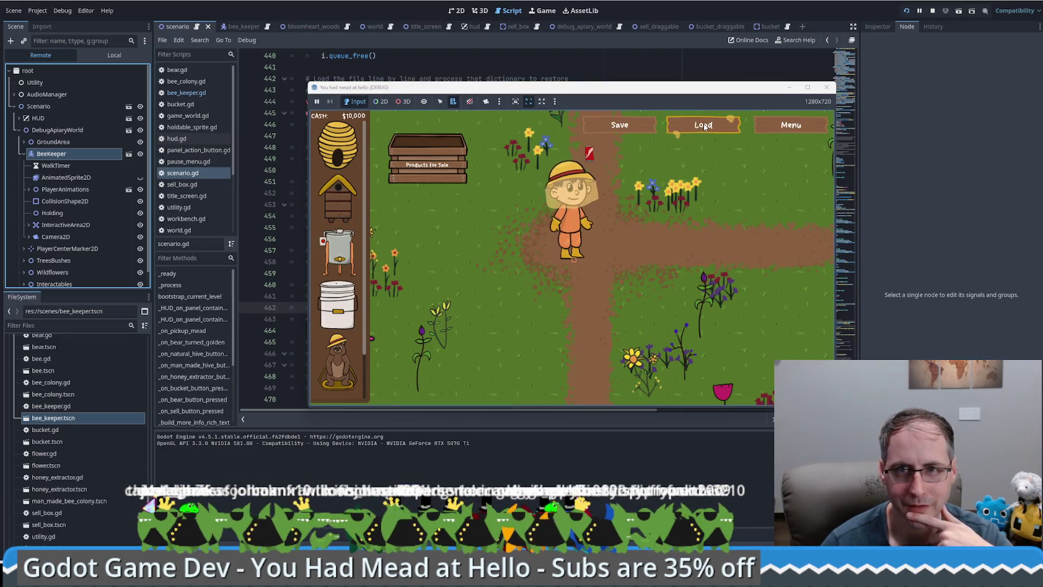
pyautogui.click(703, 125)
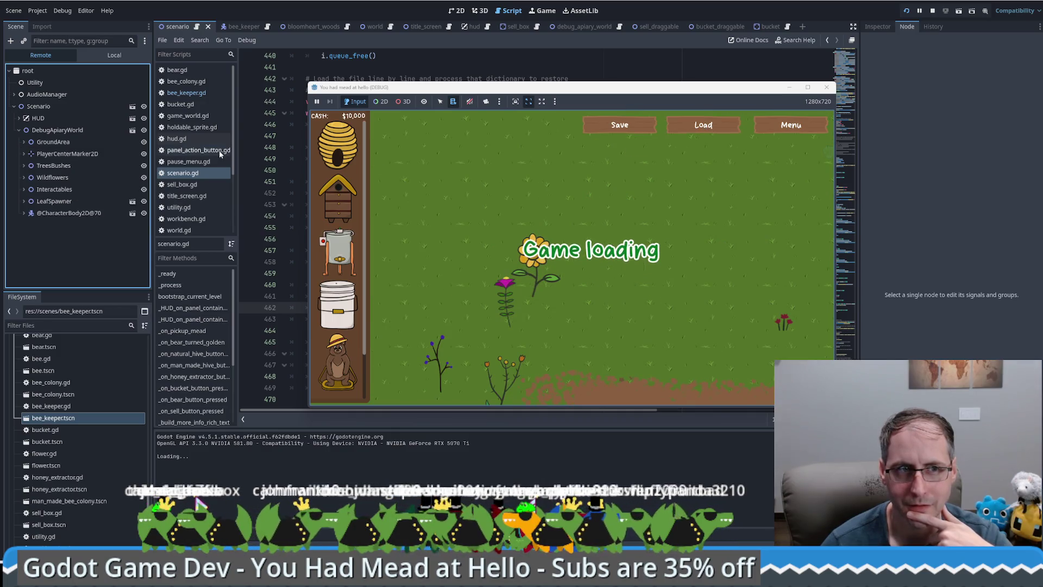
pyautogui.click(76, 213)
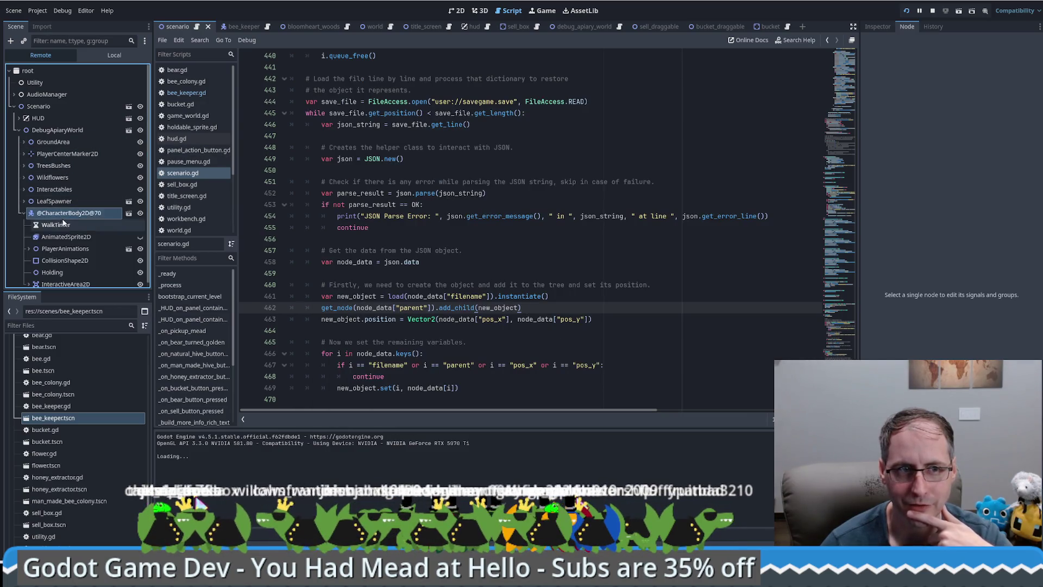
pyautogui.scroll(-1, 66, 280)
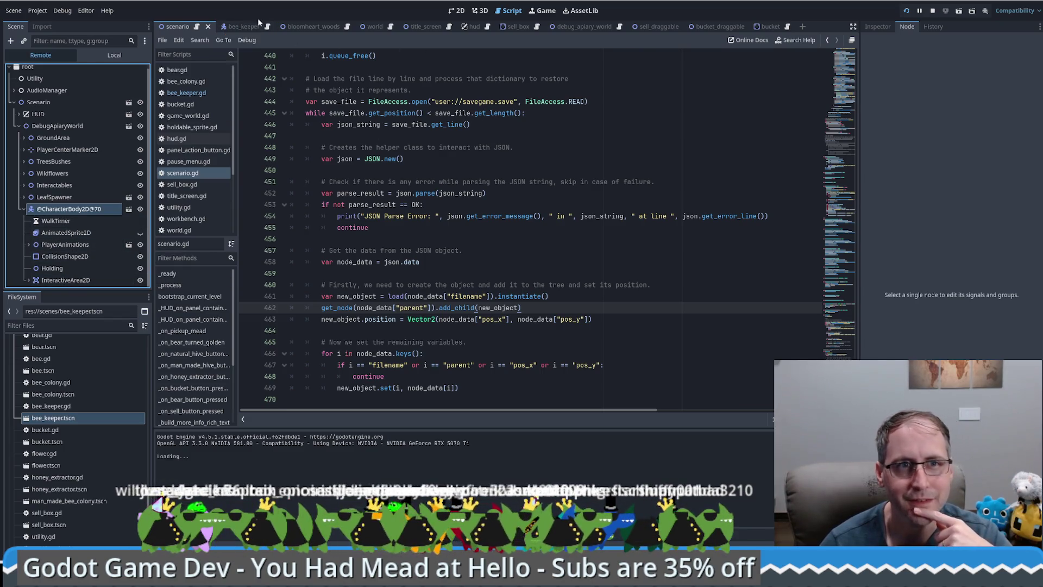
# Stop the game and select the Camera2D under BeeKeeper in debug_apiary_world
pyautogui.click(237, 21)
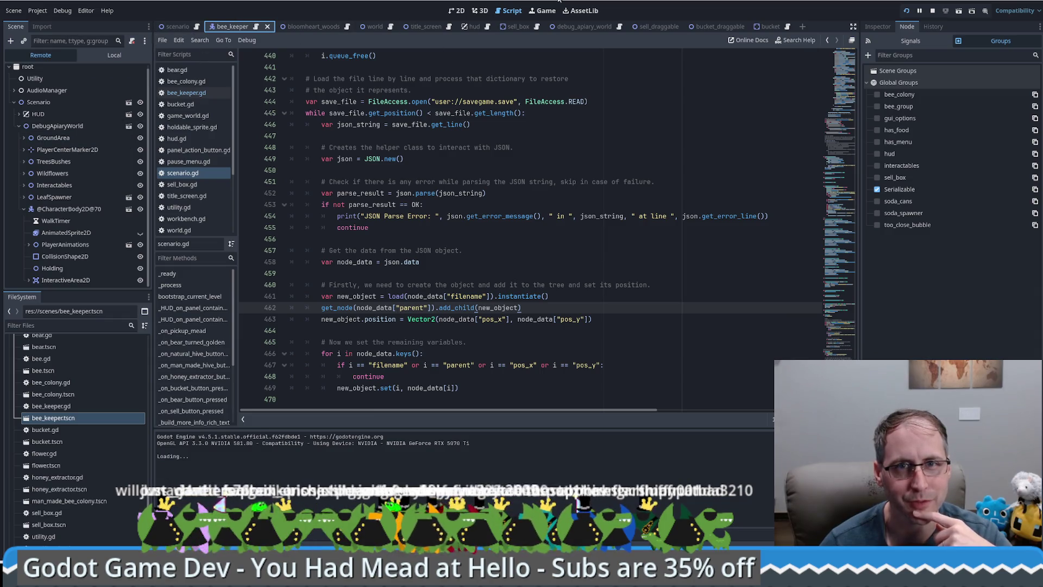
pyautogui.click(933, 11)
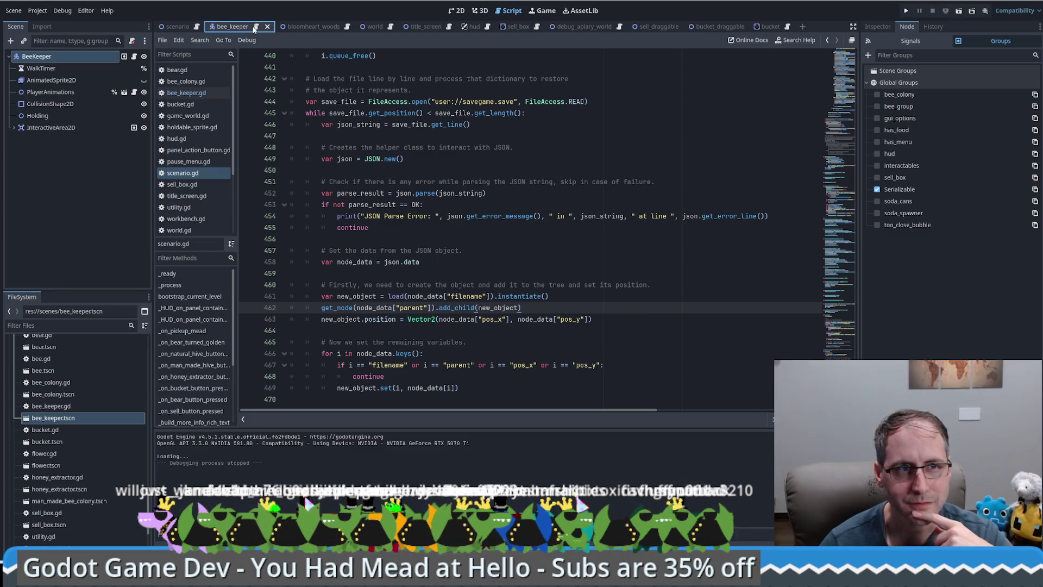
pyautogui.click(471, 27)
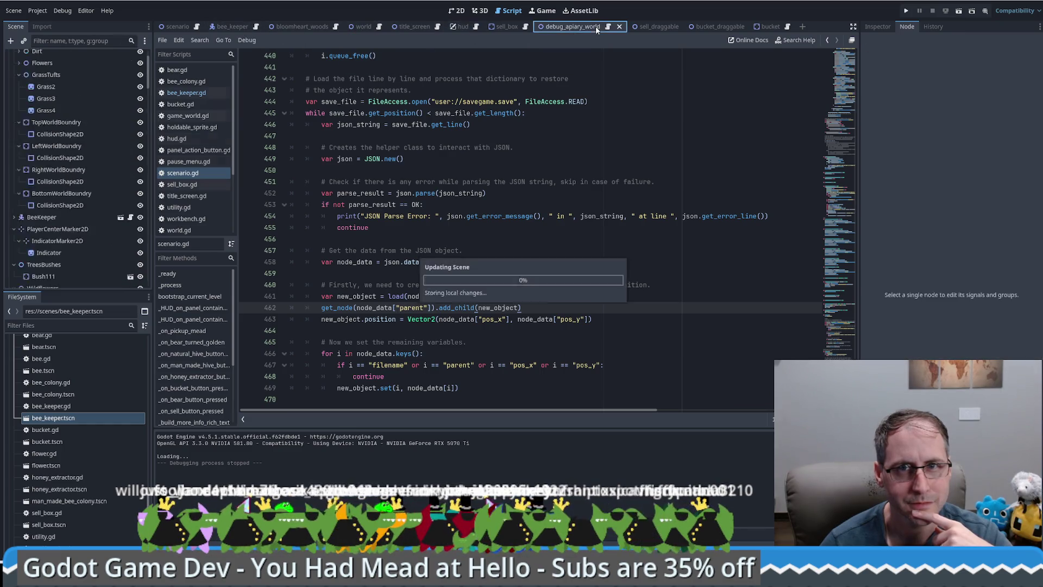
pyautogui.click(596, 26)
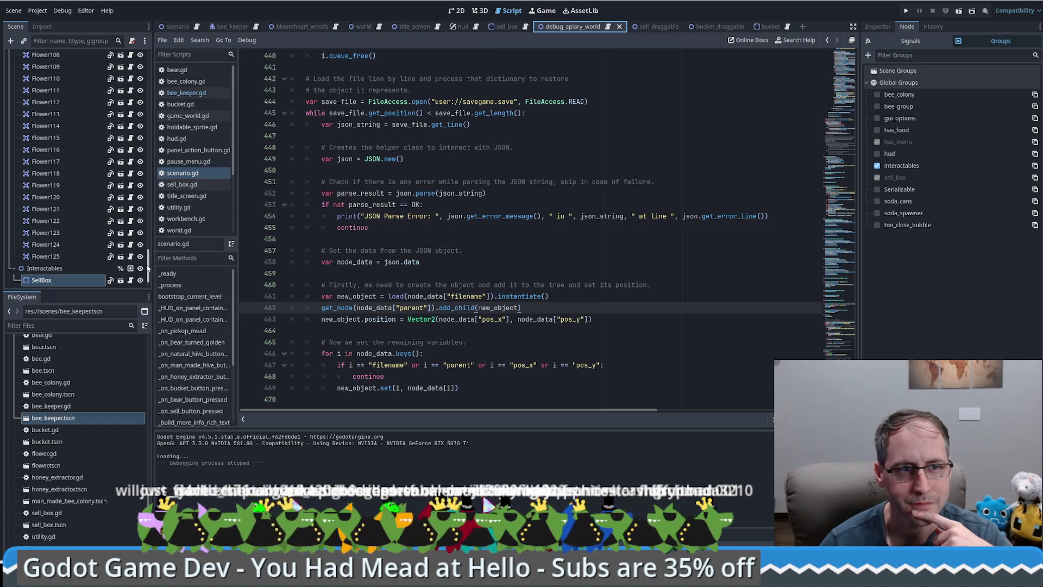
pyautogui.moveTo(147, 268); pyautogui.dragTo(173, 50)
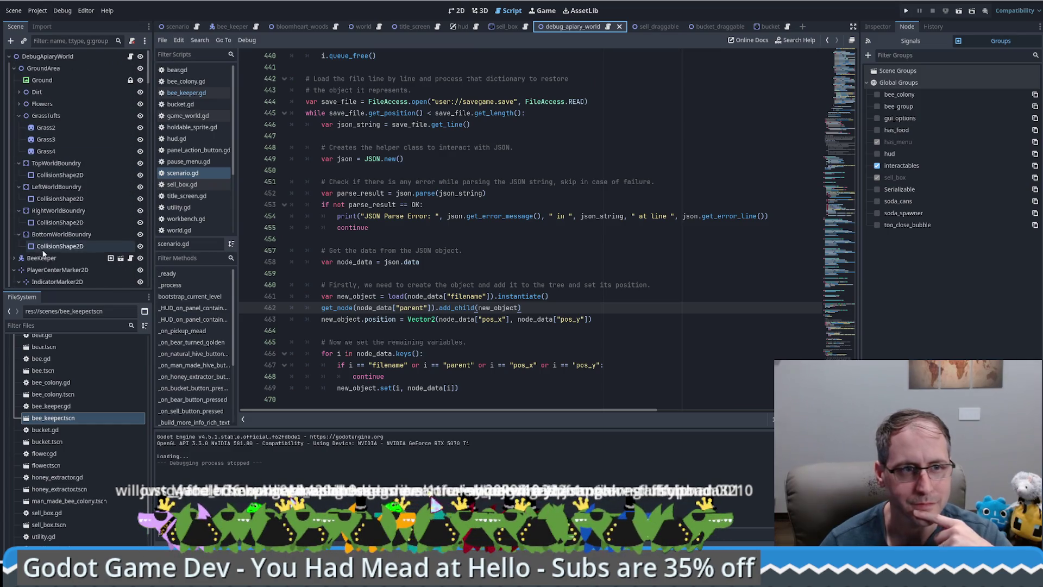
pyautogui.click(14, 258)
pyautogui.scroll(-3, 40, 231)
pyautogui.scroll(-2, 39, 230)
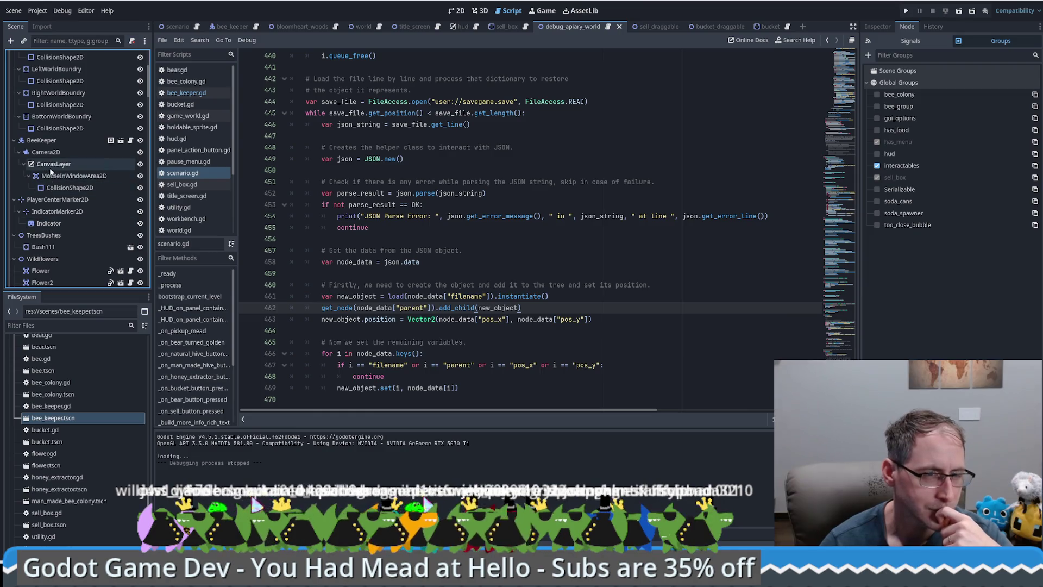
pyautogui.click(47, 150)
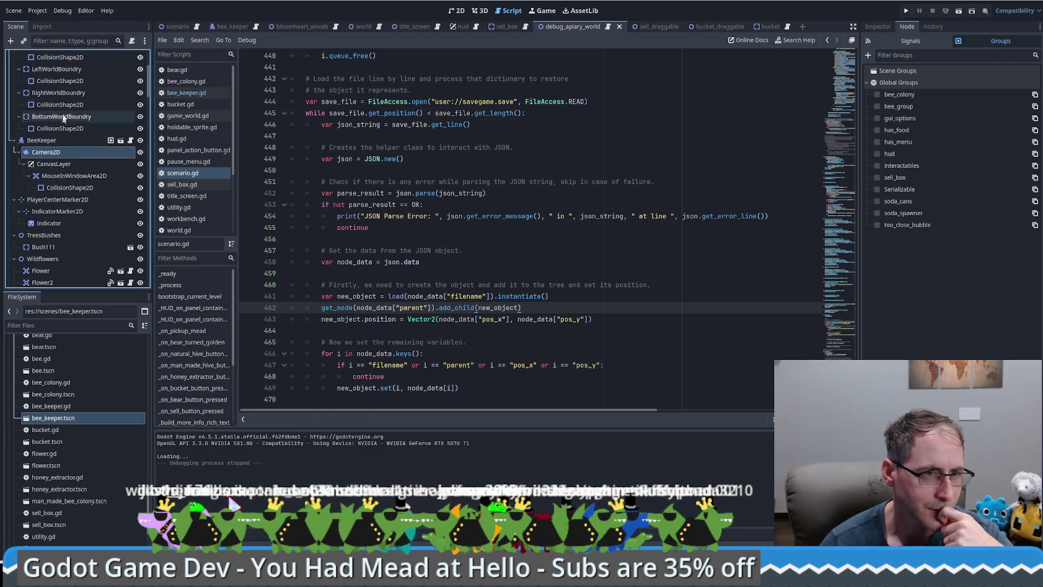
# Cut Camera2D into the bee_keeper scene as its first child and save the scene
pyautogui.rightClick(58, 152)
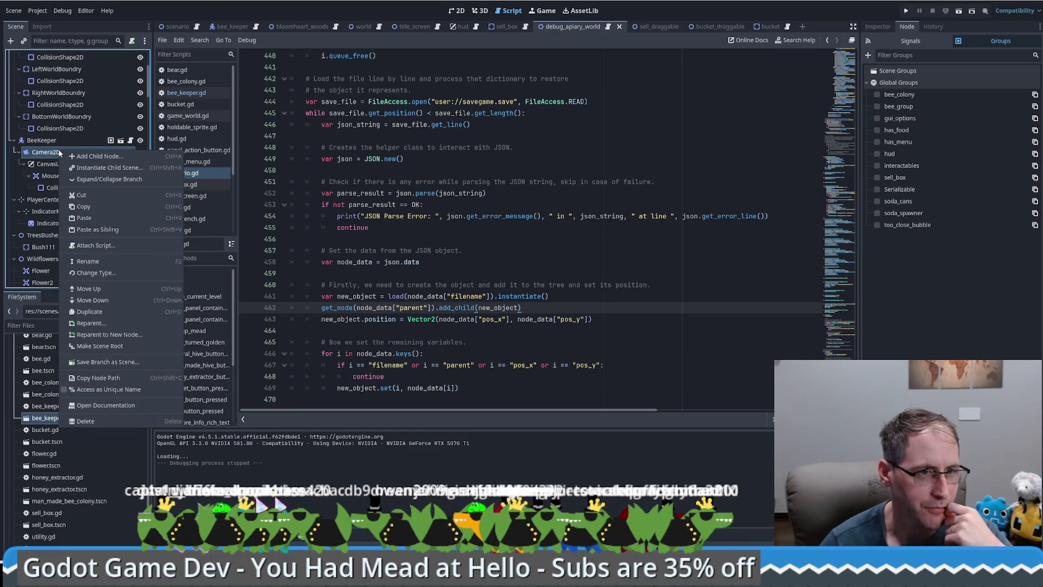
pyautogui.click(81, 194)
pyautogui.click(121, 140)
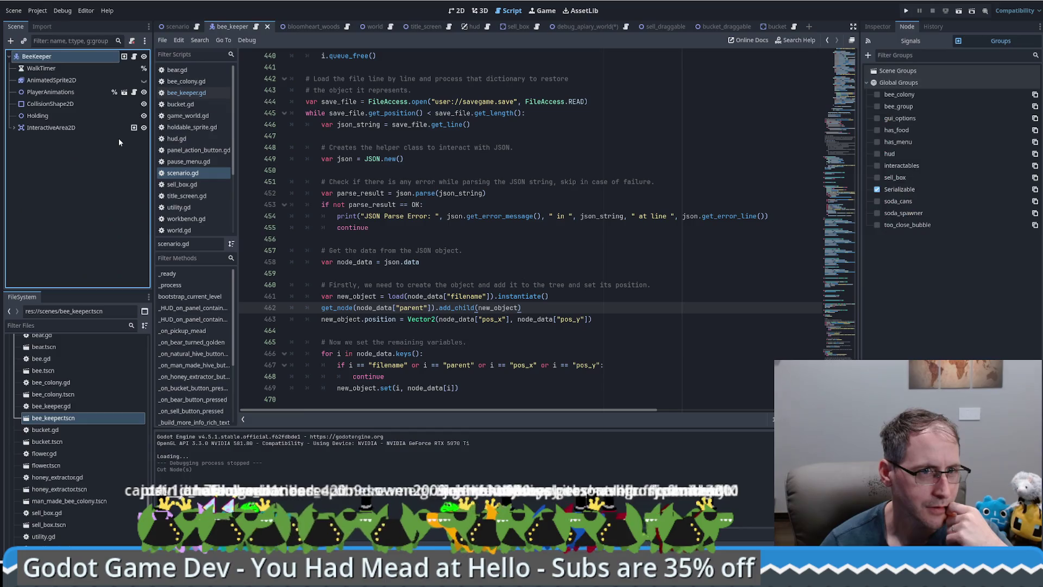
pyautogui.rightClick(46, 56)
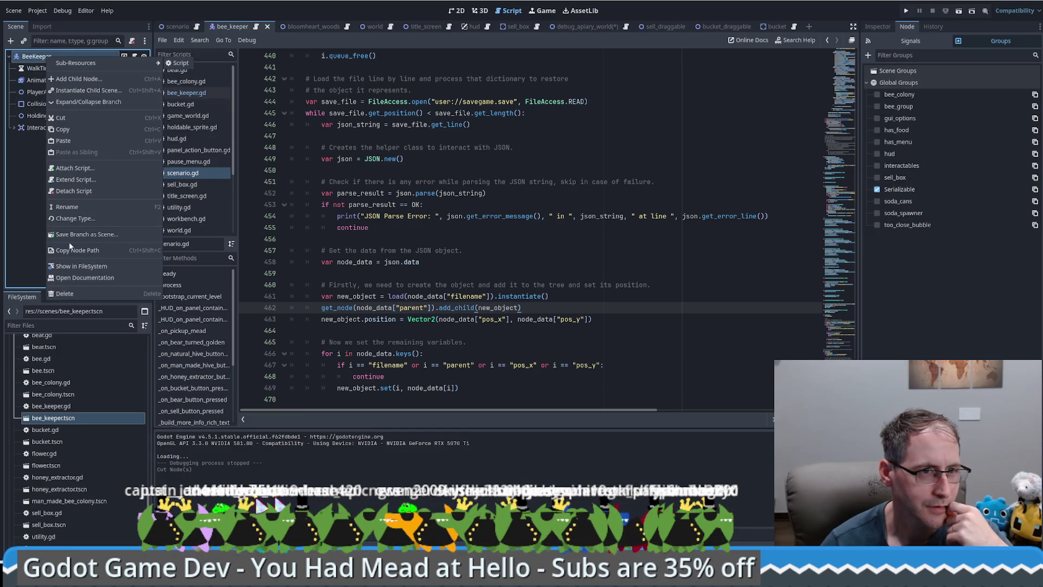
pyautogui.click(72, 140)
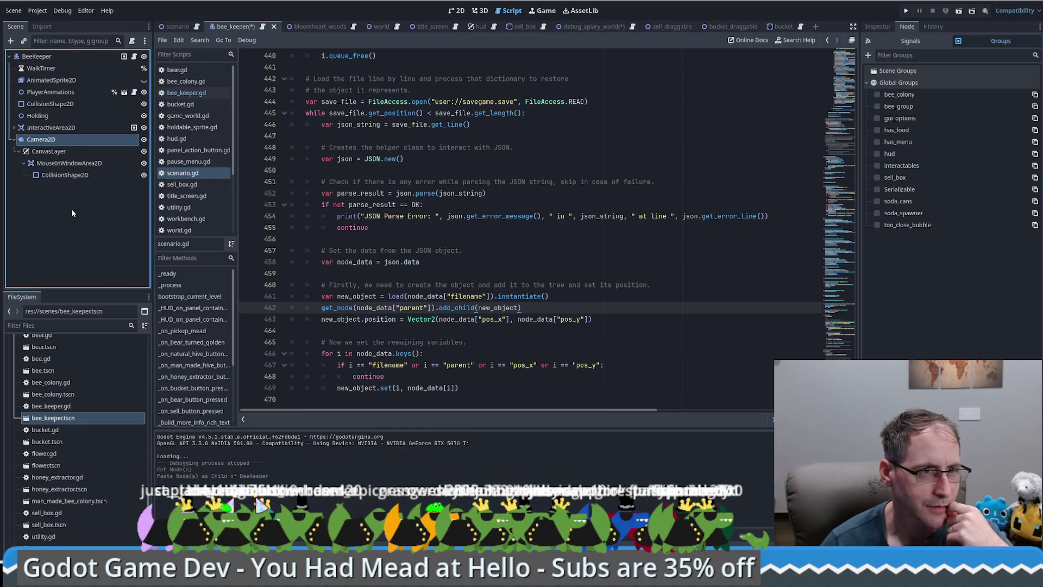
pyautogui.moveTo(41, 139); pyautogui.dragTo(38, 73)
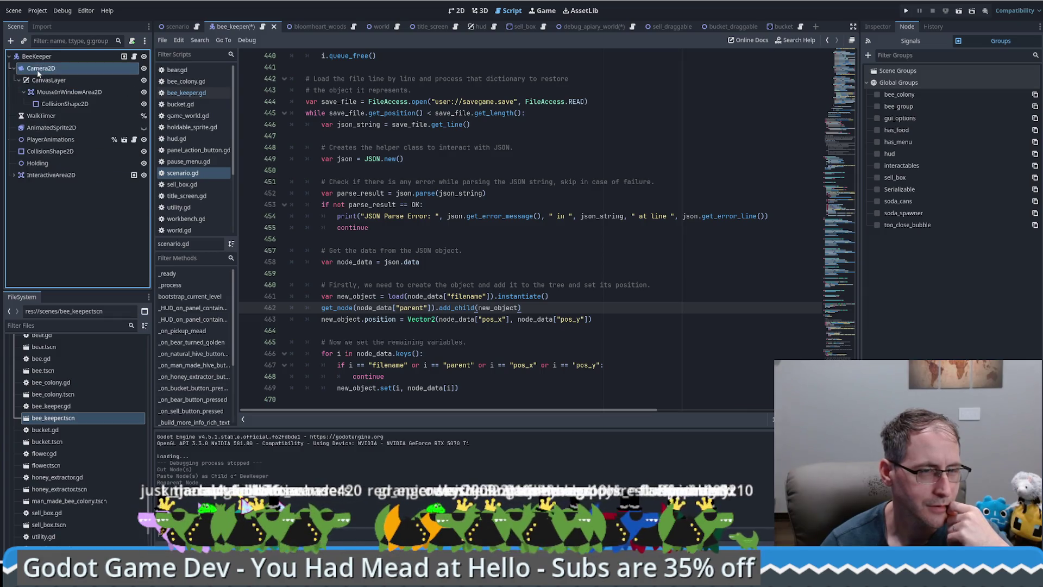
pyautogui.hotkey('ctrl', 's')
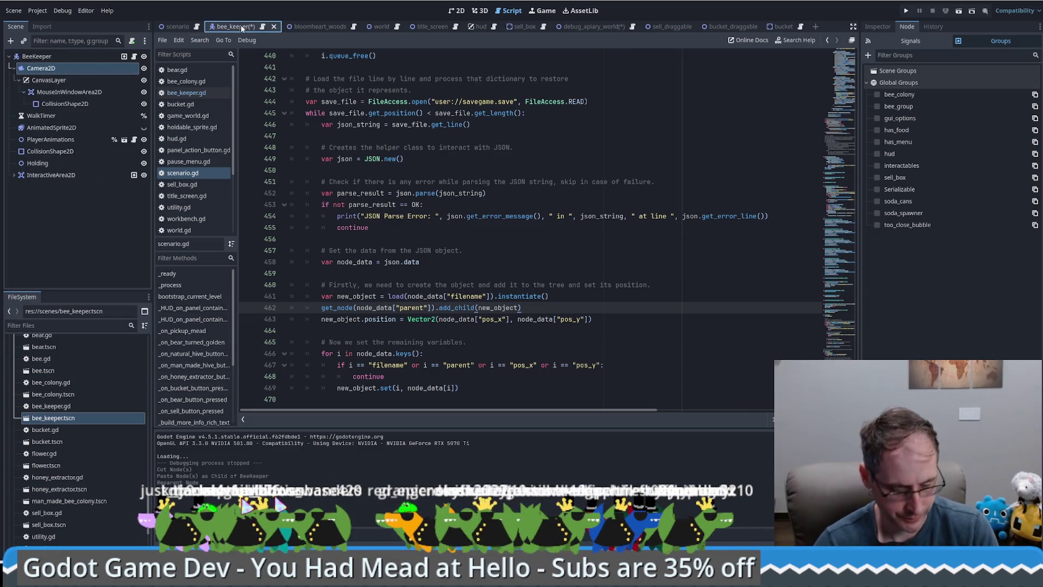
pyautogui.click(581, 26)
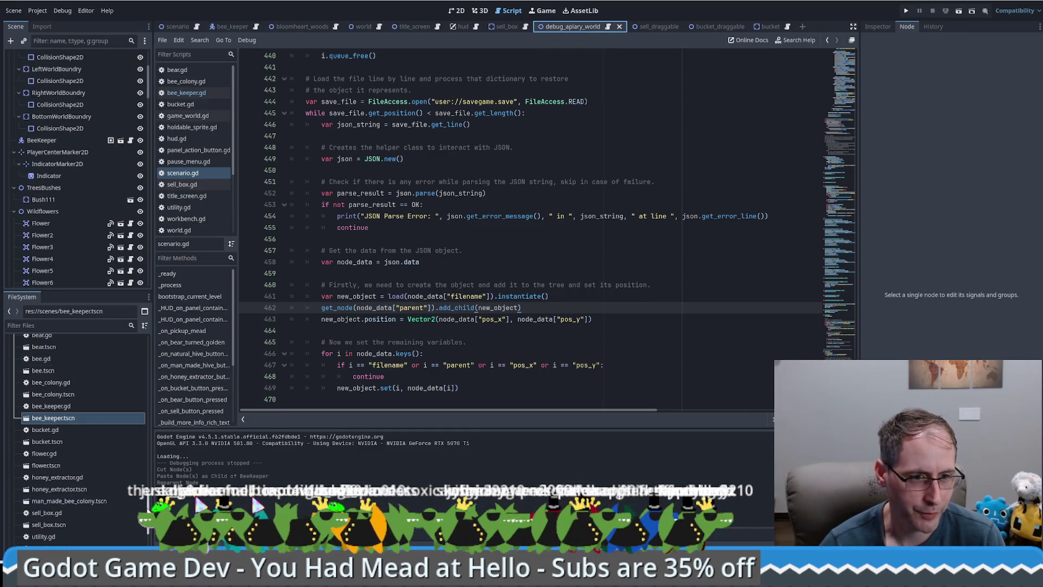
# Browse the FileSystem dock to scenes/levels and open bloomheart_woods.tscn
pyautogui.scroll(10, 93, 427)
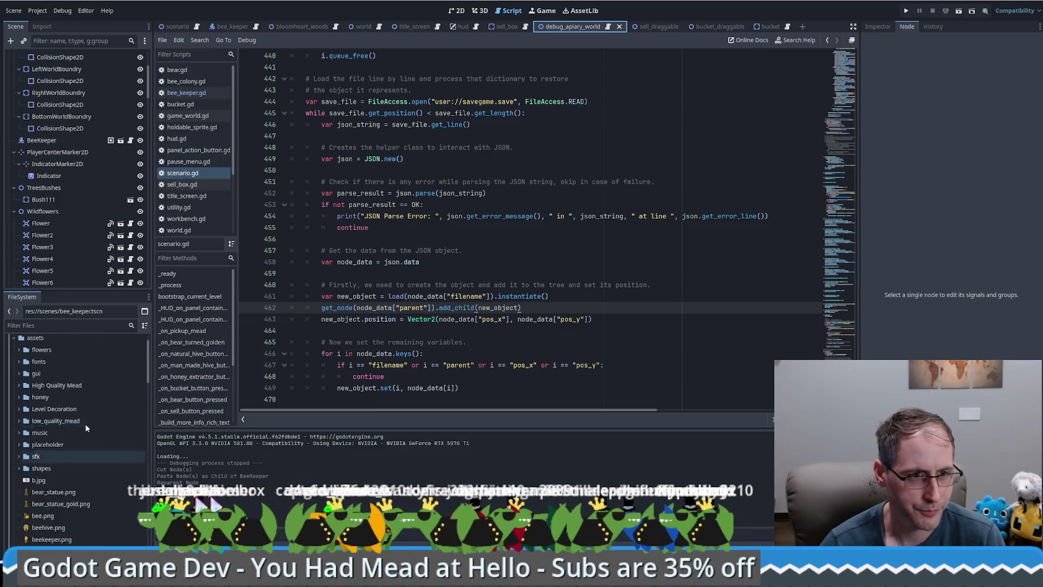
pyautogui.scroll(2, 86, 425)
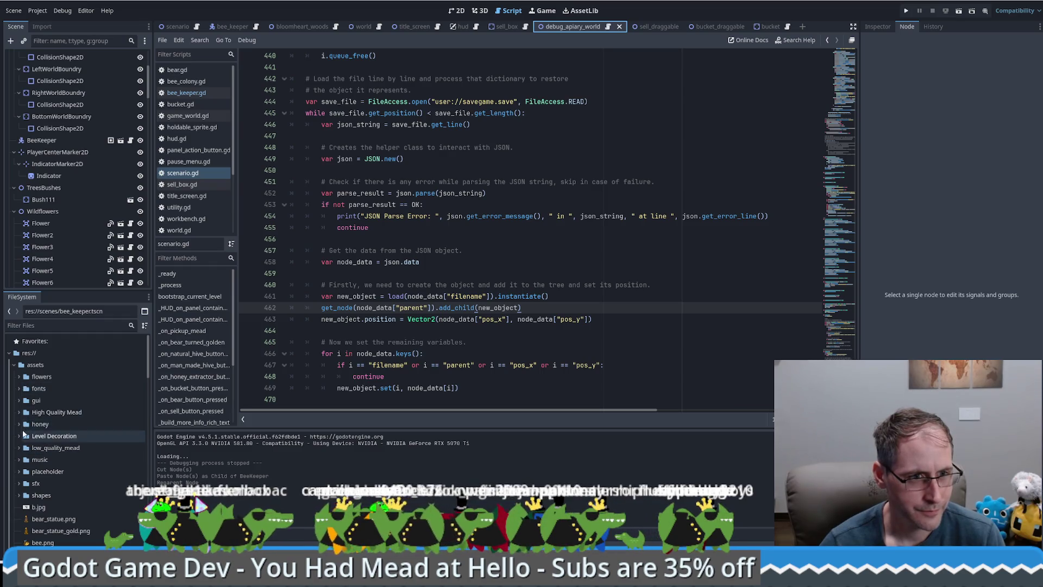
pyautogui.scroll(-5, 19, 437)
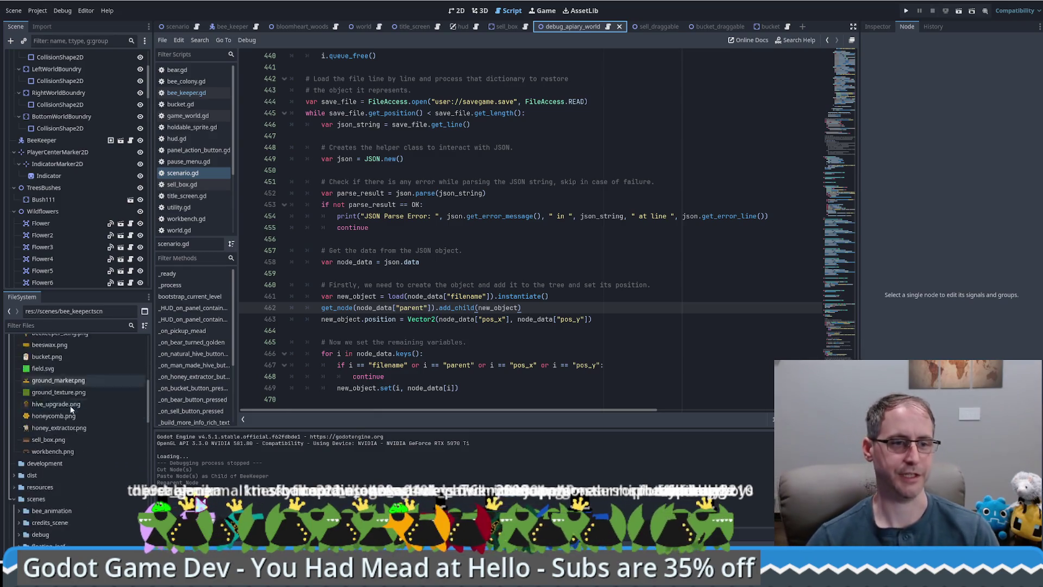
pyautogui.scroll(-5, 38, 424)
pyautogui.doubleClick(37, 475)
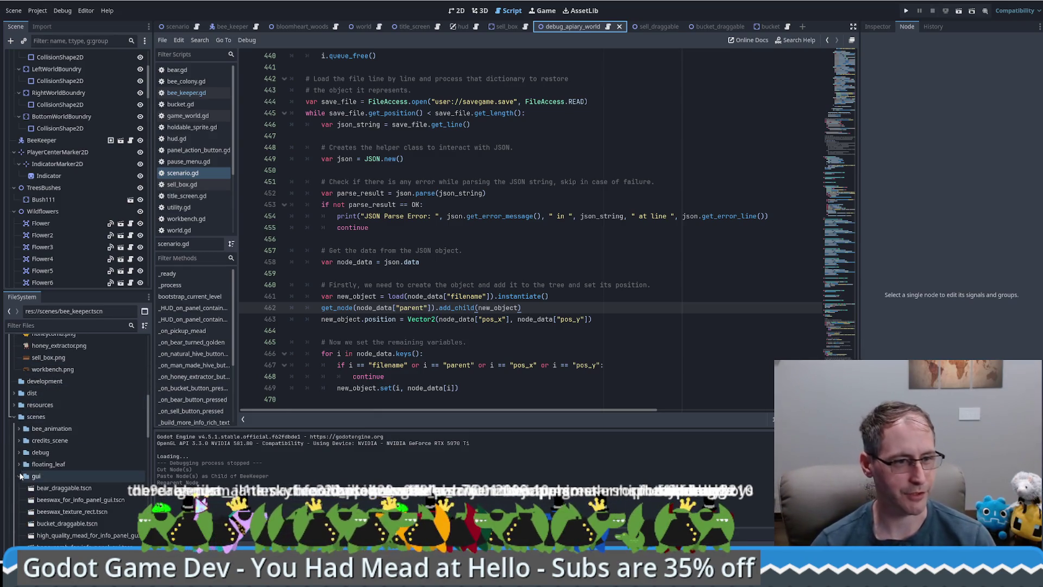
pyautogui.scroll(-3, 37, 456)
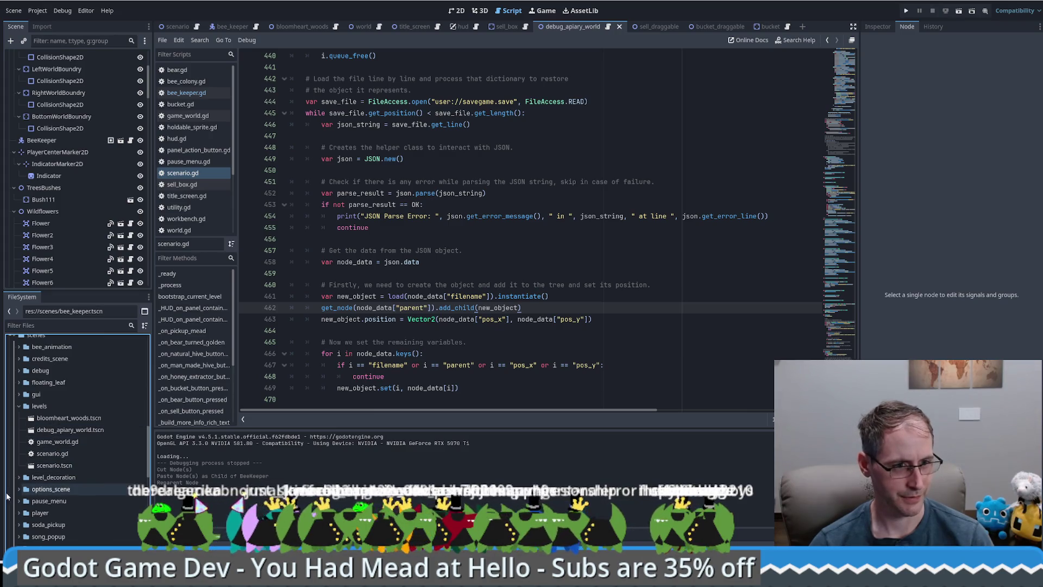
pyautogui.click(22, 478)
pyautogui.scroll(3, 76, 492)
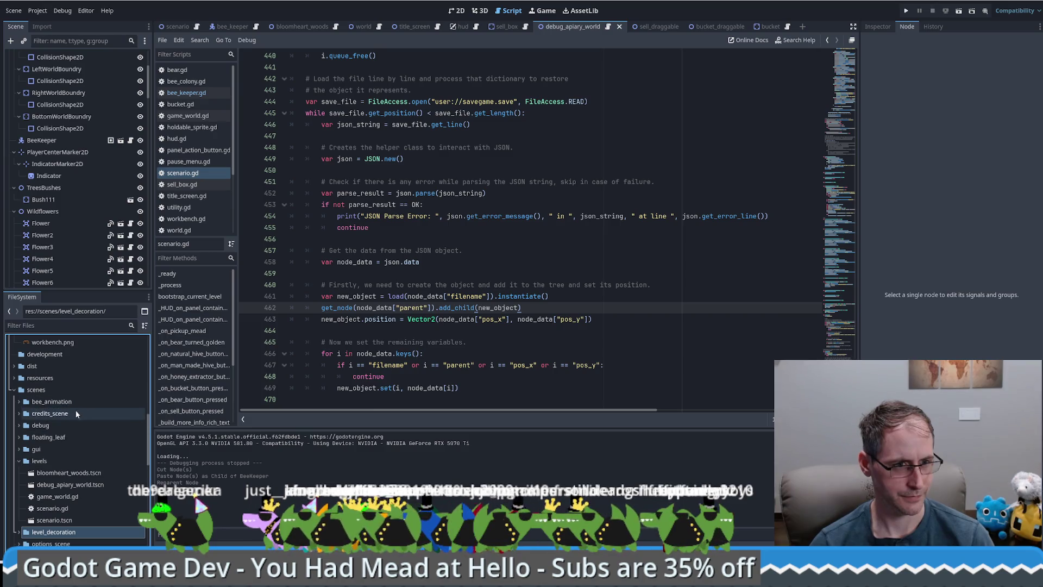
pyautogui.scroll(-2, 89, 446)
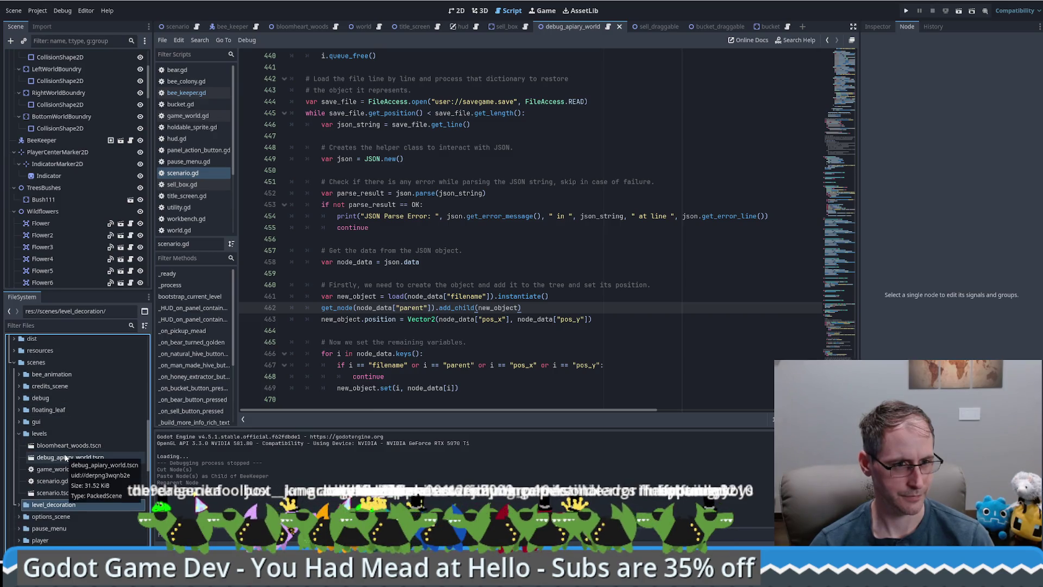
pyautogui.click(66, 458)
pyautogui.doubleClick(65, 446)
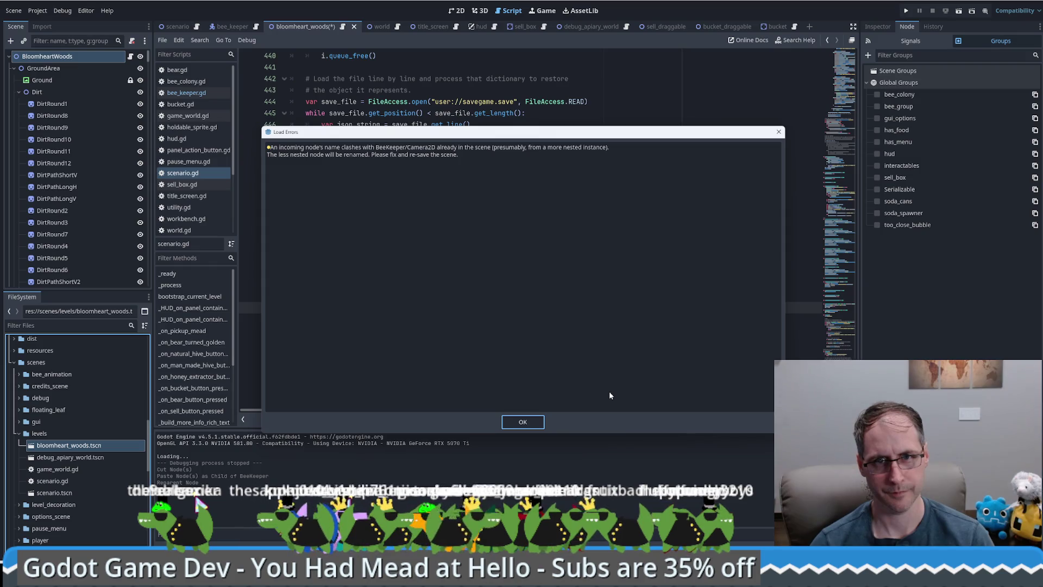
# Dismiss the Camera2D name-clash warning and collapse the Dirt and Flowers groups
pyautogui.click(538, 423)
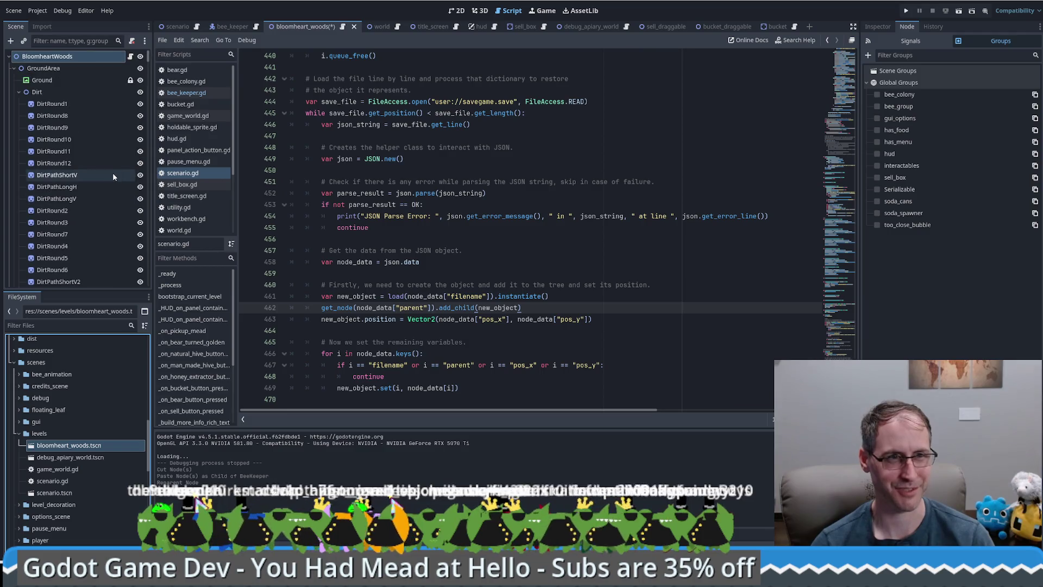
pyautogui.click(19, 91)
pyautogui.click(19, 104)
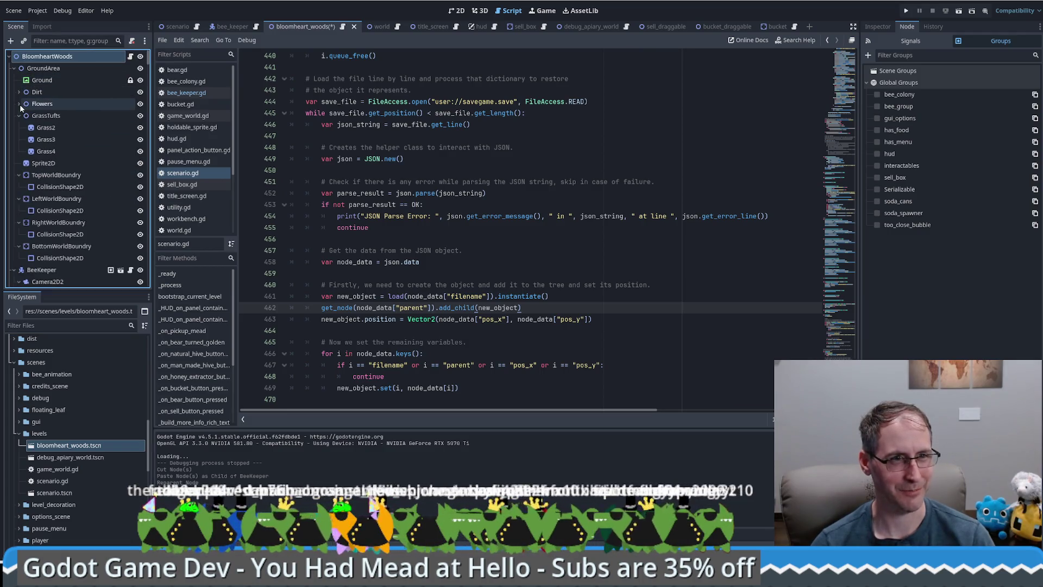
pyautogui.click(19, 115)
pyautogui.scroll(-1, 38, 207)
# Delete the duplicate Camera2D2 and its children from the BeeKeeper instance
pyautogui.click(50, 253)
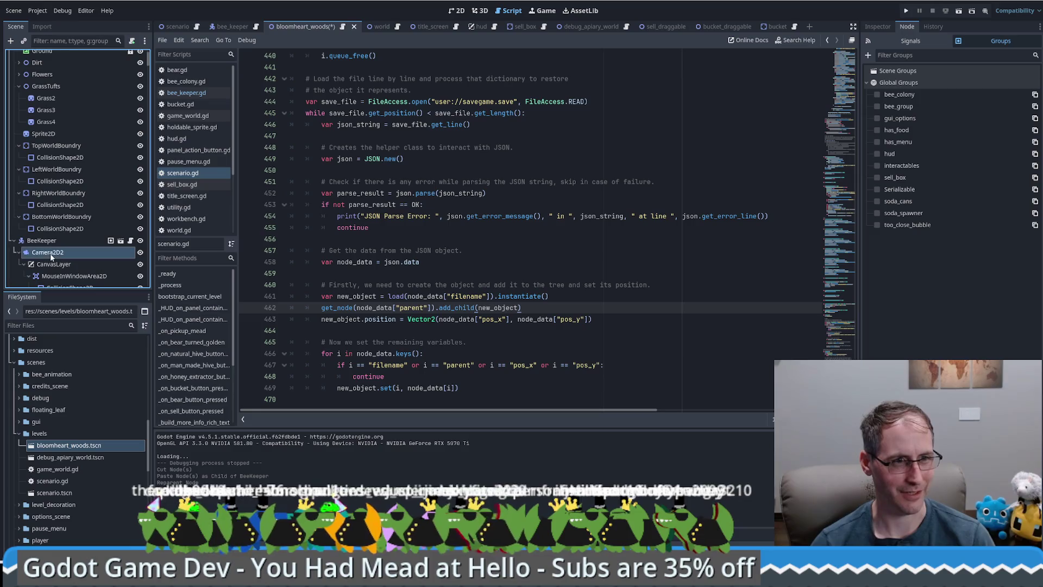
pyautogui.press('Delete')
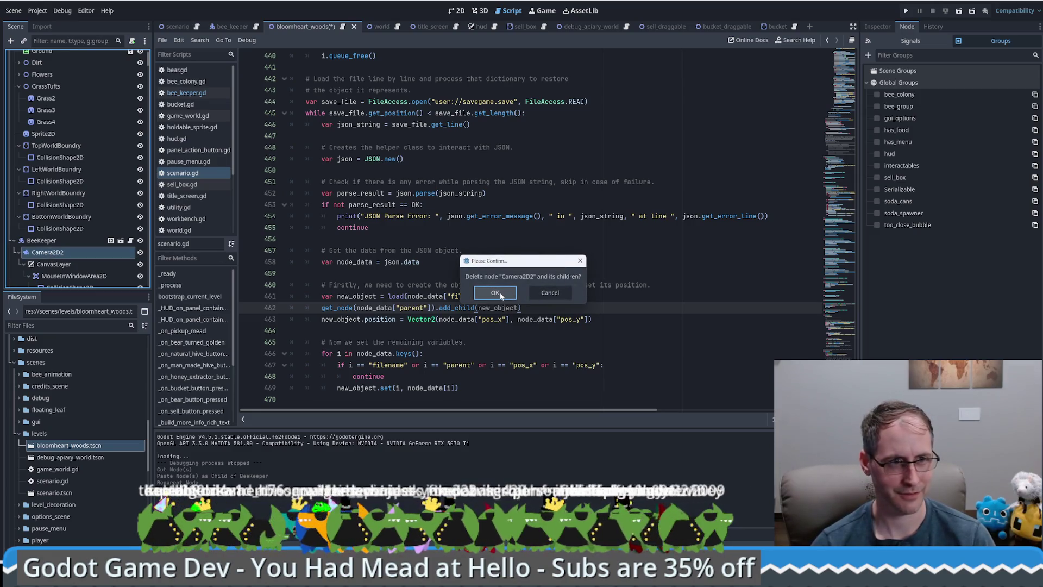
pyautogui.click(550, 292)
pyautogui.scroll(-3, 50, 242)
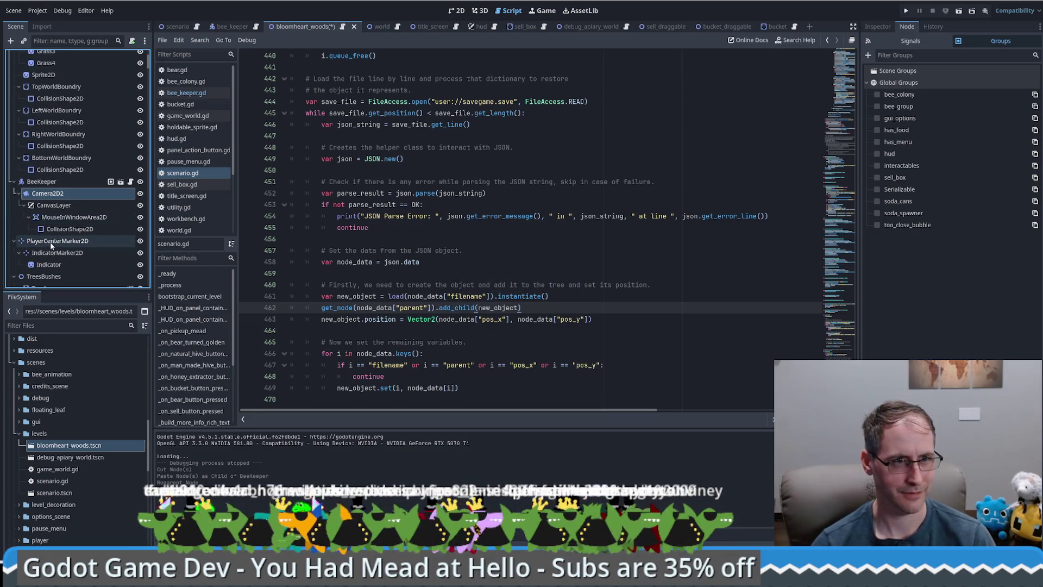
pyautogui.press('Delete')
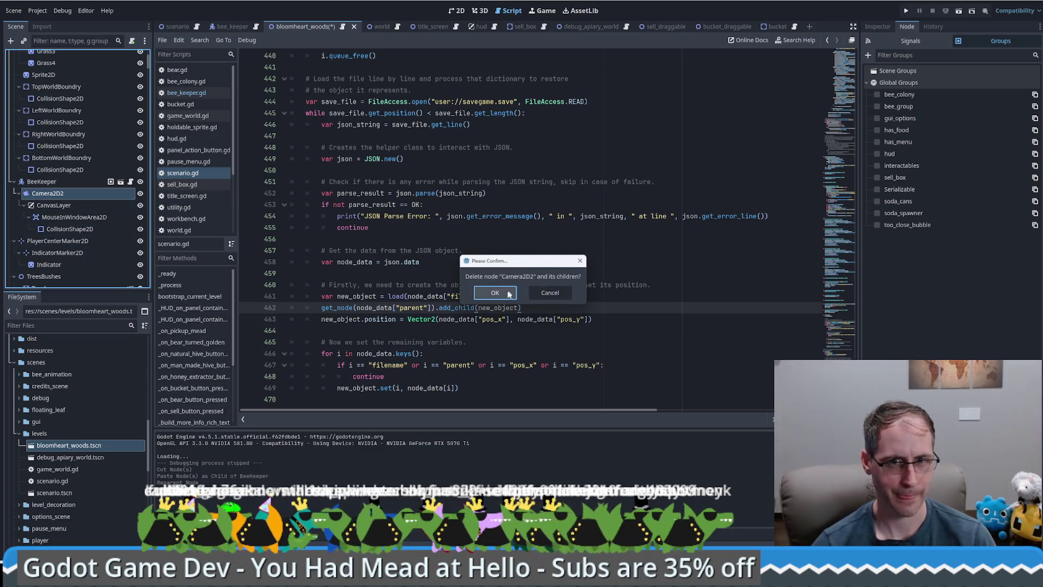
pyautogui.click(498, 293)
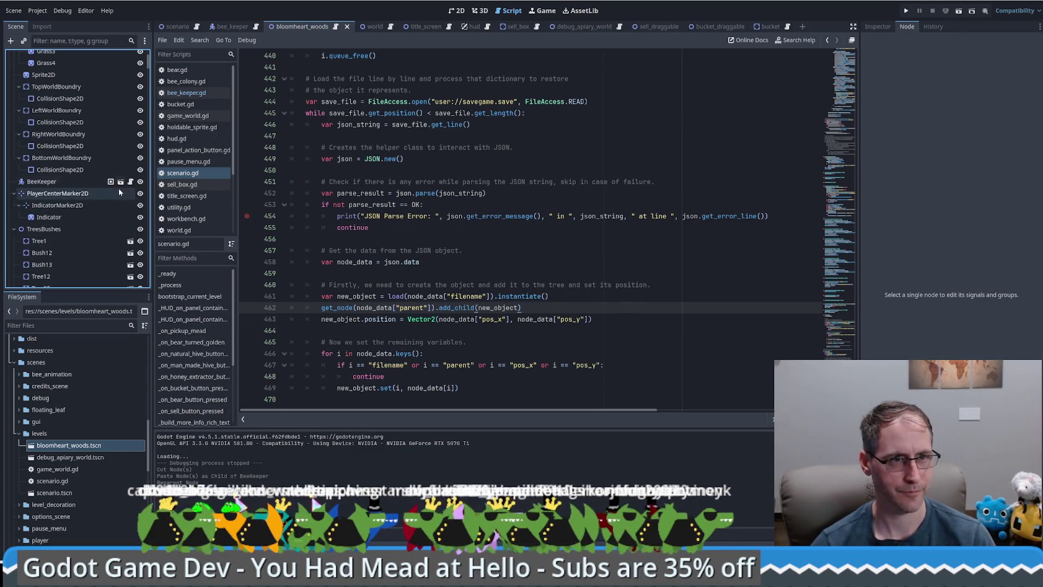
pyautogui.click(119, 183)
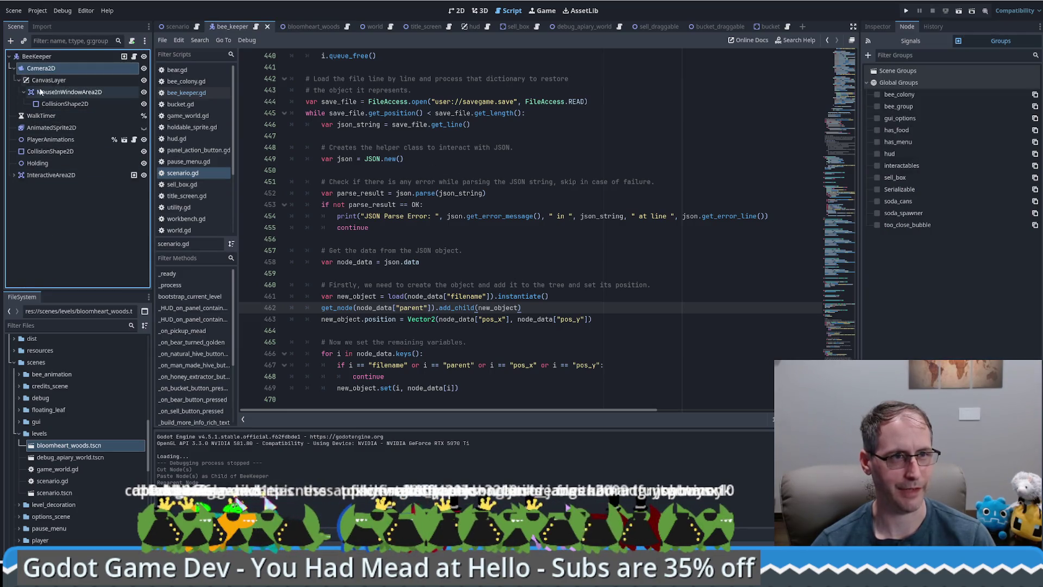
# Run the game, walk the beekeeper around the garden, and load the save
pyautogui.press('F5')
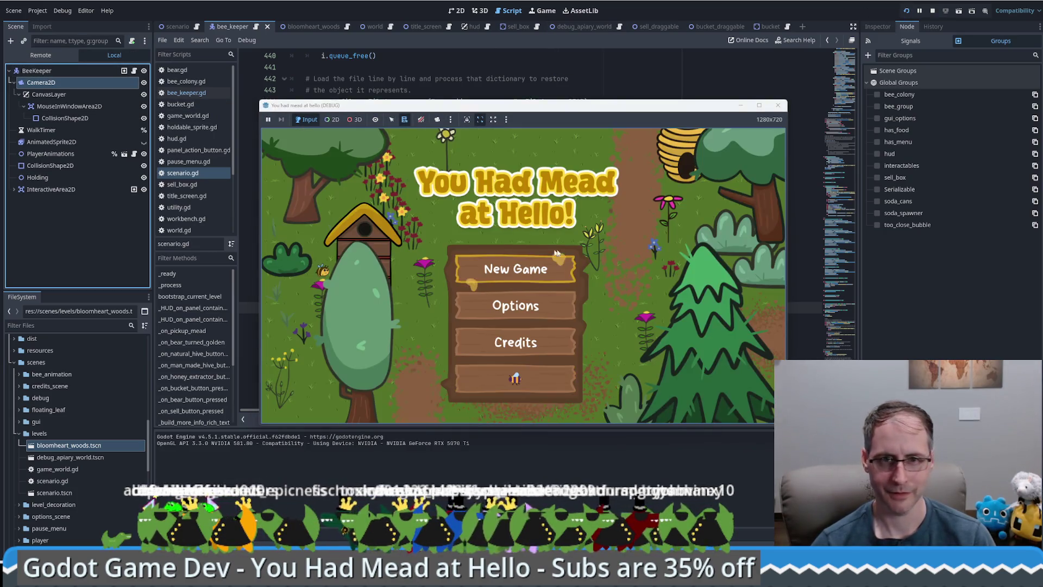
pyautogui.press('w')
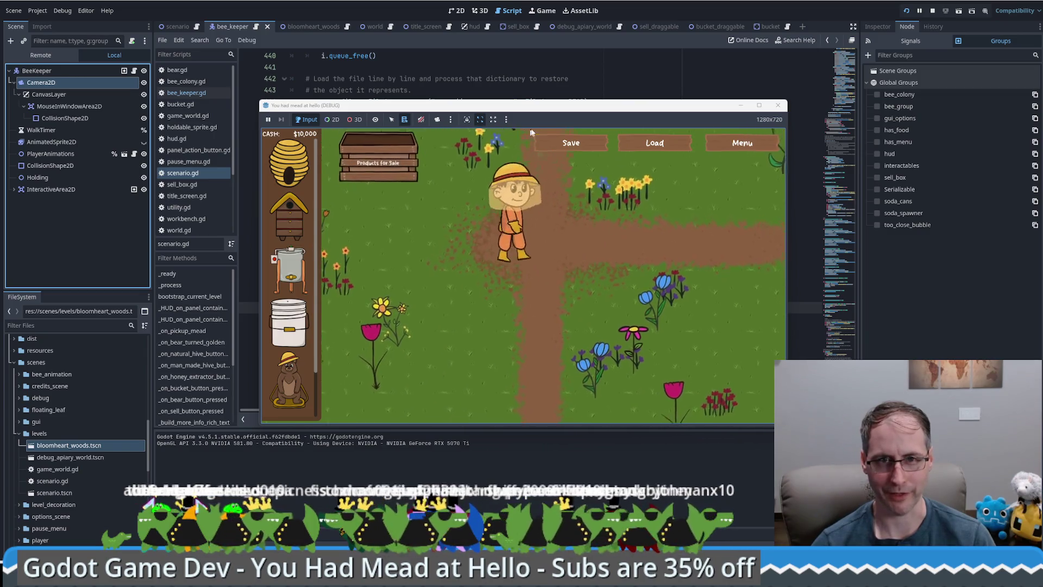
pyautogui.press('s')
pyautogui.press('a')
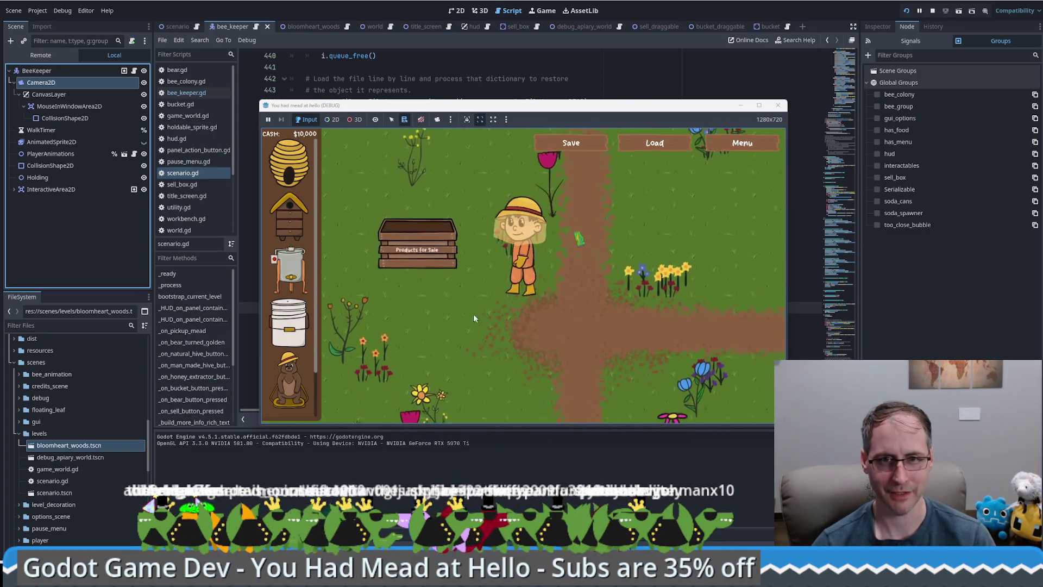
pyautogui.click(655, 143)
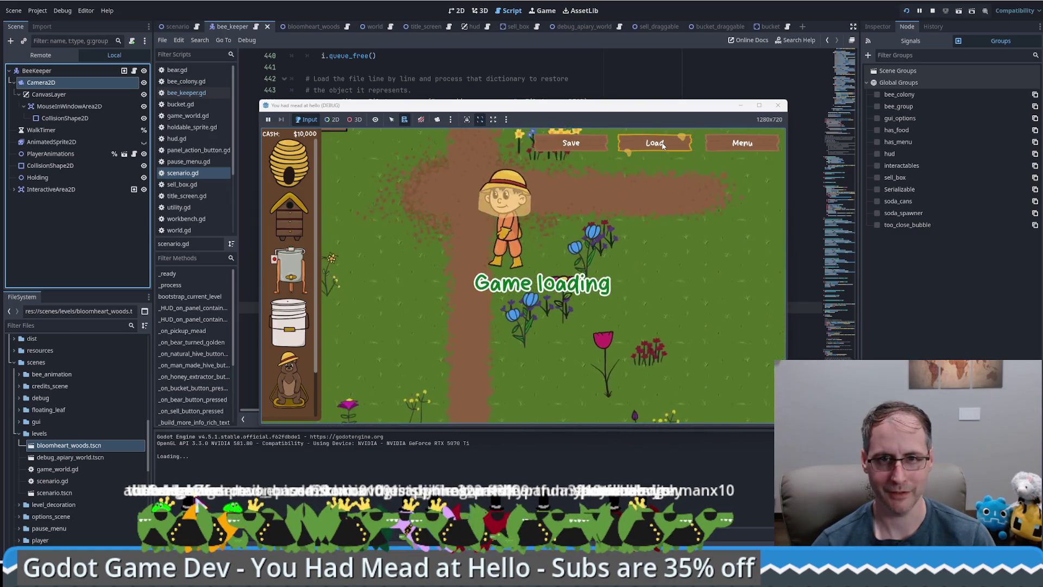
pyautogui.press('s')
pyautogui.press('d')
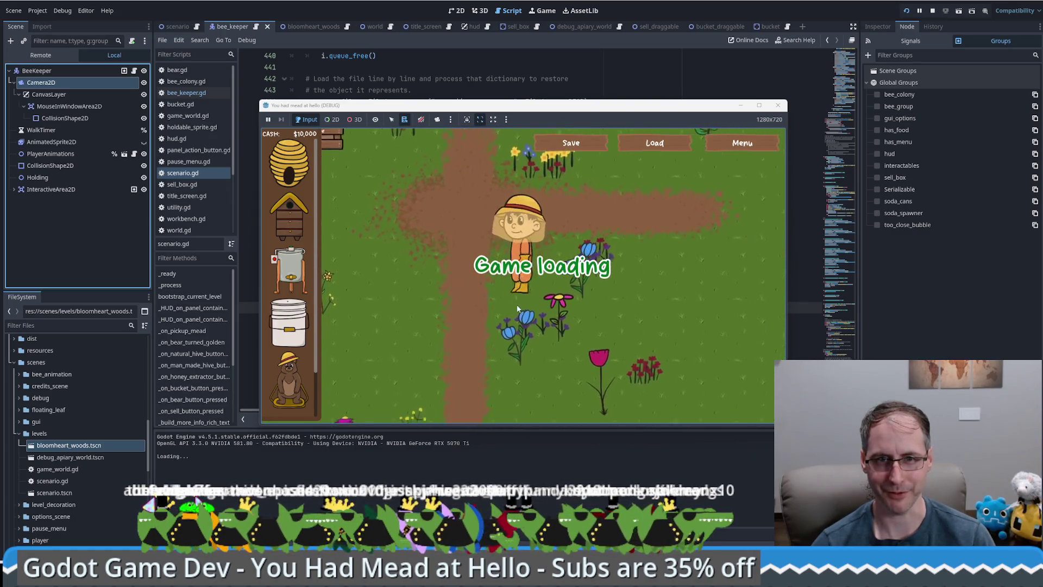
# Reload the saved game twice, moving the beekeeper around between loads
pyautogui.click(663, 150)
pyautogui.press('w')
pyautogui.press('a')
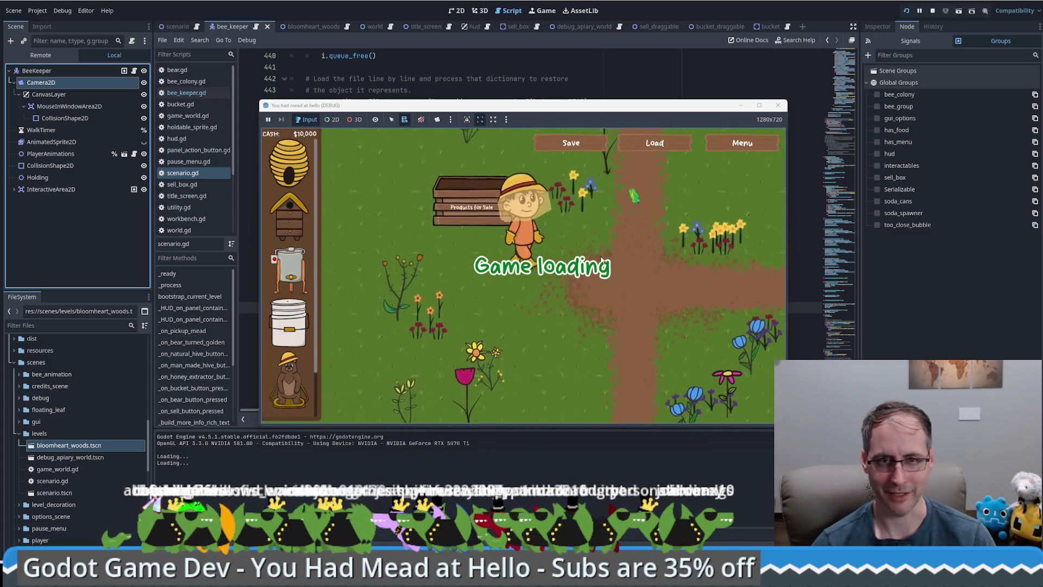
pyautogui.press('s')
pyautogui.press('d')
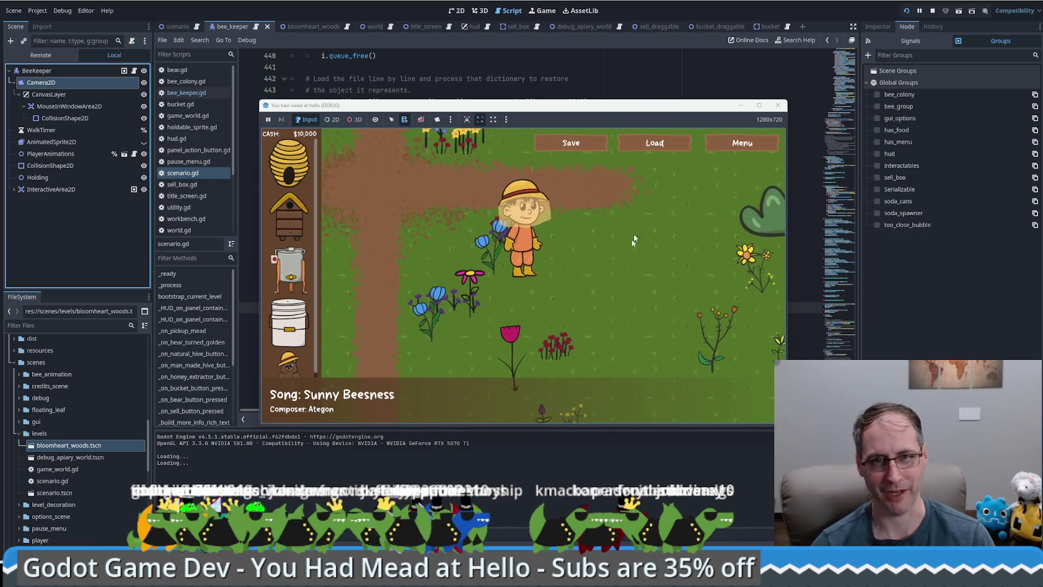
pyautogui.click(663, 144)
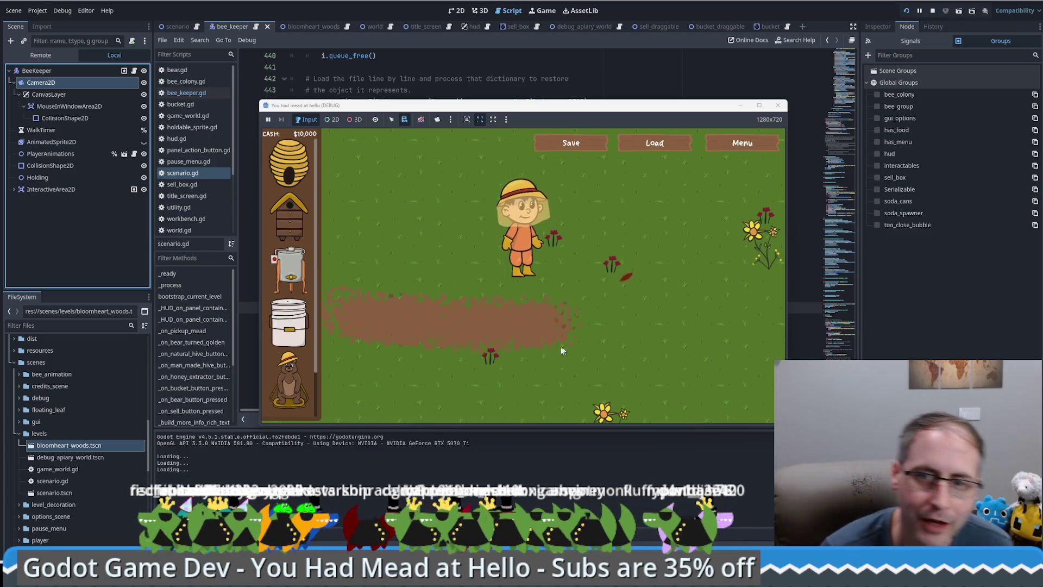
# Walk the beekeeper to a new spot, load the save, and close the game window
pyautogui.click(565, 318)
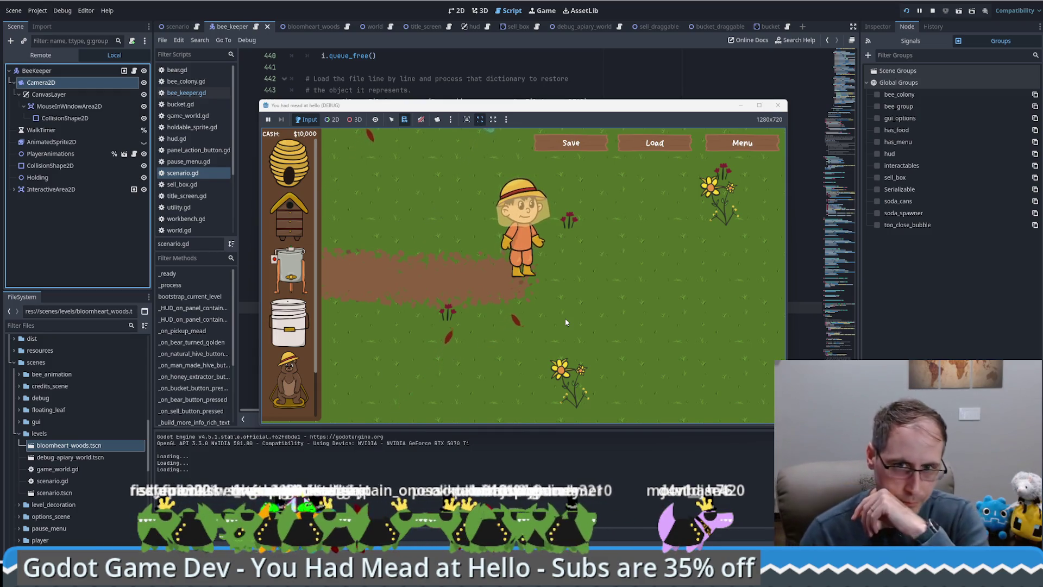
pyautogui.click(628, 142)
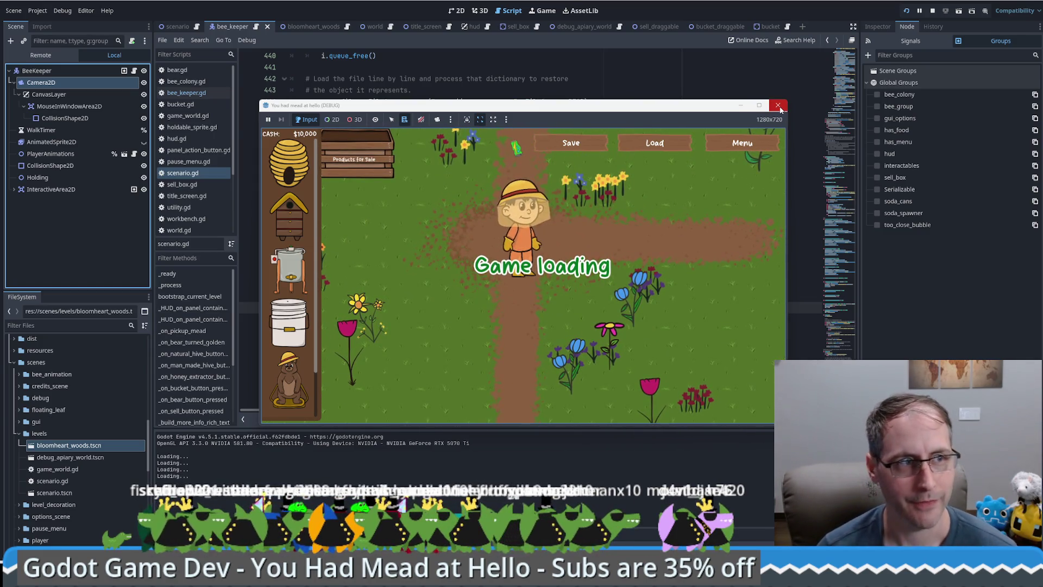
pyautogui.click(779, 109)
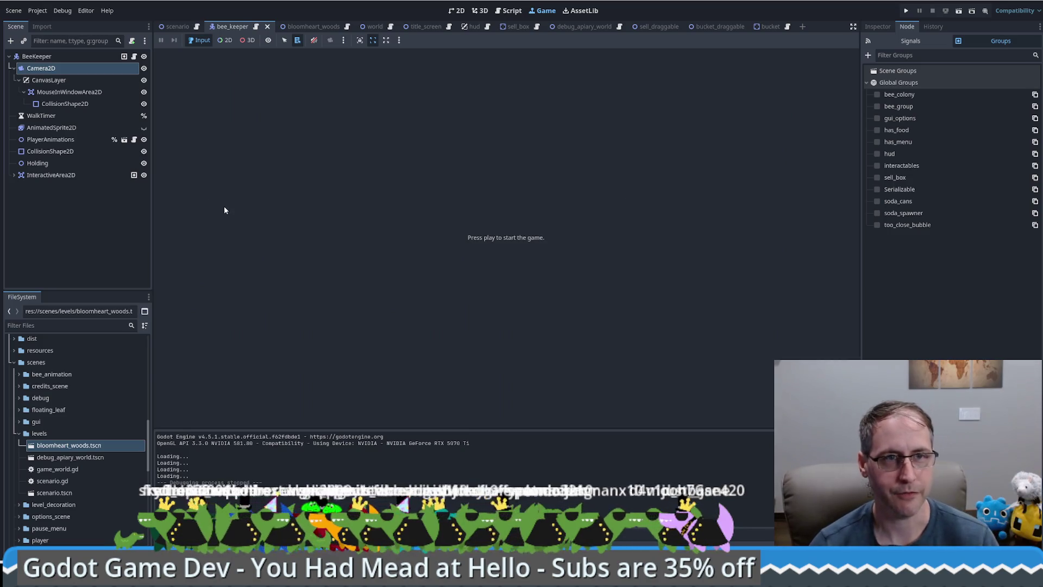
# Review bee_keeper.gd's target_position, click_position and serialize() code, then open scenario.gd
pyautogui.click(256, 27)
pyautogui.scroll(20, 798, 65)
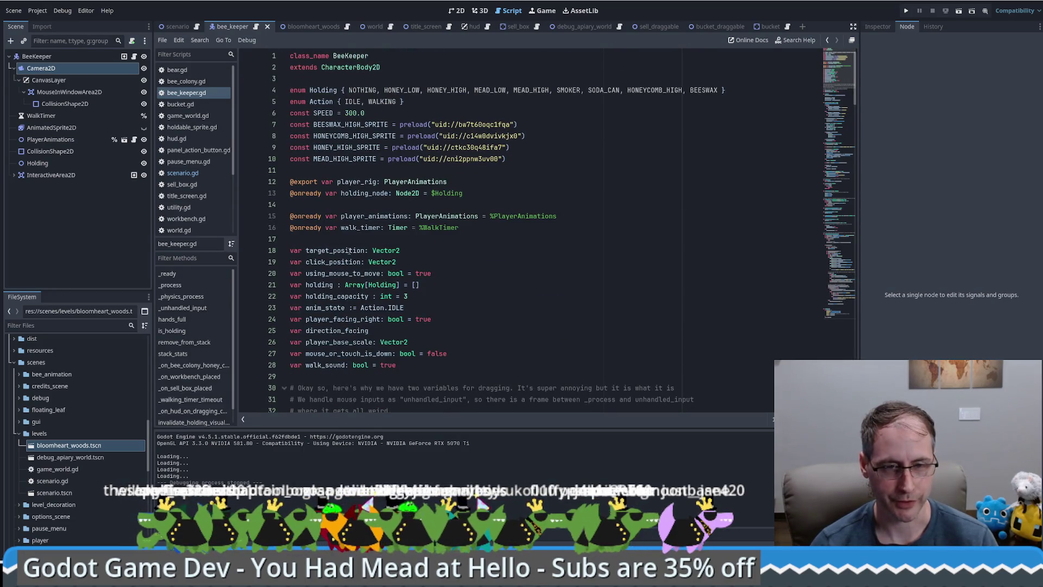
pyautogui.doubleClick(349, 251)
pyautogui.doubleClick(344, 261)
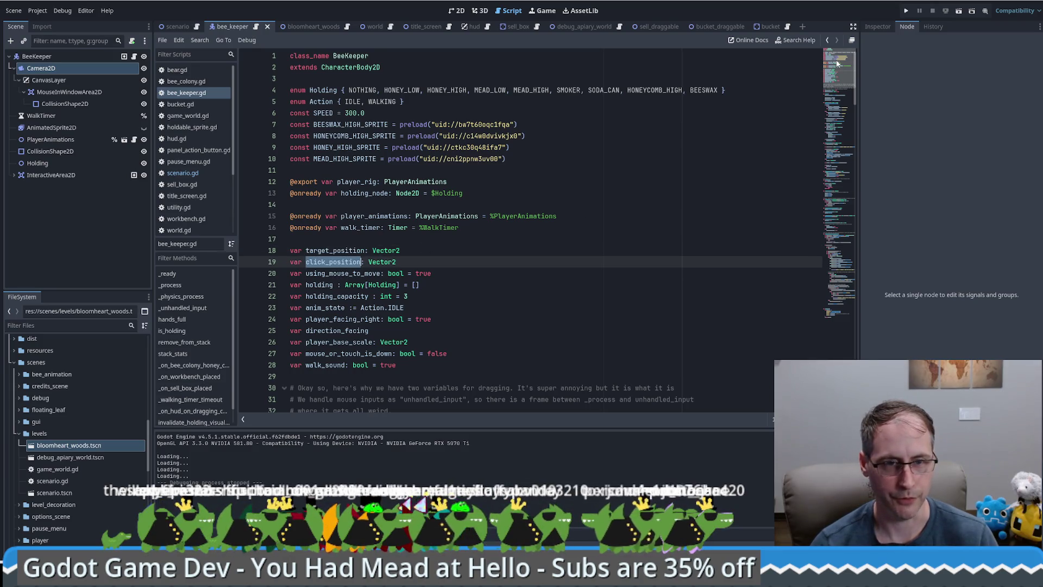
pyautogui.click(835, 324)
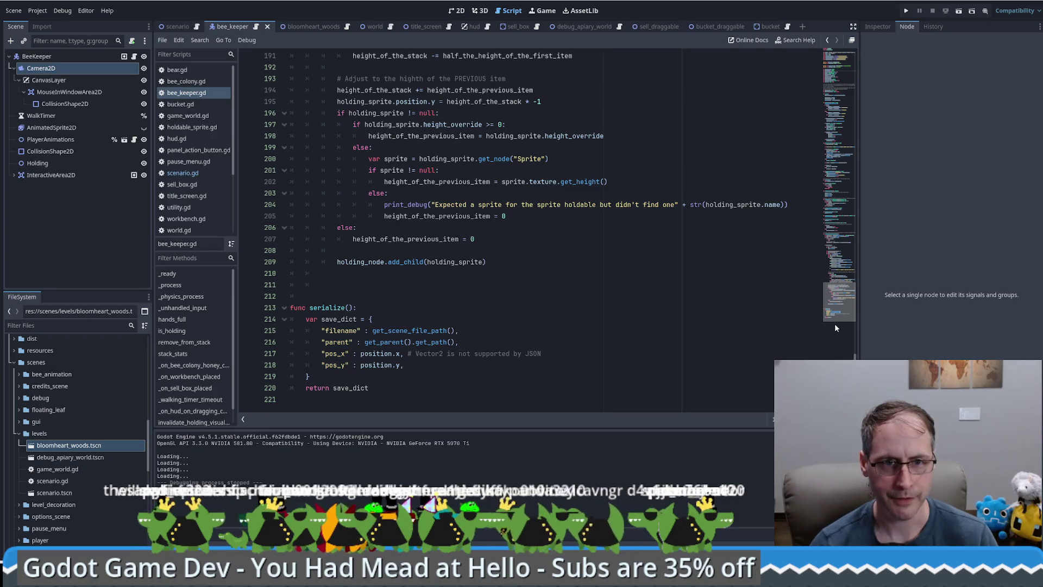
pyautogui.click(319, 400)
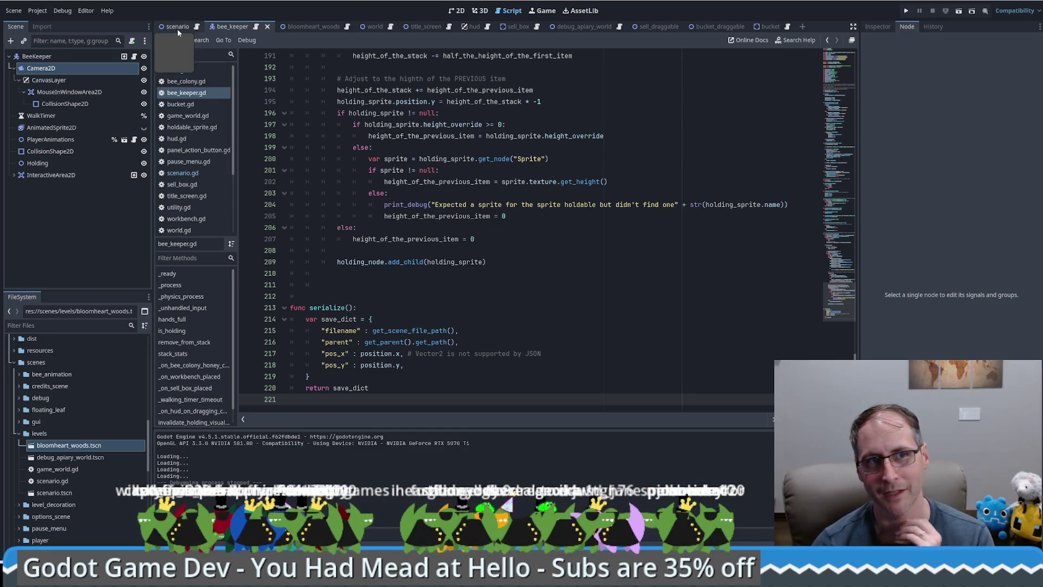
pyautogui.click(197, 28)
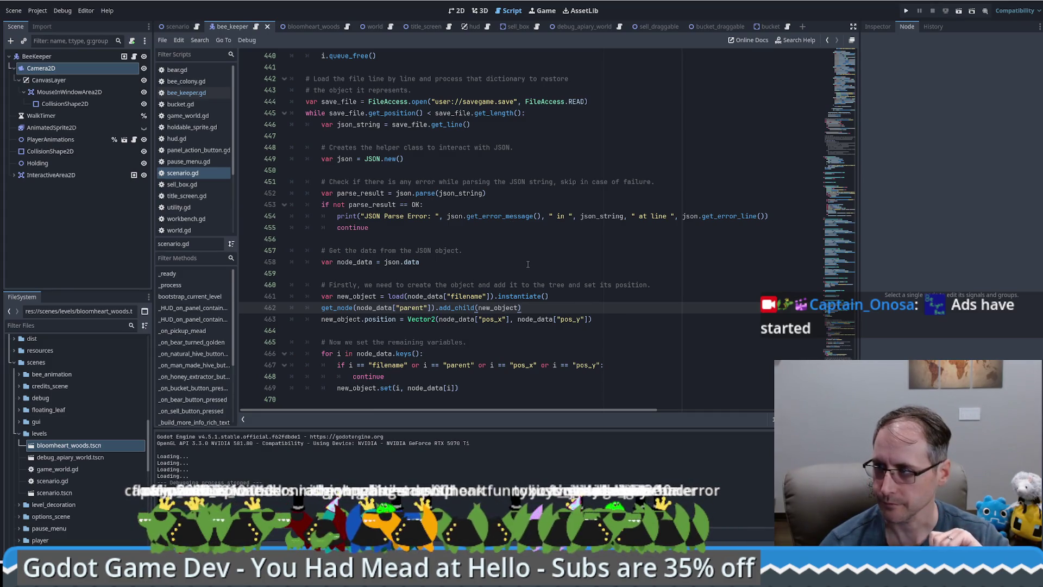
# Copy the has_method serialize check and paste it after the load loop as line 471
pyautogui.hotkey('ctrl', 'z')
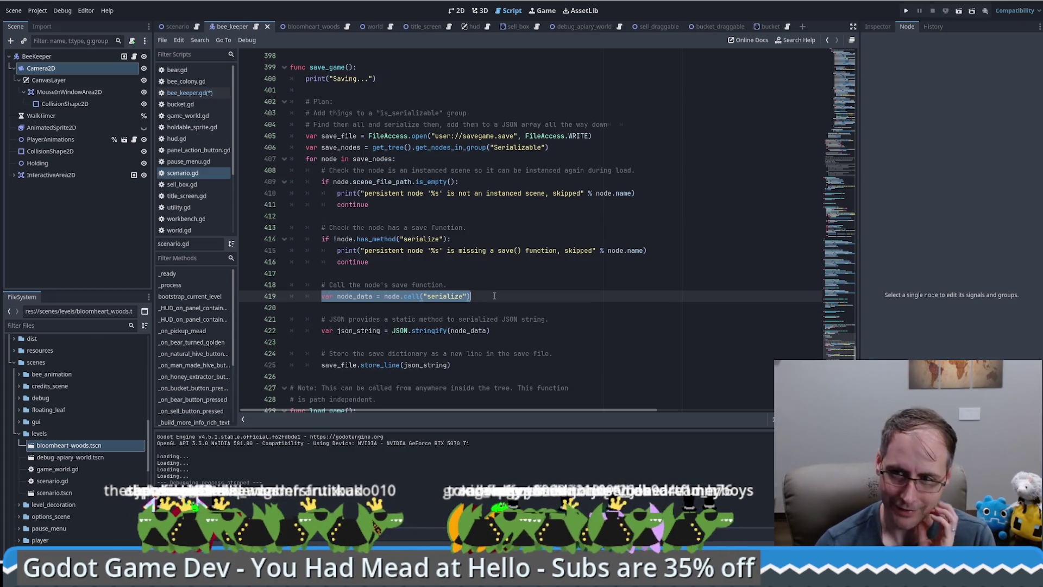
pyautogui.click(503, 296)
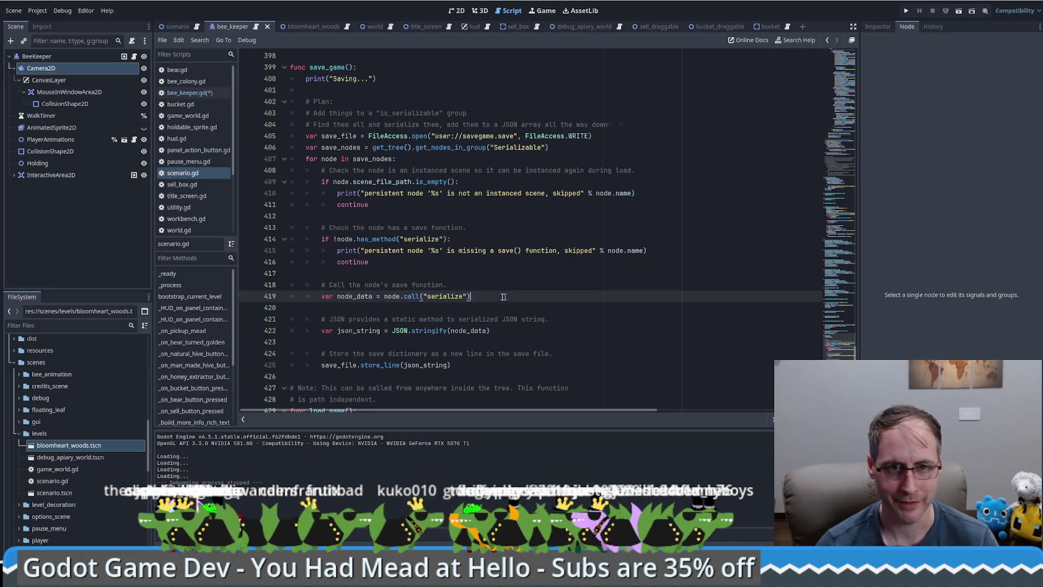
pyautogui.click(403, 276)
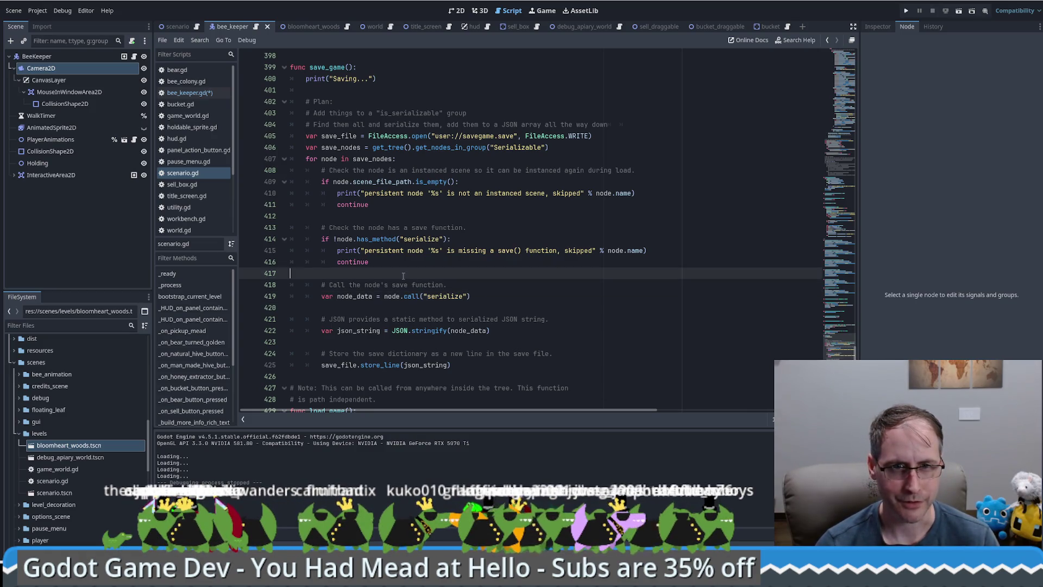
pyautogui.moveTo(322, 239)
pyautogui.mouseDown()
pyautogui.moveTo(439, 251)
pyautogui.moveTo(491, 237)
pyautogui.mouseUp()
pyautogui.hotkey('ctrl', 'c')
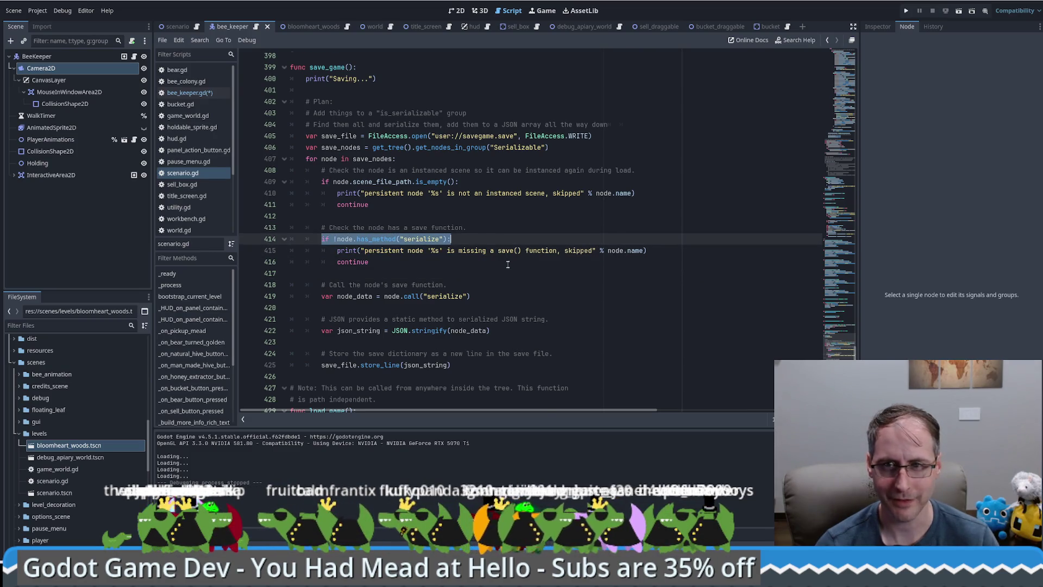
pyautogui.scroll(-10, 508, 265)
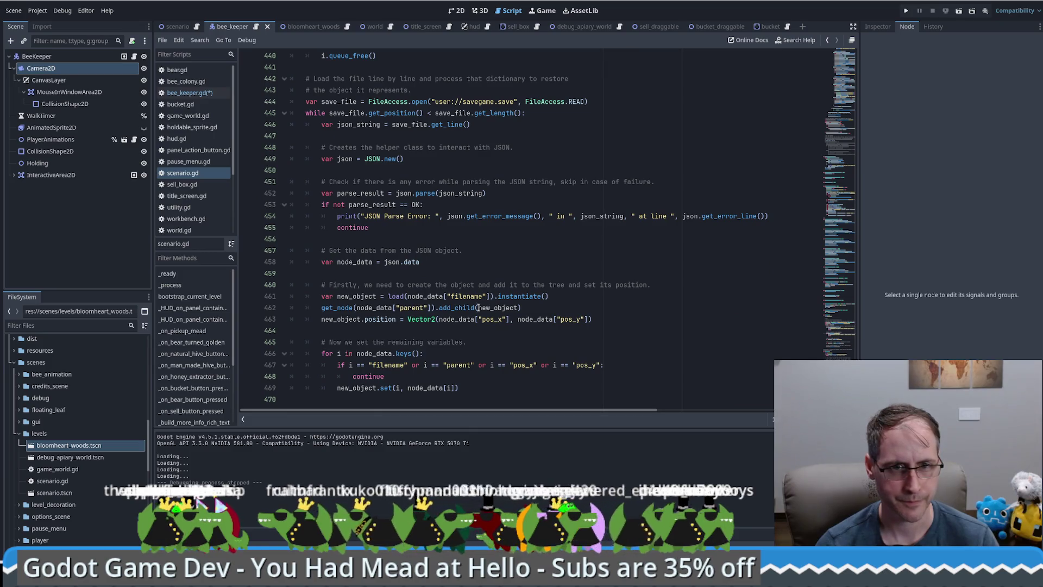
pyautogui.click(343, 398)
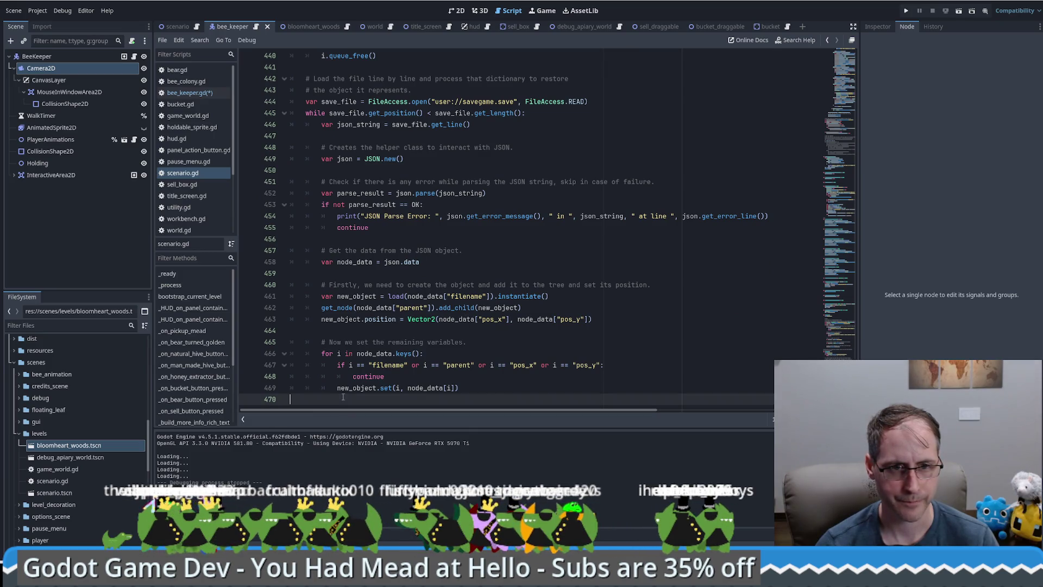
pyautogui.press('Return')
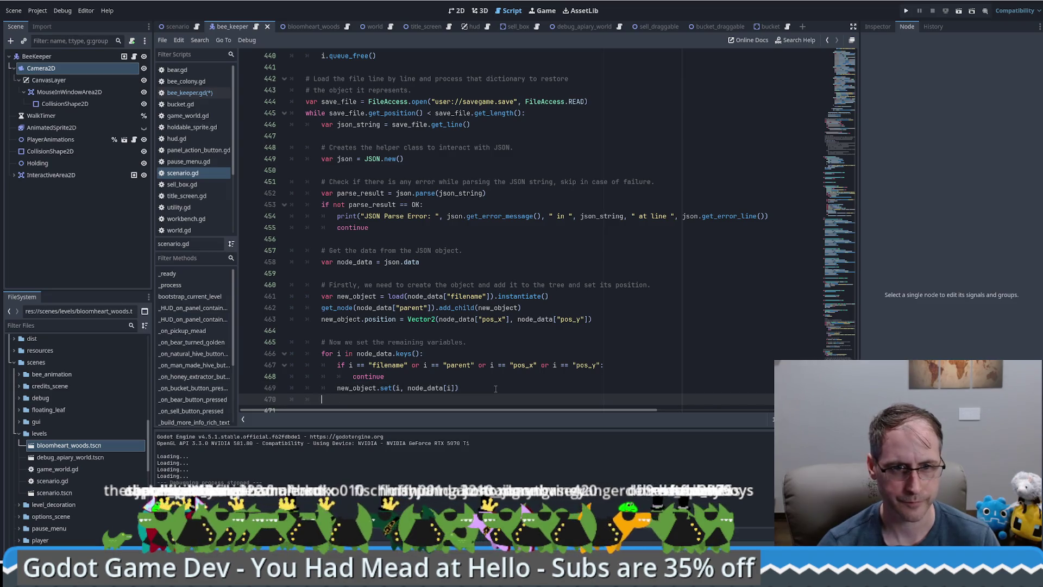
pyautogui.hotkey('ctrl', 'v')
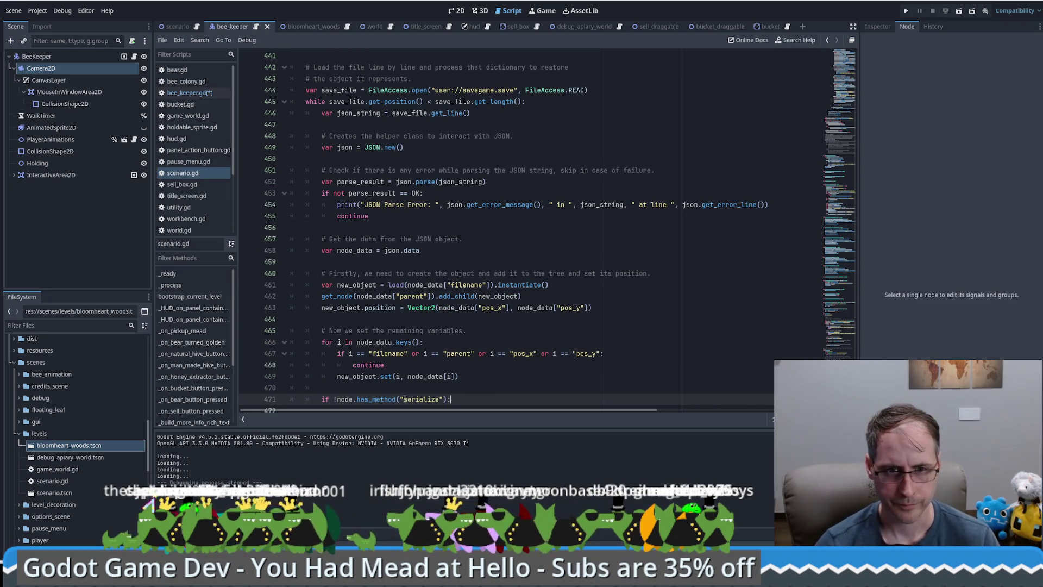
# Turn the pasted line into a non-negated has_method("deserialize") check
pyautogui.click(404, 399)
pyautogui.write('de')
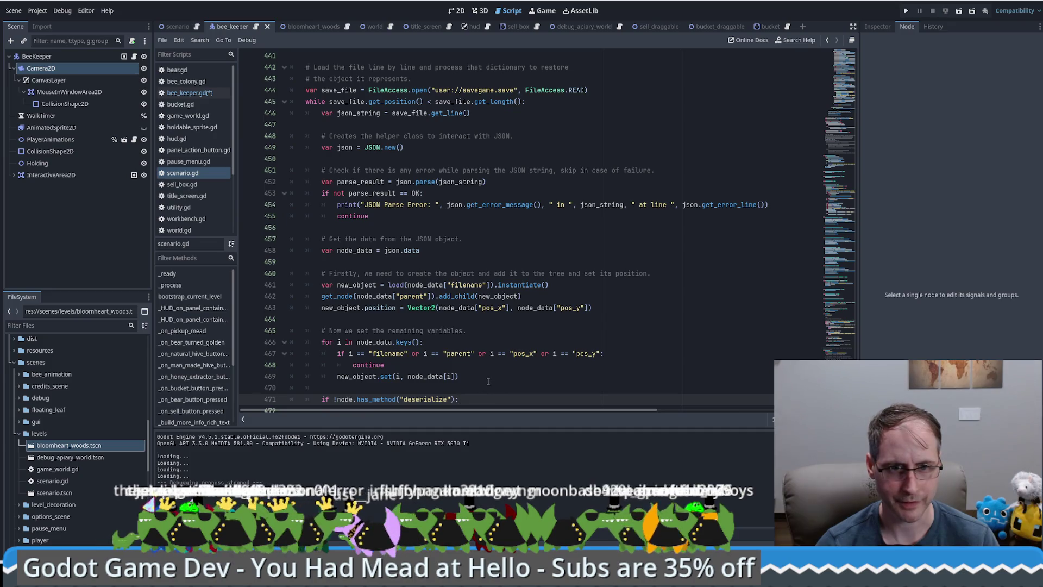
pyautogui.scroll(10, 505, 361)
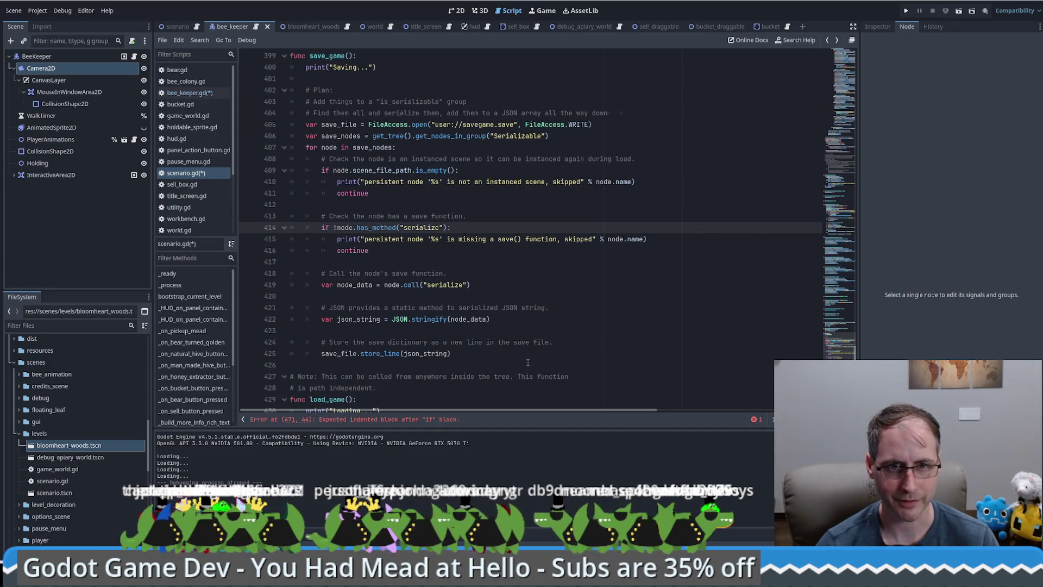
pyautogui.moveTo(451, 273); pyautogui.dragTo(484, 282)
pyautogui.hotkey('ctrl', 'c')
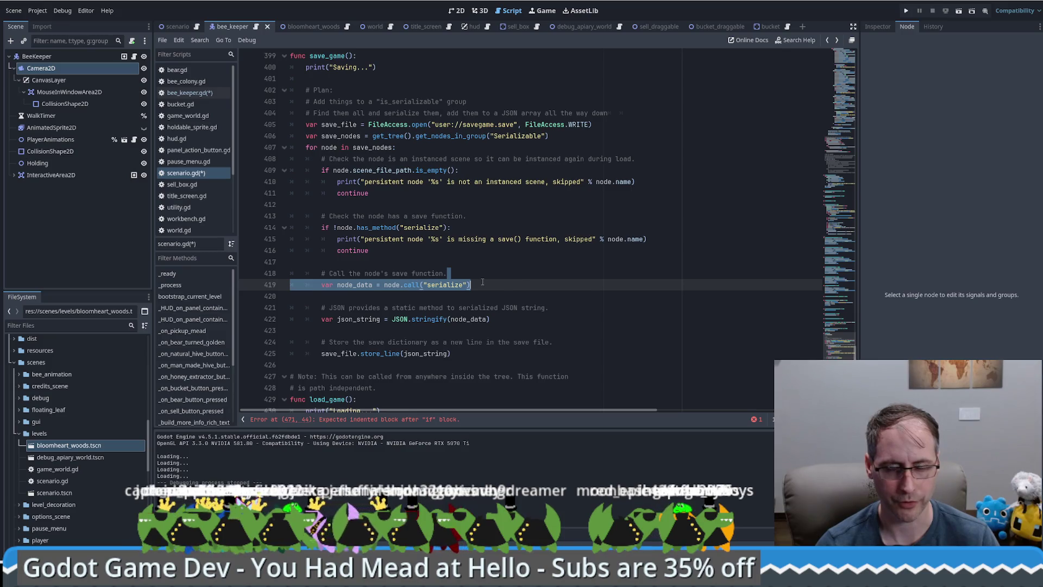
pyautogui.scroll(-10, 482, 288)
pyautogui.click(348, 389)
pyautogui.press('BackSpace')
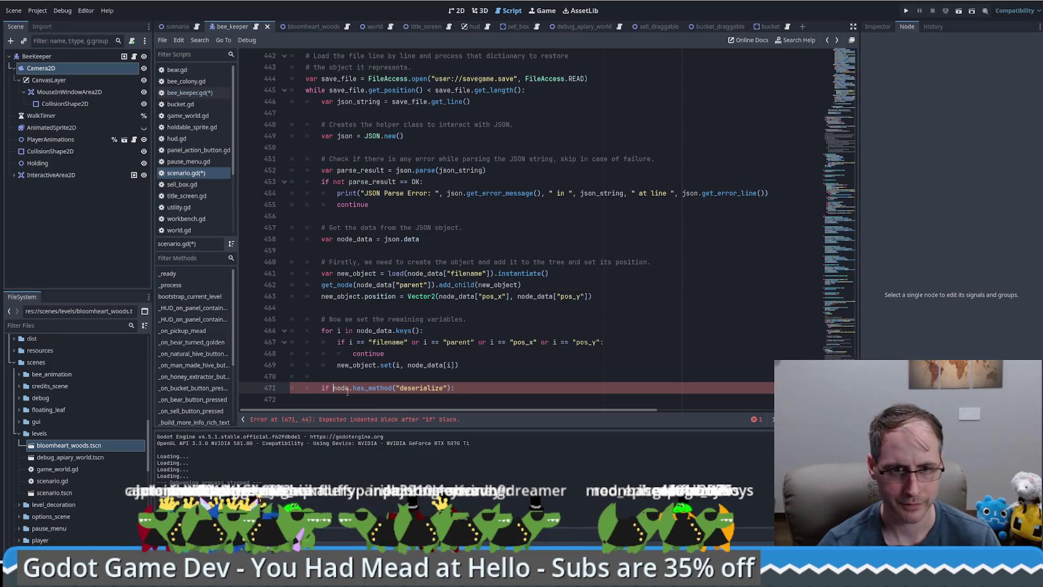
# Paste the call line under the check and drop its unneeded node_data assignment
pyautogui.press('Return')
pyautogui.hotkey('ctrl', 'v')
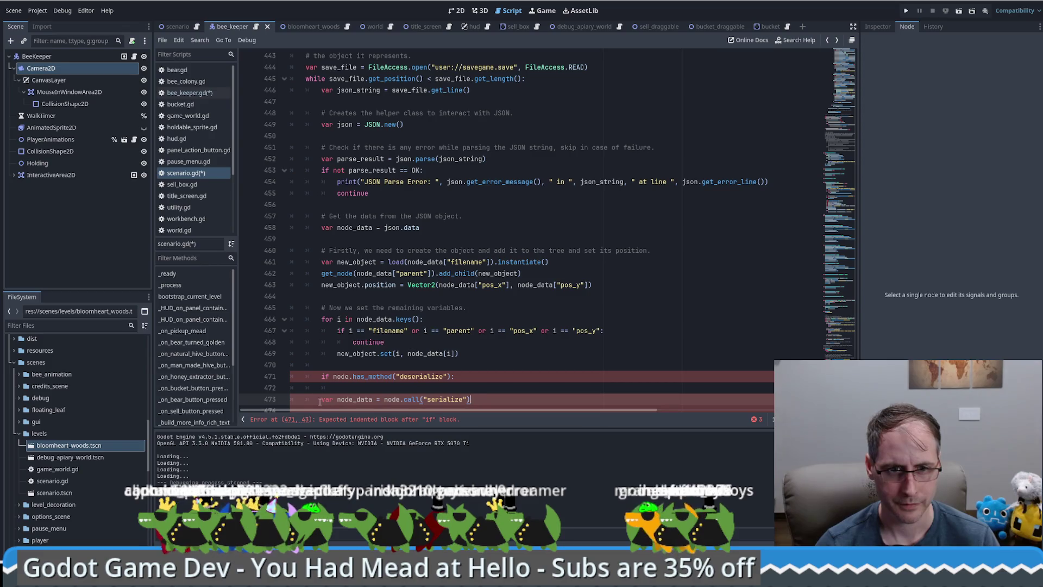
pyautogui.press('BackSpace')
pyautogui.press('BackSpace')
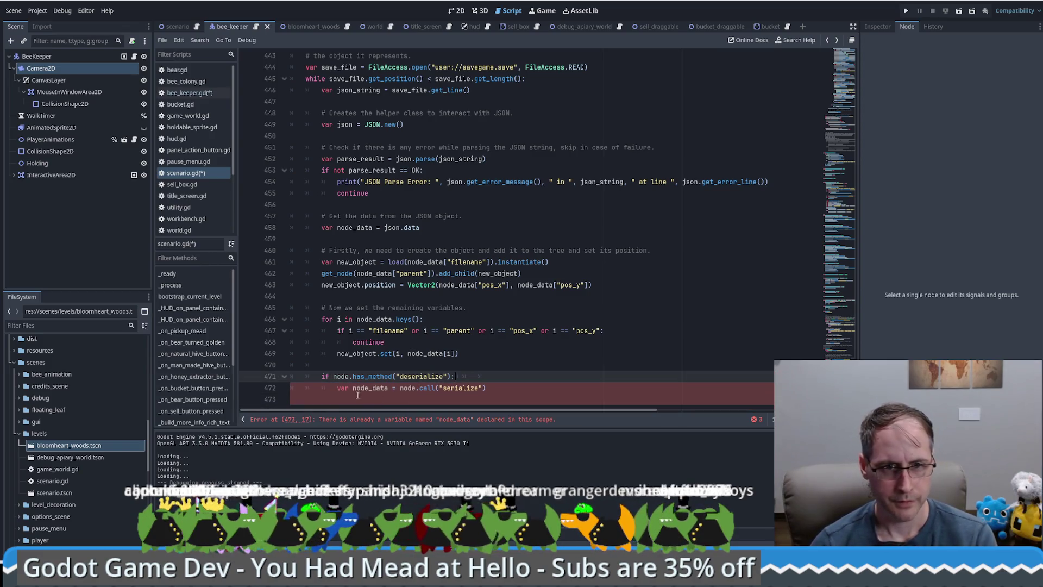
pyautogui.moveTo(338, 388); pyautogui.dragTo(400, 388)
pyautogui.press('BackSpace')
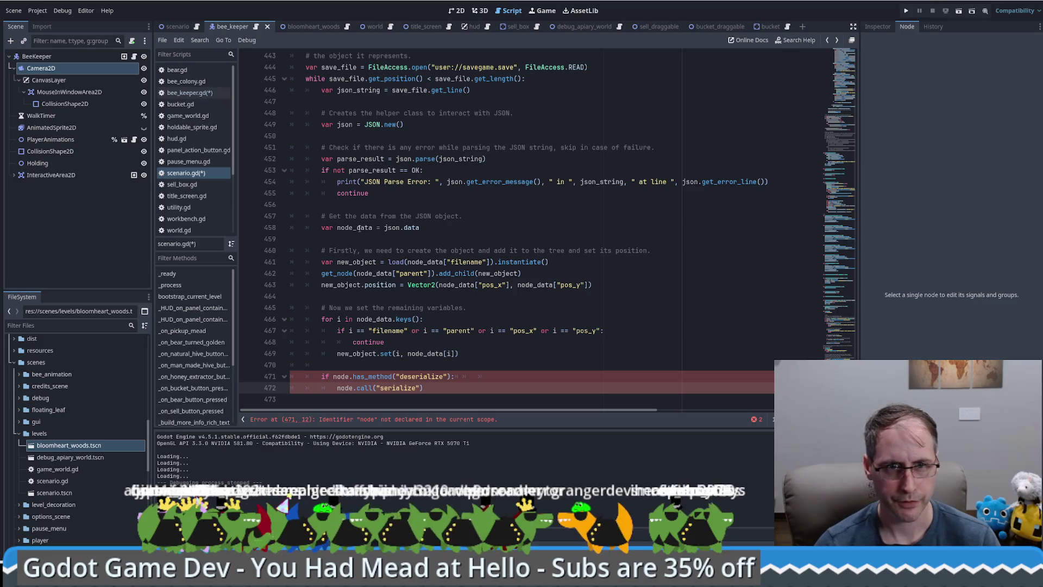
# Replace node with new_object in both lines and make the call use "deserialize"
pyautogui.doubleClick(499, 274)
pyautogui.hotkey('ctrl', 'c')
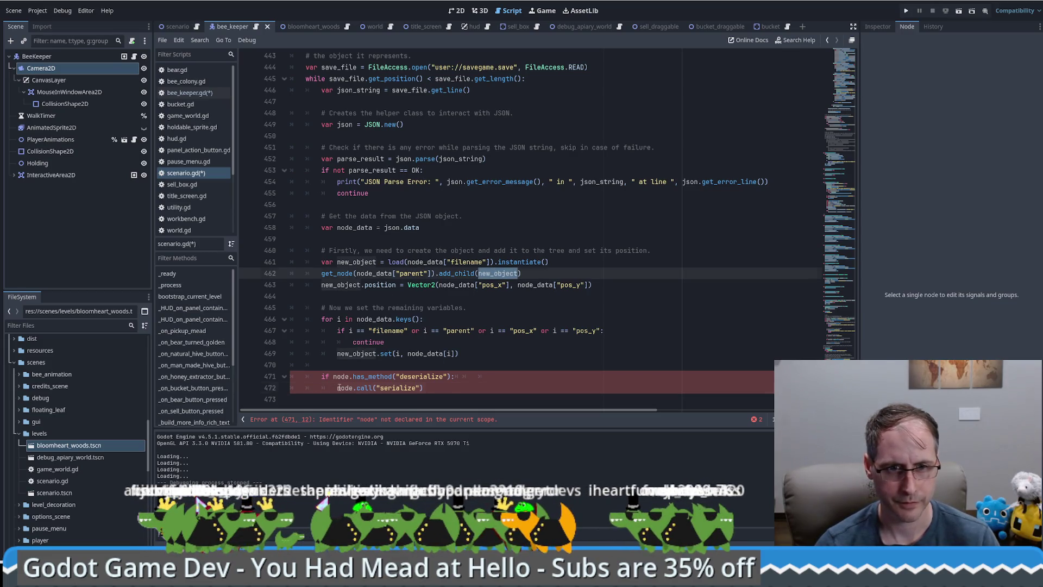
pyautogui.doubleClick(339, 387)
pyautogui.hotkey('ctrl', 'v')
pyautogui.doubleClick(341, 376)
pyautogui.hotkey('ctrl', 'v')
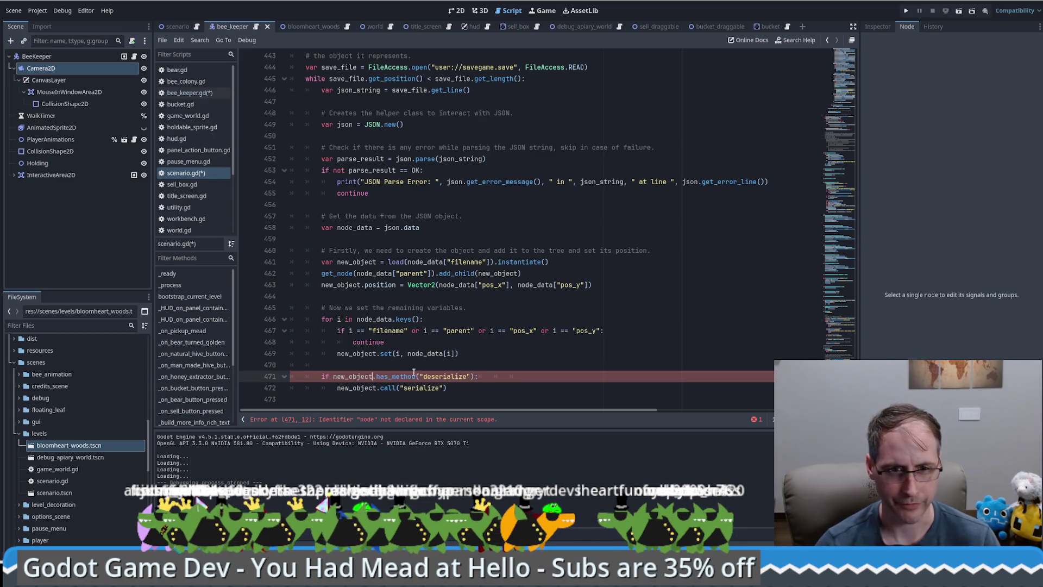
pyautogui.doubleClick(436, 377)
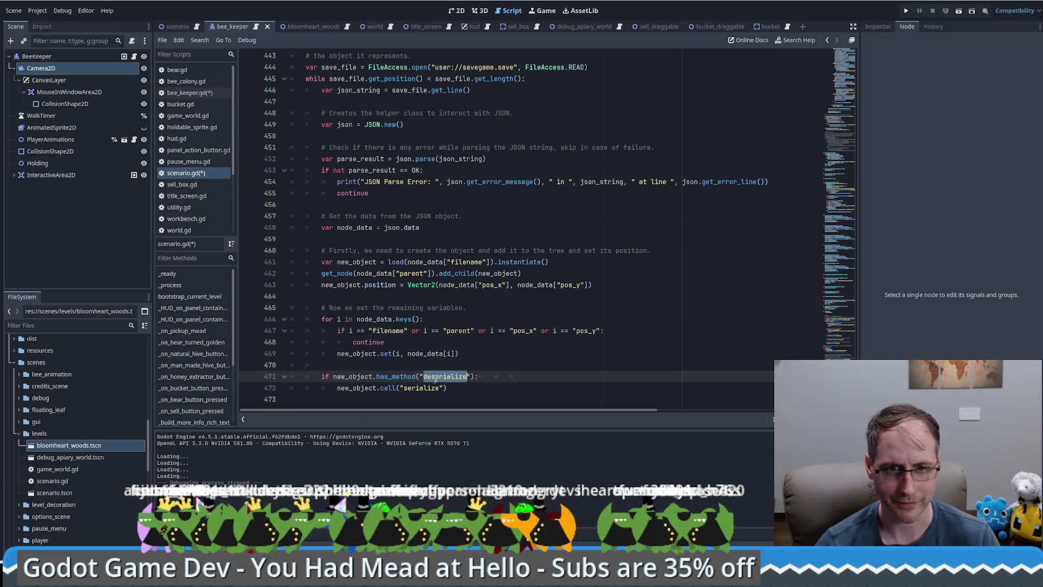
pyautogui.hotkey('ctrl', 'c')
pyautogui.doubleClick(424, 387)
pyautogui.hotkey('ctrl', 'v')
pyautogui.write(',')
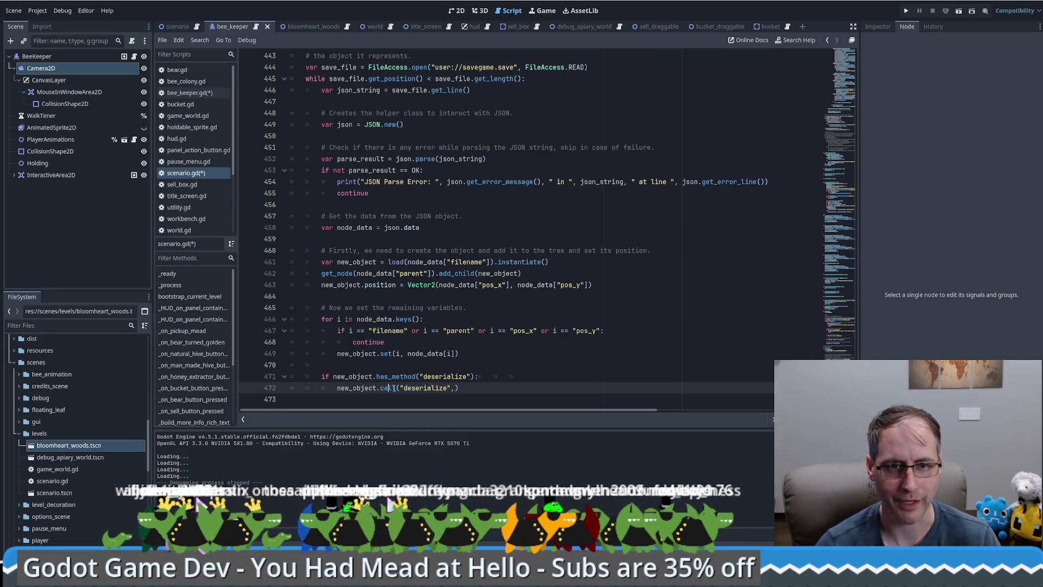
pyautogui.press('BackSpace')
pyautogui.press('BackSpace')
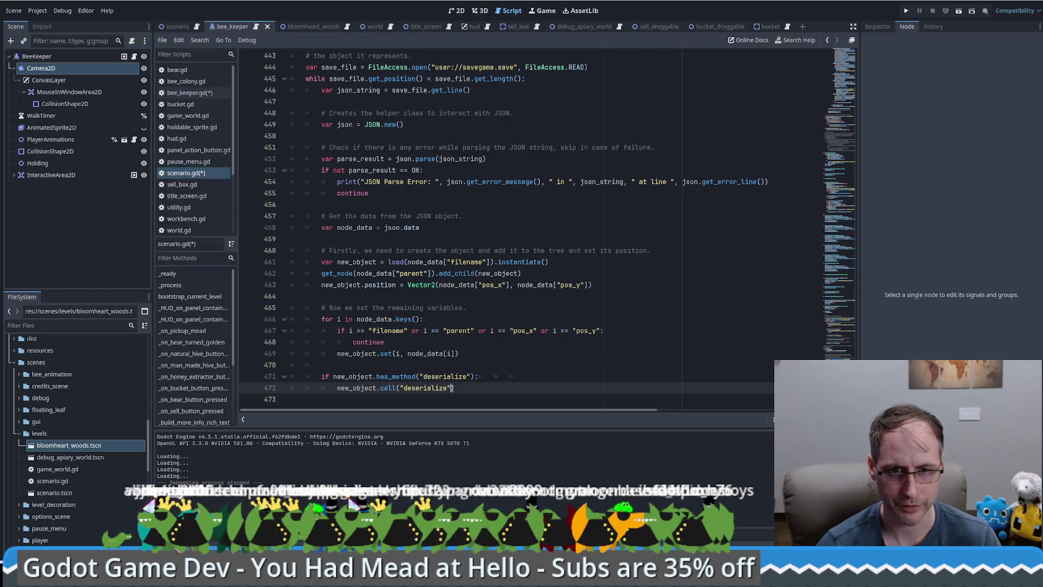
# Add a json_data argument to the deserialize call, checking the JSON class docs
pyautogui.write(';,')
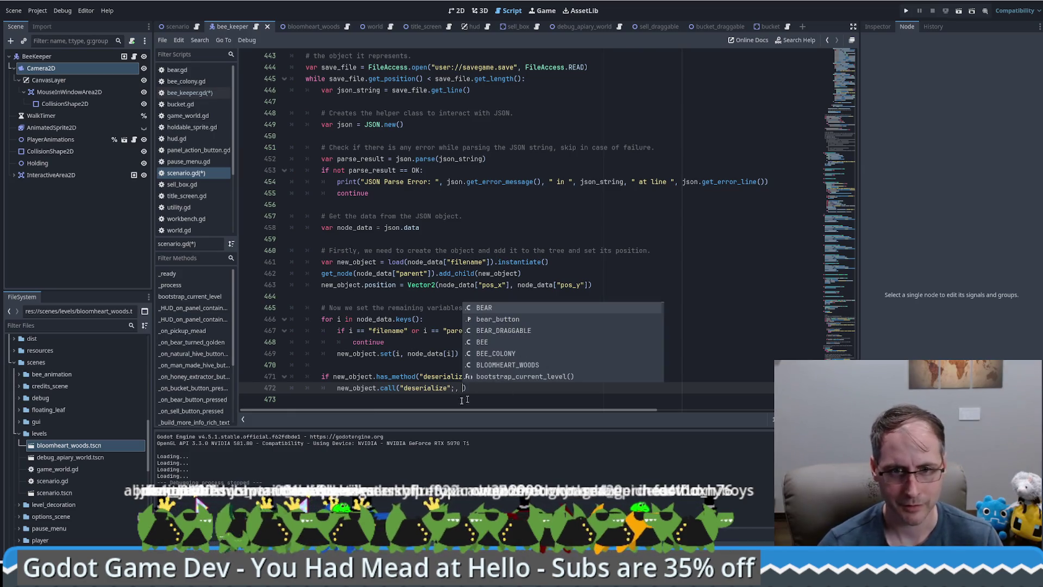
pyautogui.click(455, 389)
pyautogui.press('BackSpace')
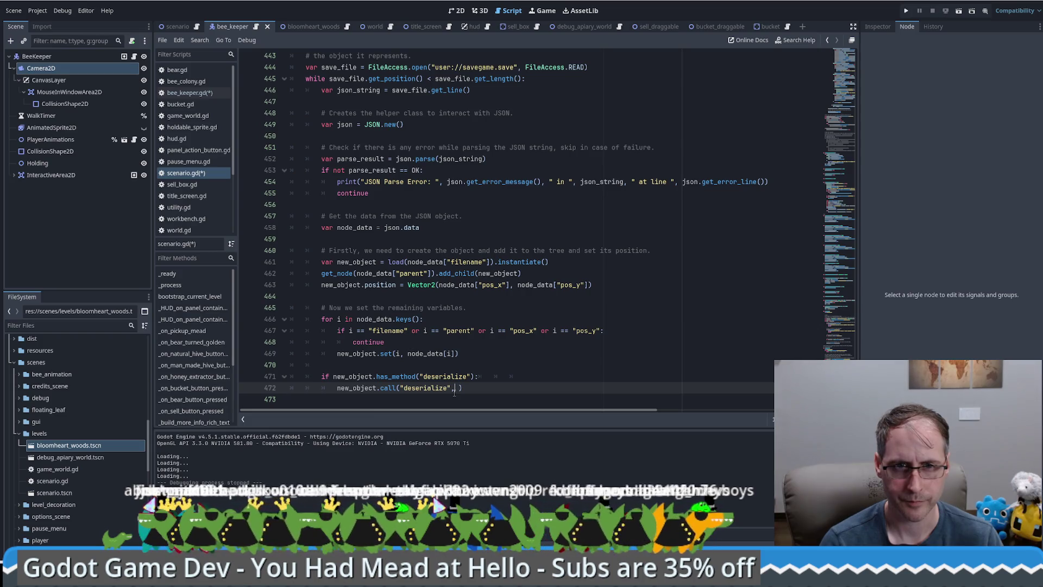
pyautogui.write('json ')
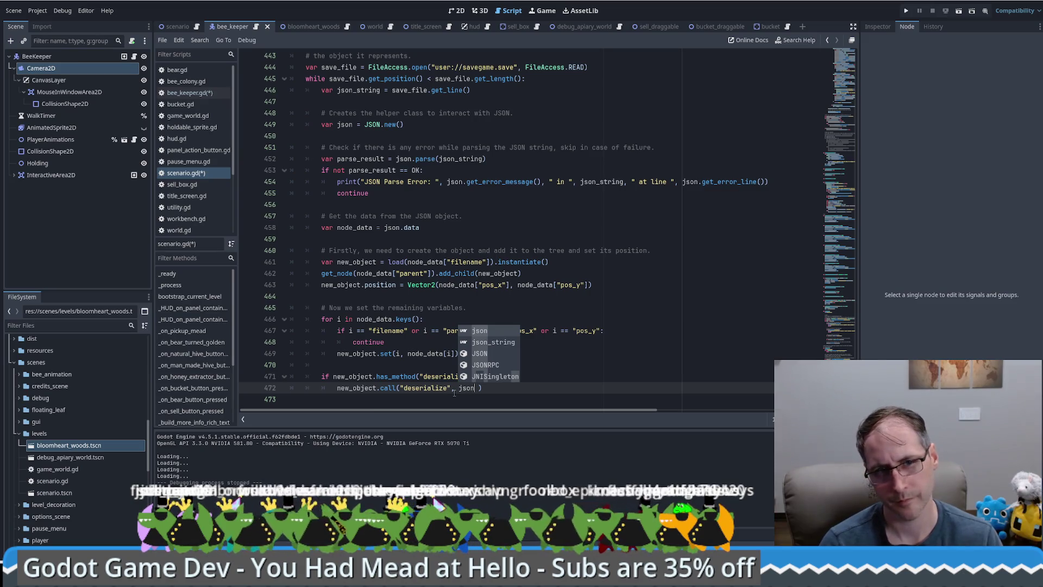
pyautogui.write('_data')
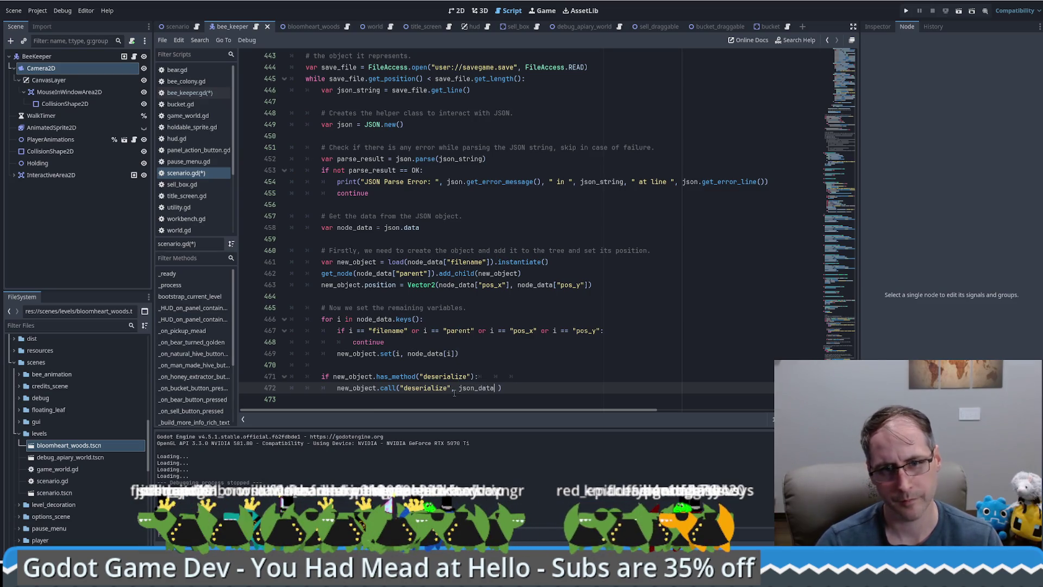
pyautogui.keyDown('ctrl'); pyautogui.click(413, 228); pyautogui.keyUp('ctrl')
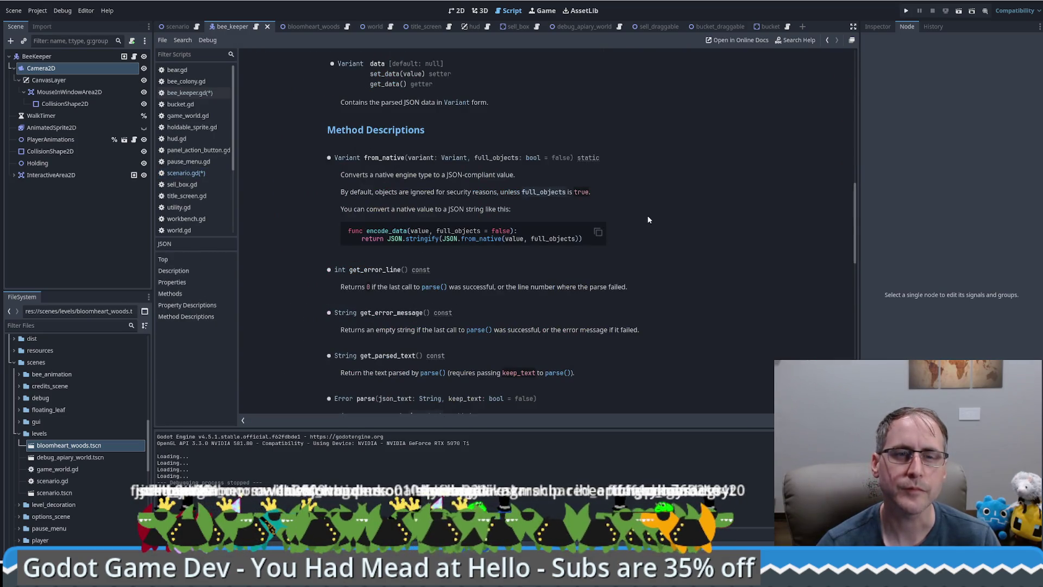
pyautogui.hotkey('alt', 'Left')
pyautogui.click(531, 390)
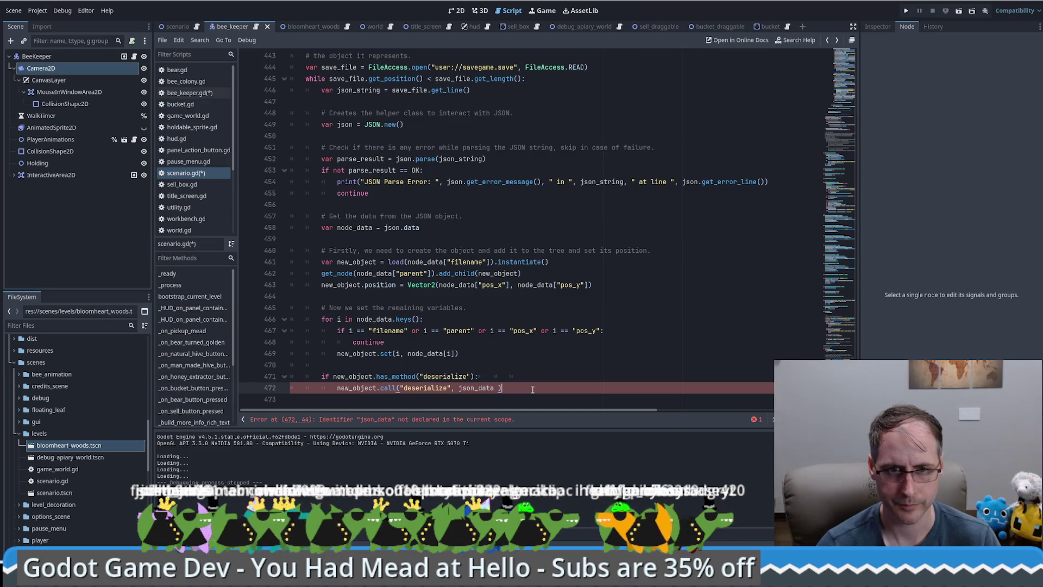
pyautogui.click(454, 390)
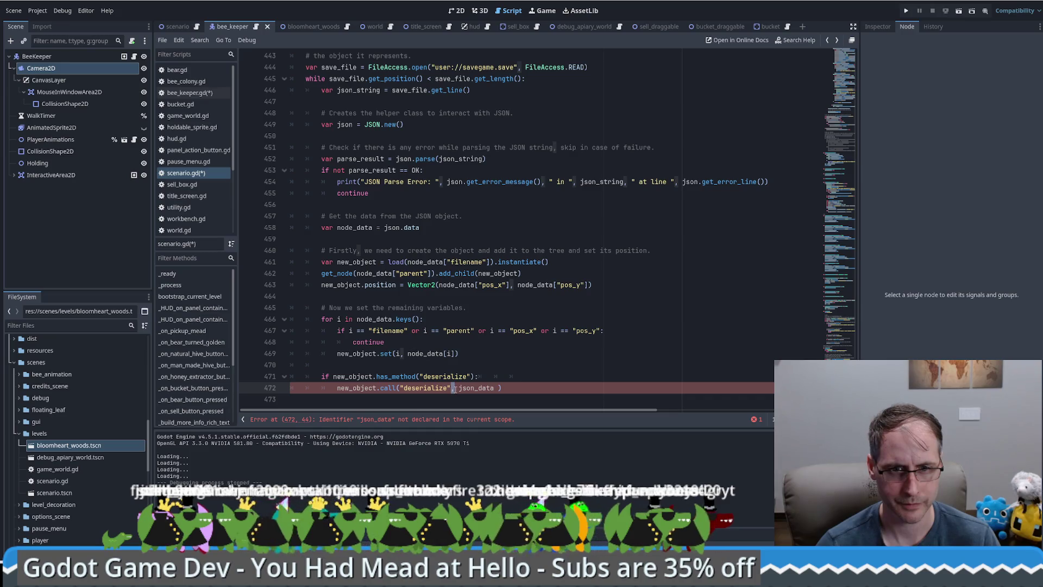
# Change the argument to node_data, save both scripts, and open the load() documentation
pyautogui.doubleClick(358, 229)
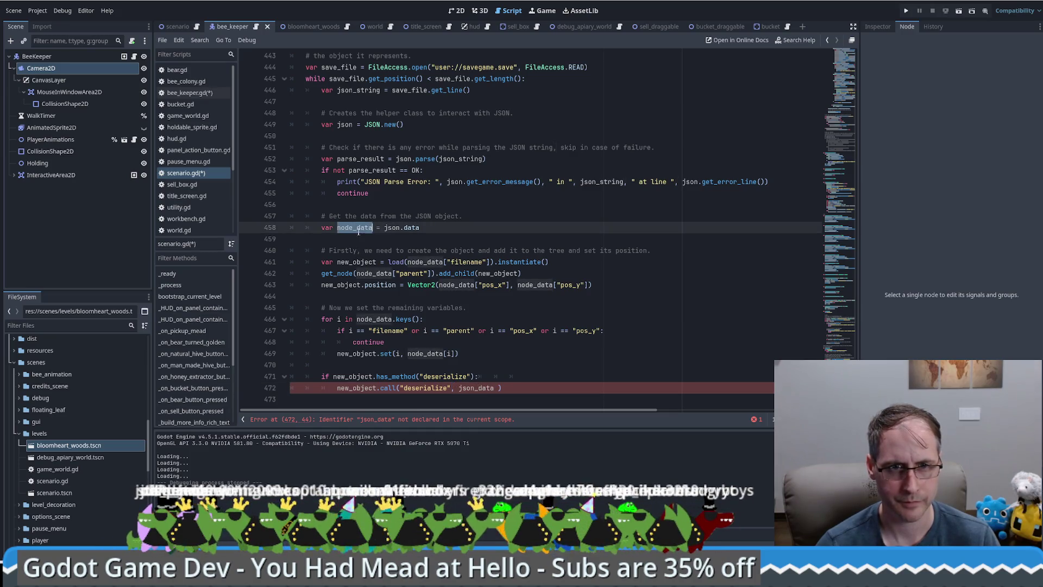
pyautogui.doubleClick(476, 388)
pyautogui.hotkey('ctrl', 'v')
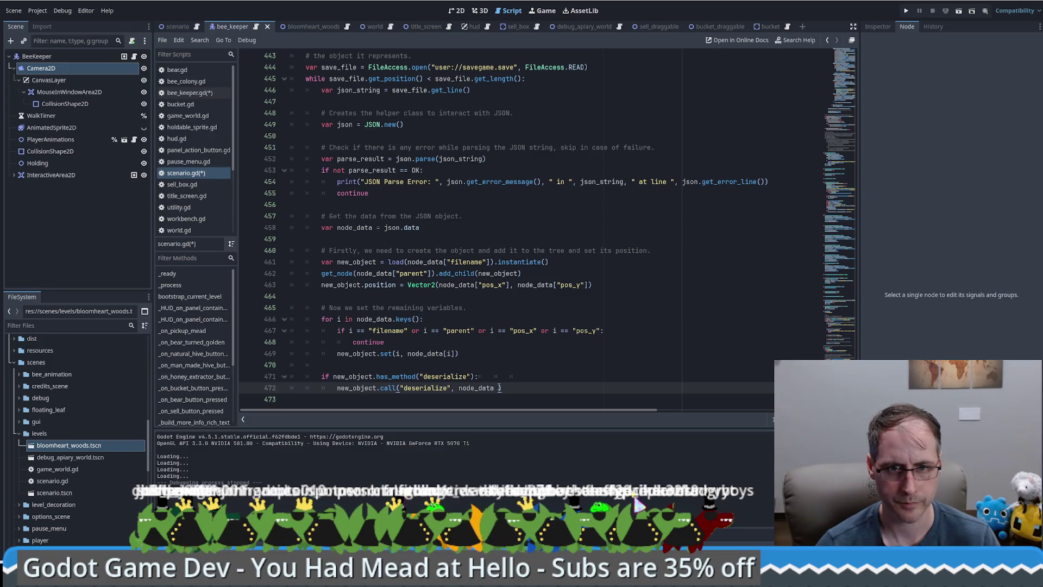
pyautogui.press('Delete')
pyautogui.hotkey('ctrl', 's')
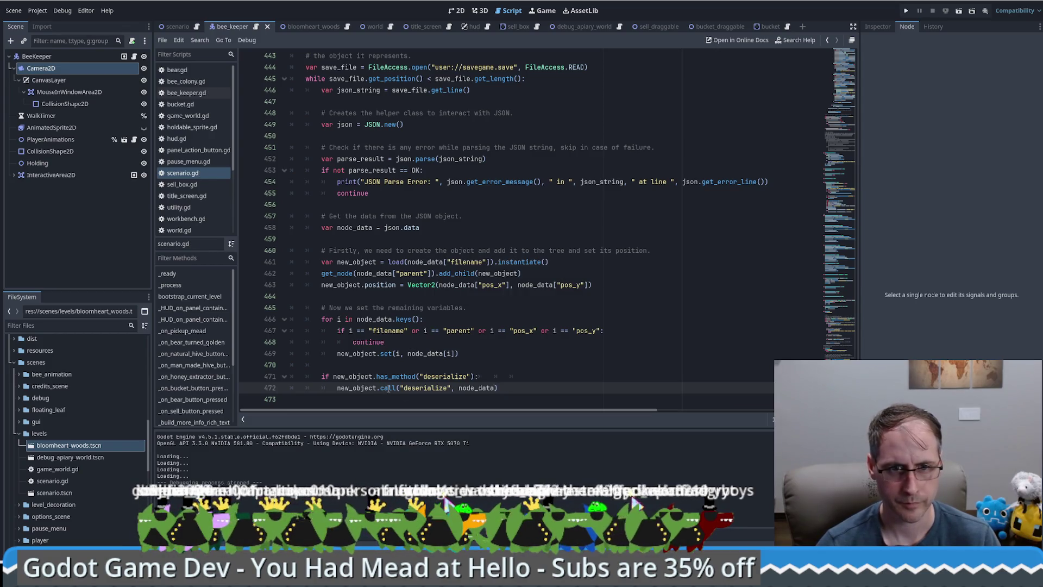
pyautogui.click(296, 262)
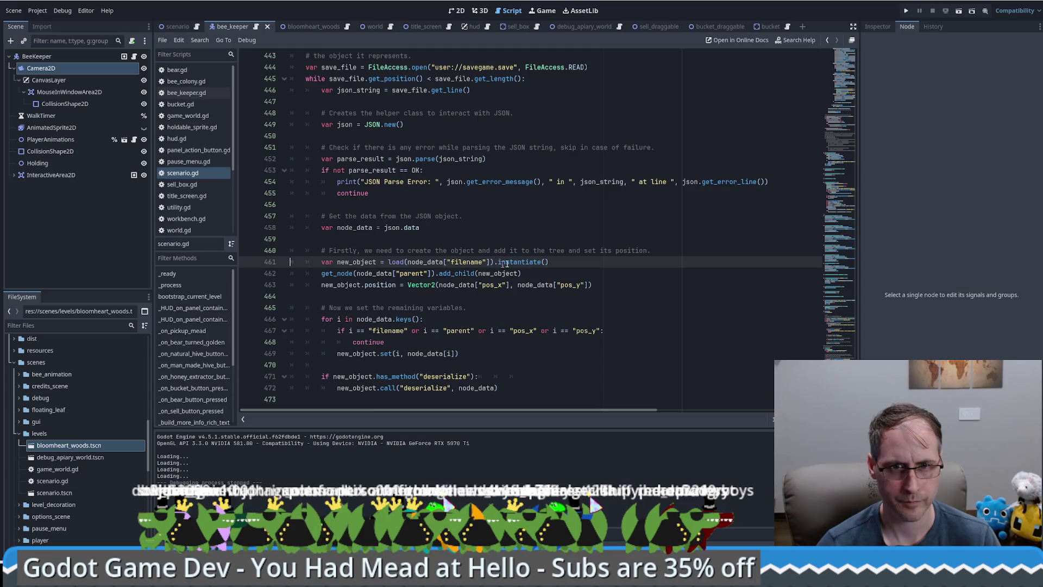
pyautogui.keyDown('ctrl'); pyautogui.click(396, 263); pyautogui.keyUp('ctrl')
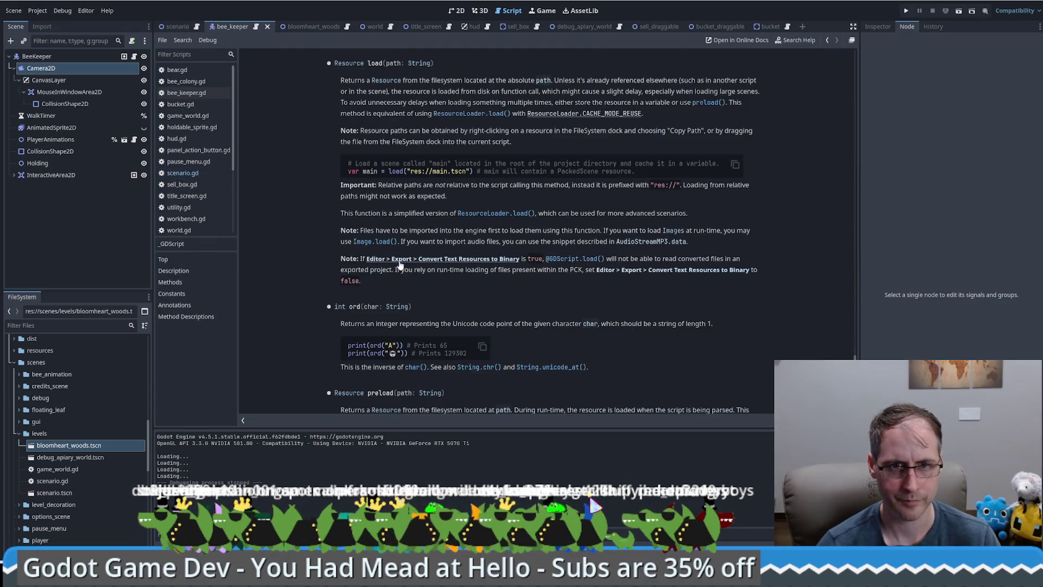
# Follow the docs from ResourceLoader.load through Resource to Object's call() method, then return to bee_keeper.gd
pyautogui.click(491, 113)
pyautogui.click(343, 63)
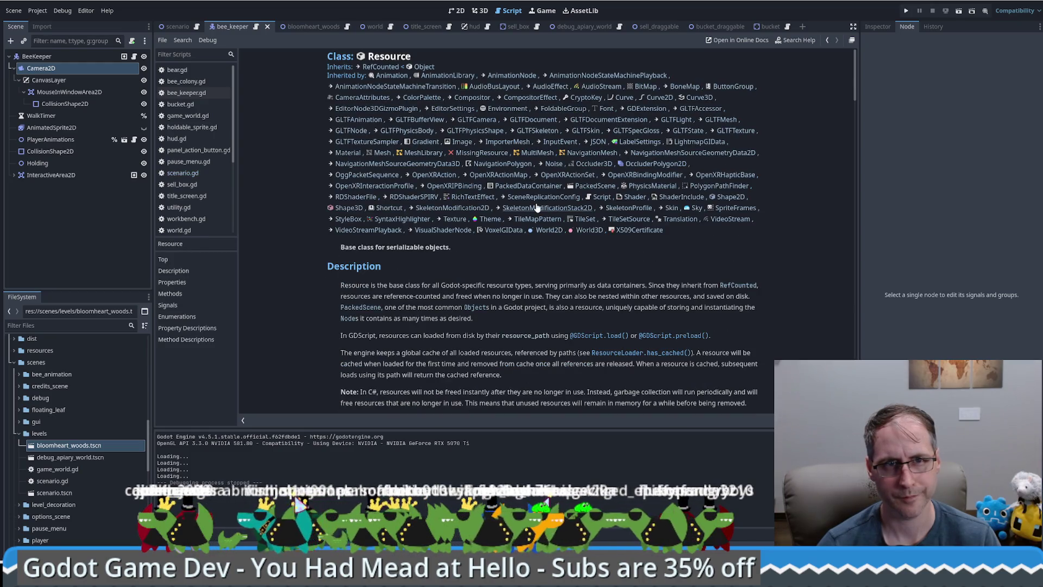
pyautogui.moveTo(855, 86)
pyautogui.mouseDown()
pyautogui.moveTo(866, 139)
pyautogui.moveTo(861, 75)
pyautogui.mouseUp()
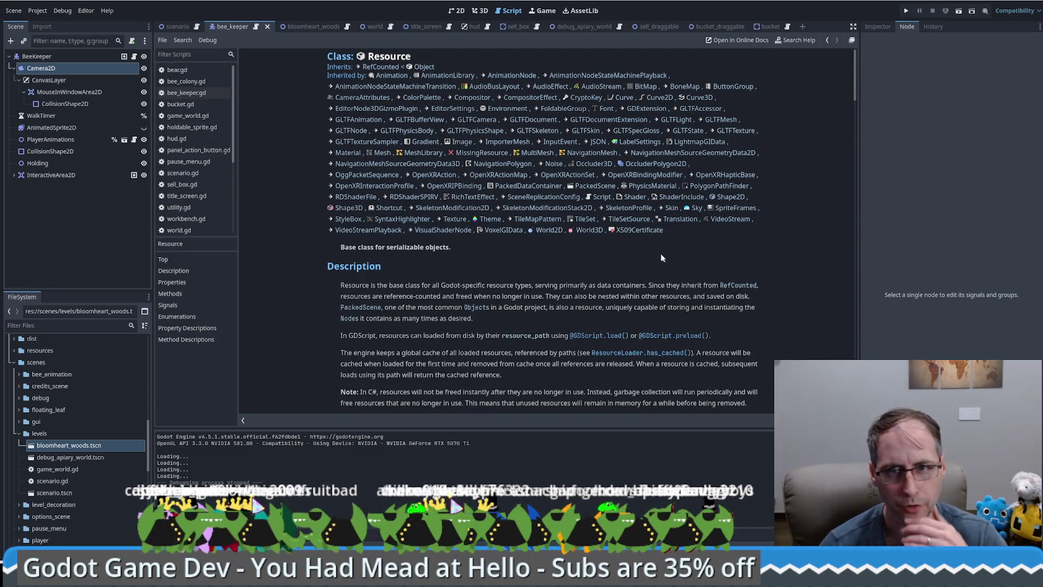
pyautogui.click(424, 67)
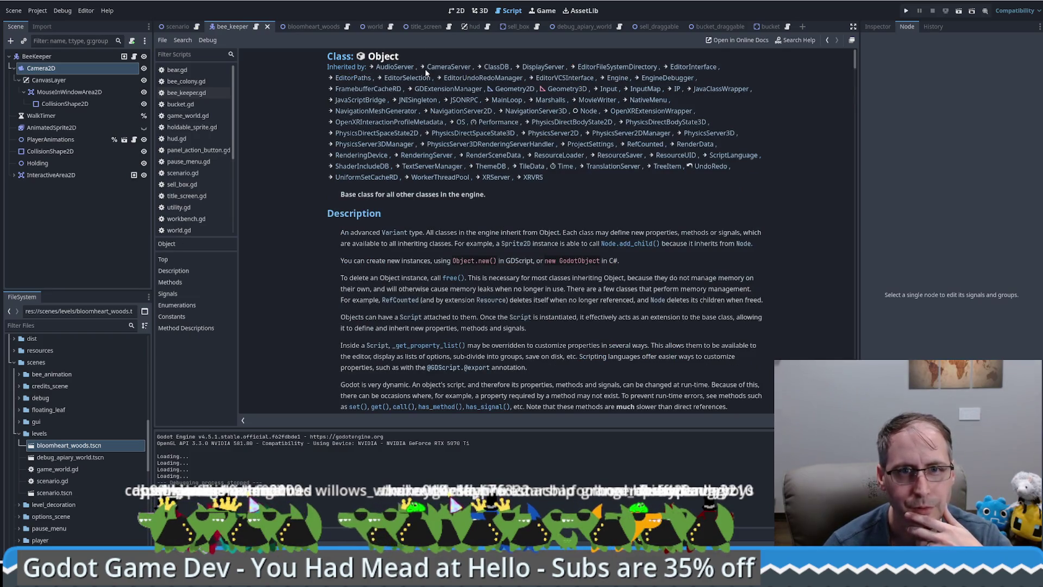
pyautogui.moveTo(856, 58)
pyautogui.mouseDown()
pyautogui.moveTo(859, 187)
pyautogui.moveTo(851, 86)
pyautogui.mouseUp()
pyautogui.scroll(-5, 850, 87)
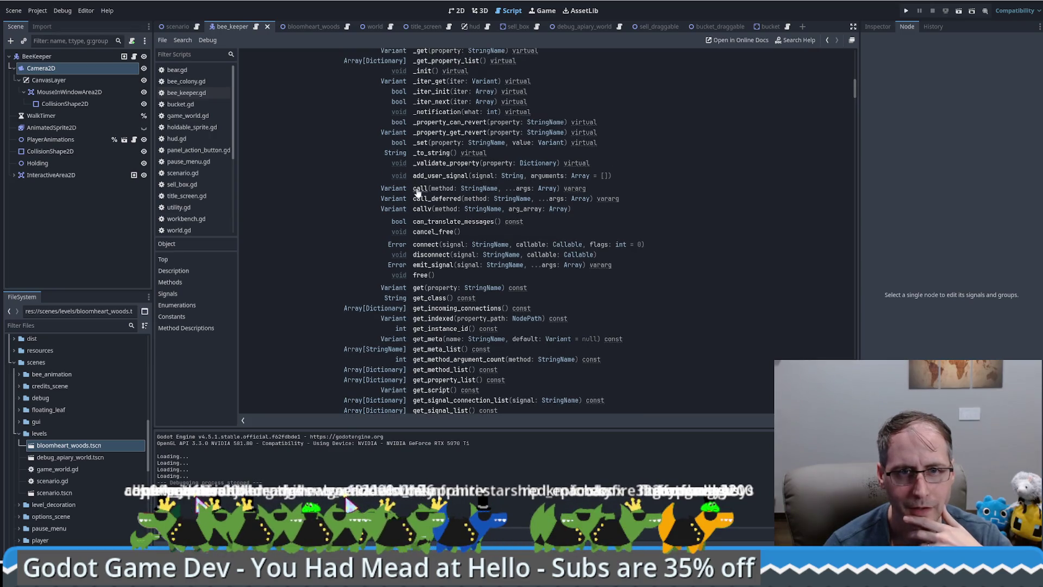
pyautogui.click(418, 189)
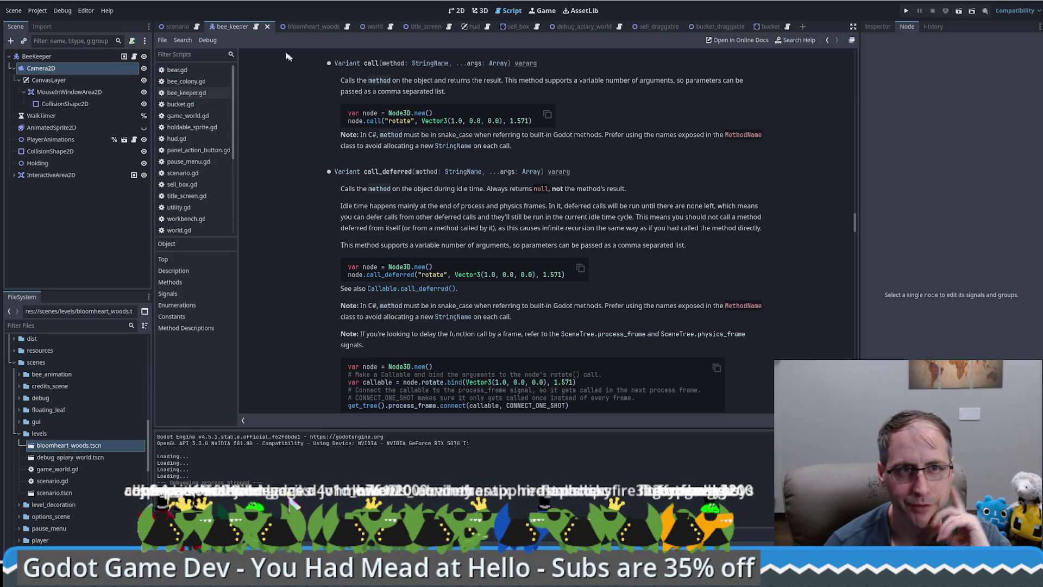
pyautogui.click(187, 92)
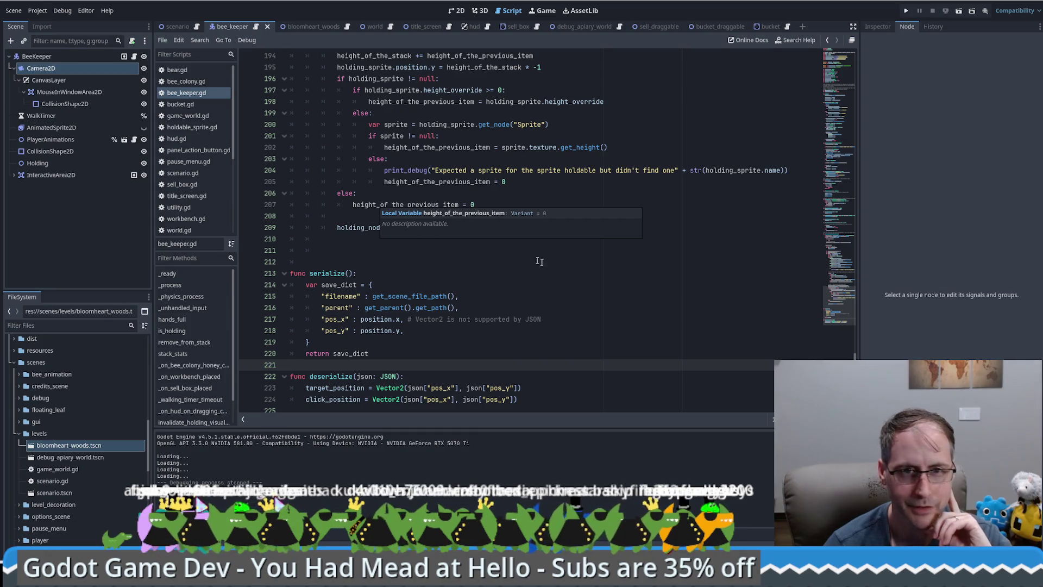
# Compare the deserialize names and strip trailing whitespace from line 471 in scenario.gd
pyautogui.scroll(-1, 503, 326)
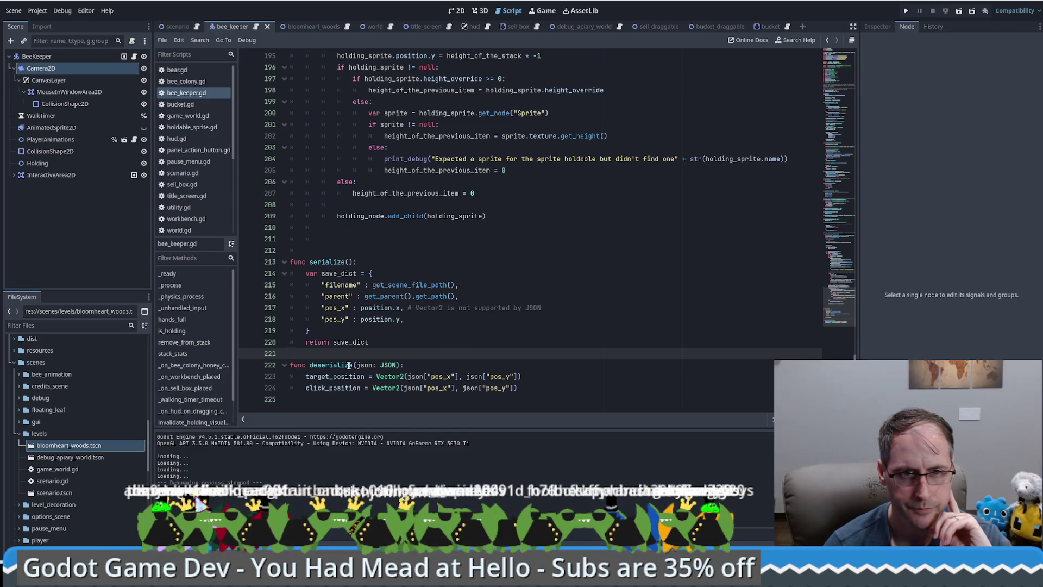
pyautogui.doubleClick(331, 365)
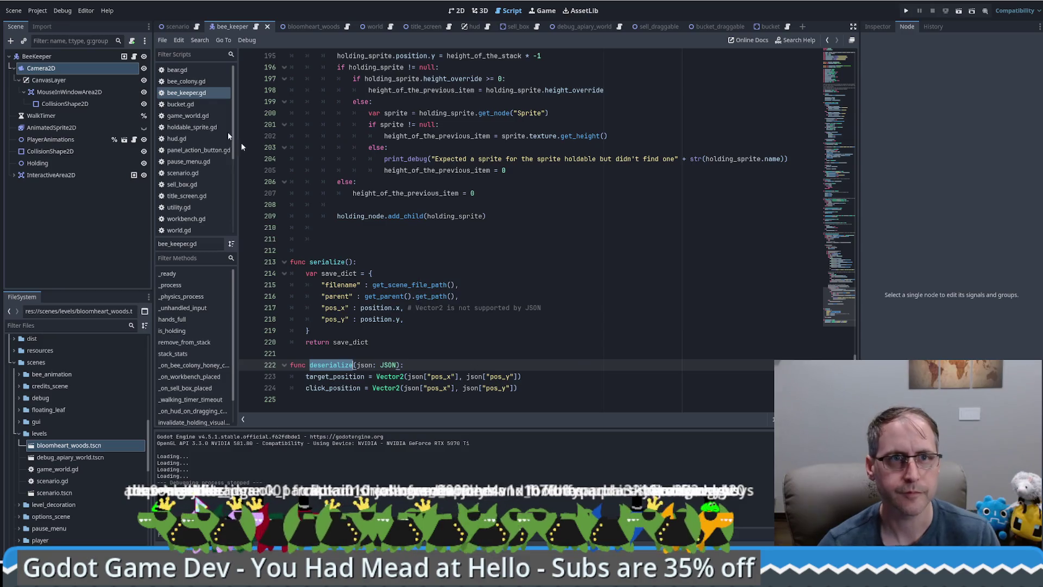
pyautogui.click(178, 26)
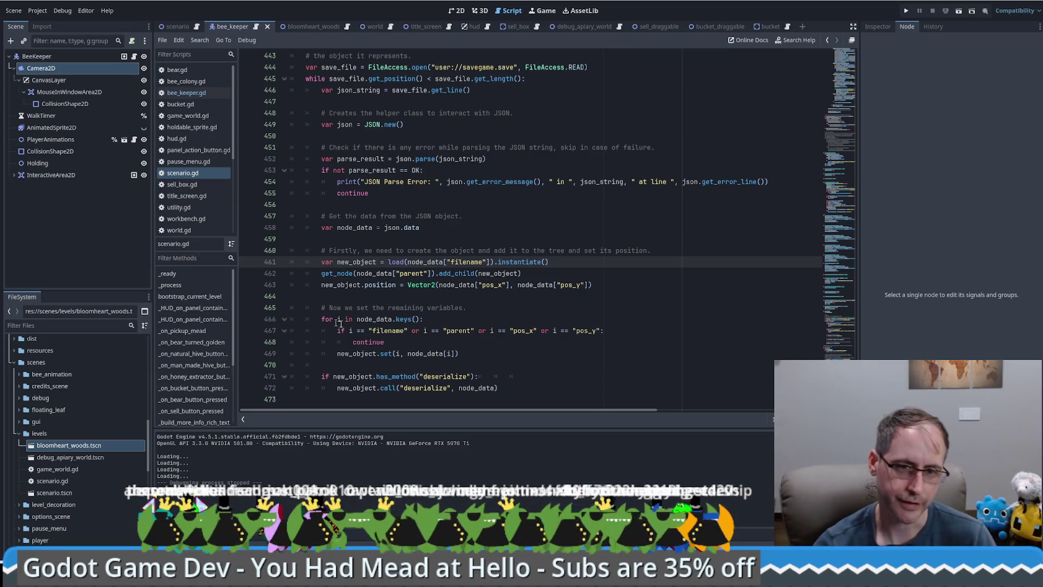
pyautogui.doubleClick(436, 376)
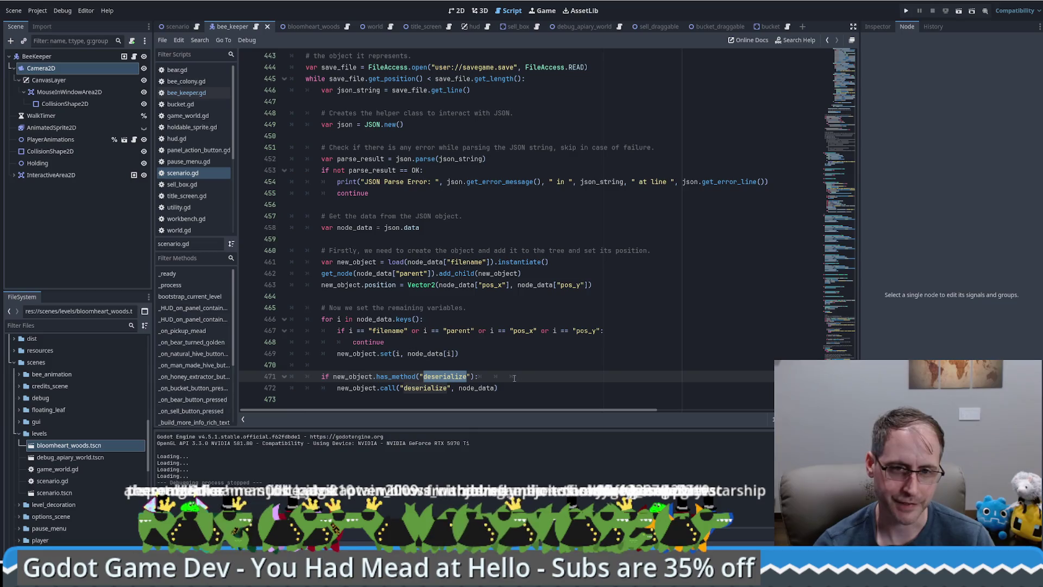
pyautogui.click(514, 376)
pyautogui.press('BackSpace')
pyautogui.press('BackSpace')
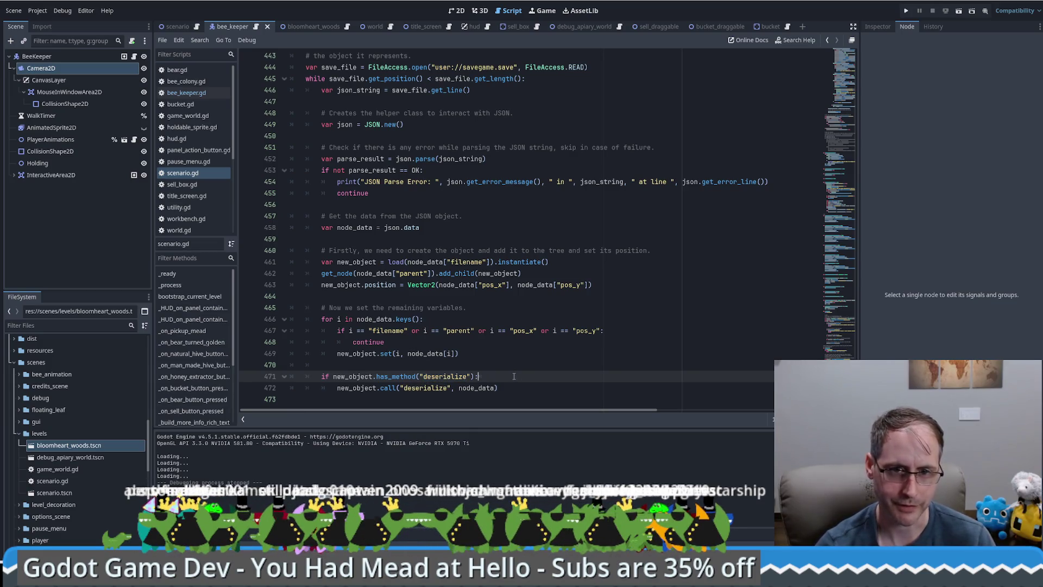
pyautogui.click(477, 387)
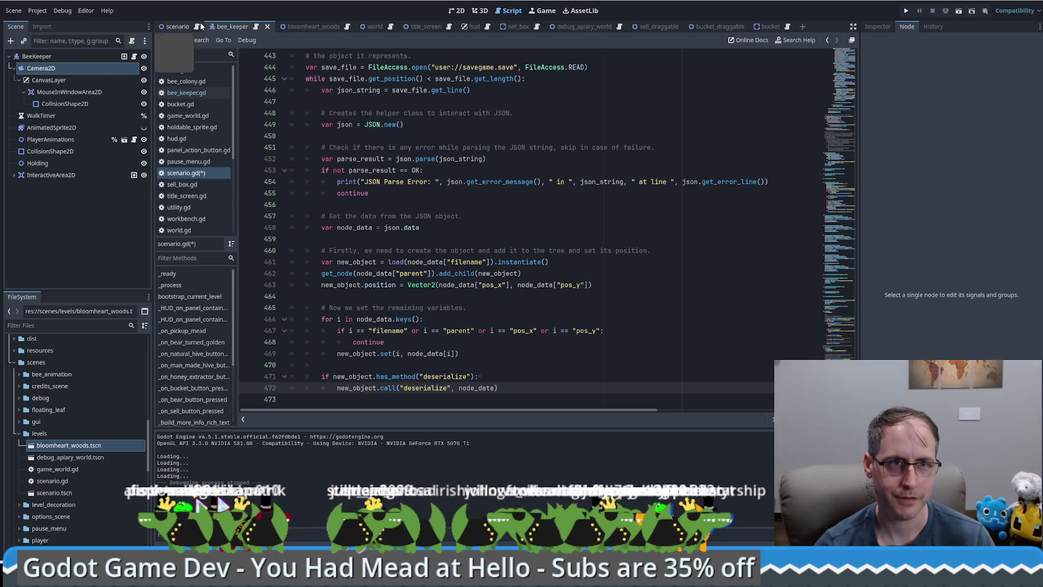
# Change the deserialize parameter type to Dictionary in bee_keeper.gd and save
pyautogui.click(256, 27)
pyautogui.doubleClick(388, 364)
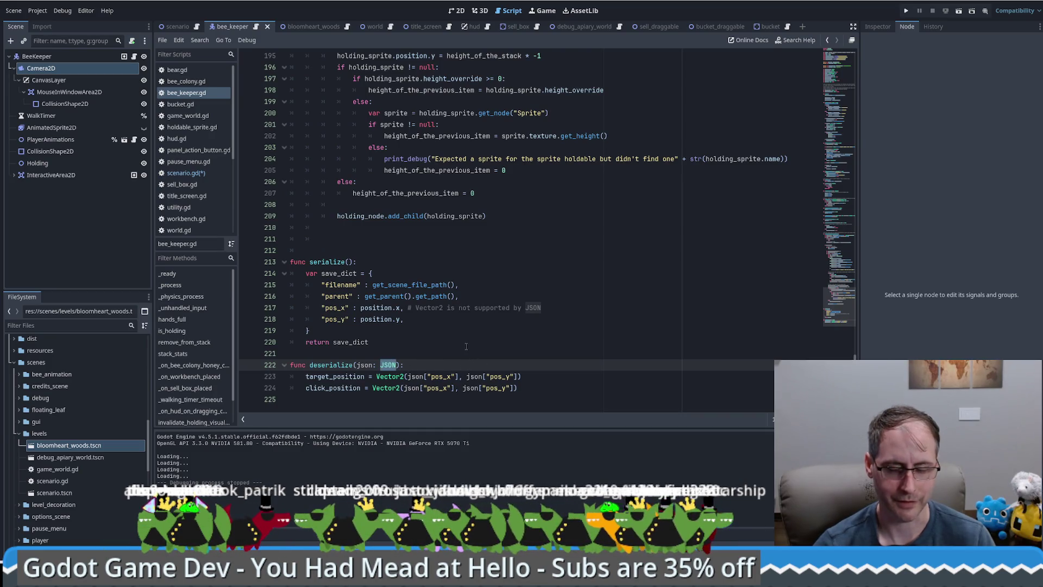
pyautogui.write('d')
pyautogui.press('BackSpace')
pyautogui.write('Dic')
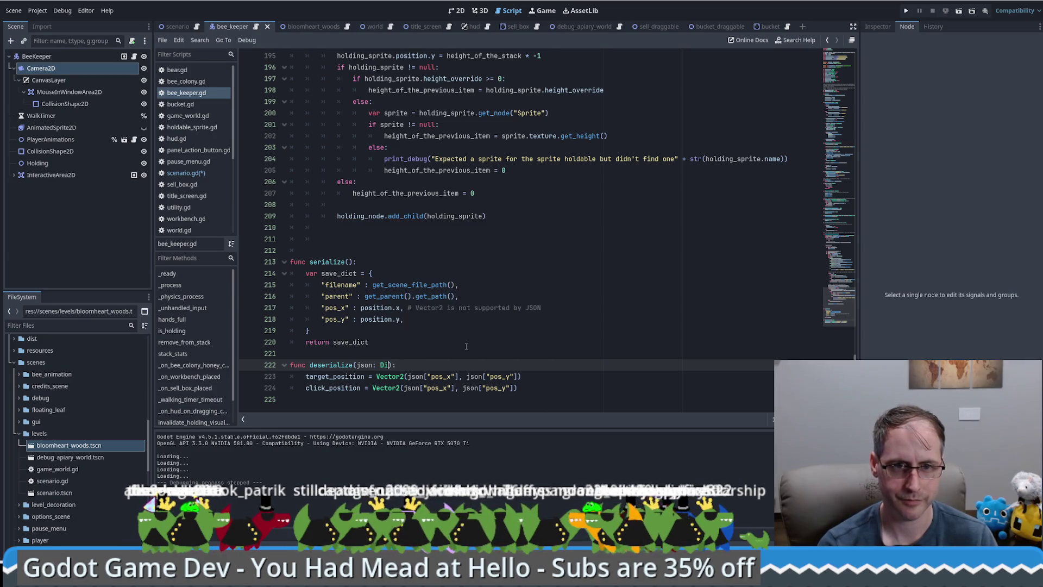
pyautogui.press('Return')
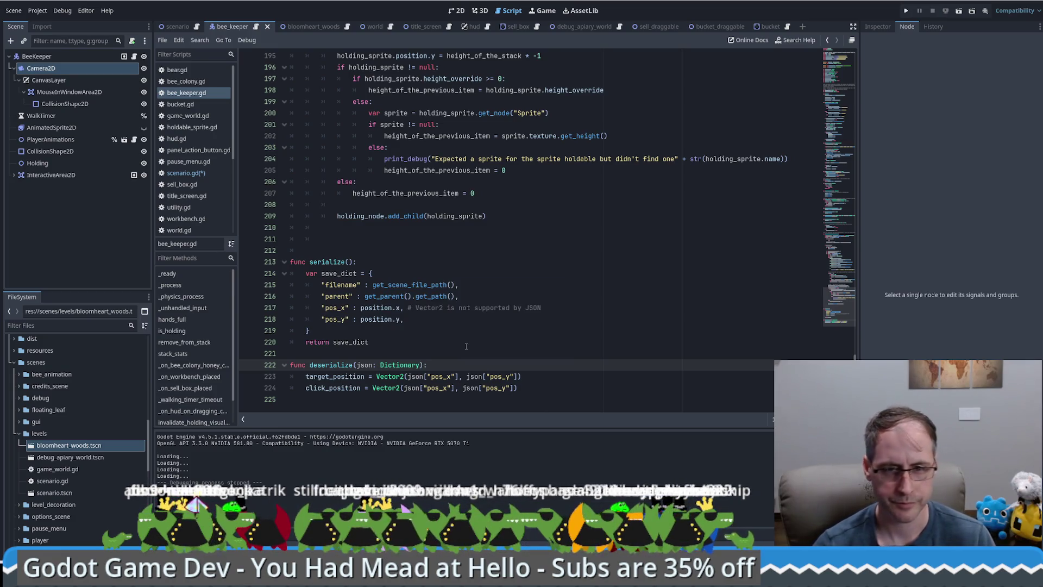
pyautogui.click(416, 377)
pyautogui.press('Up')
pyautogui.hotkey('ctrl', 's')
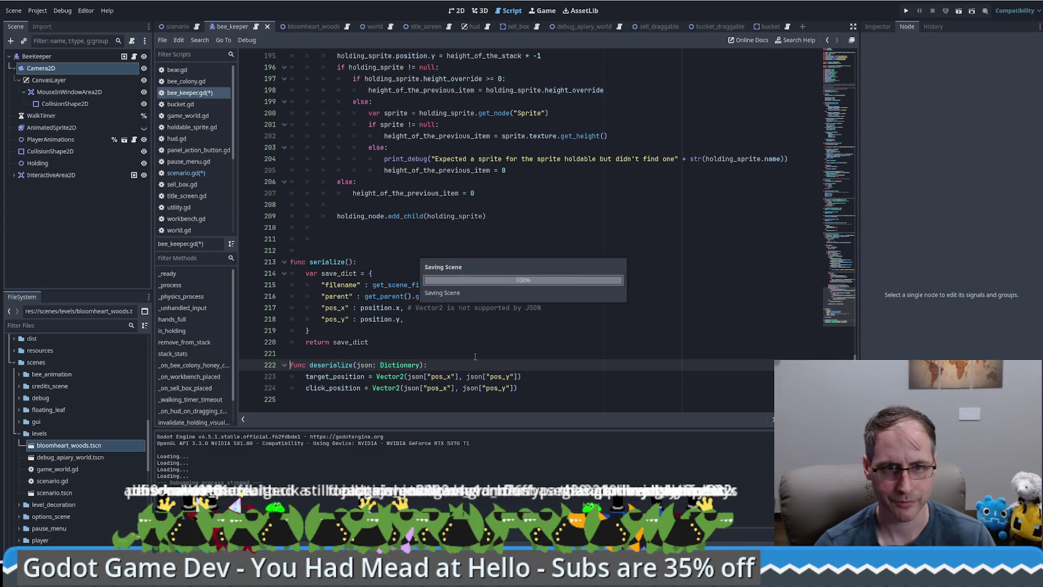
# Rename the parameter to json_data, update the json references on lines 223–224, and save
pyautogui.click(373, 367)
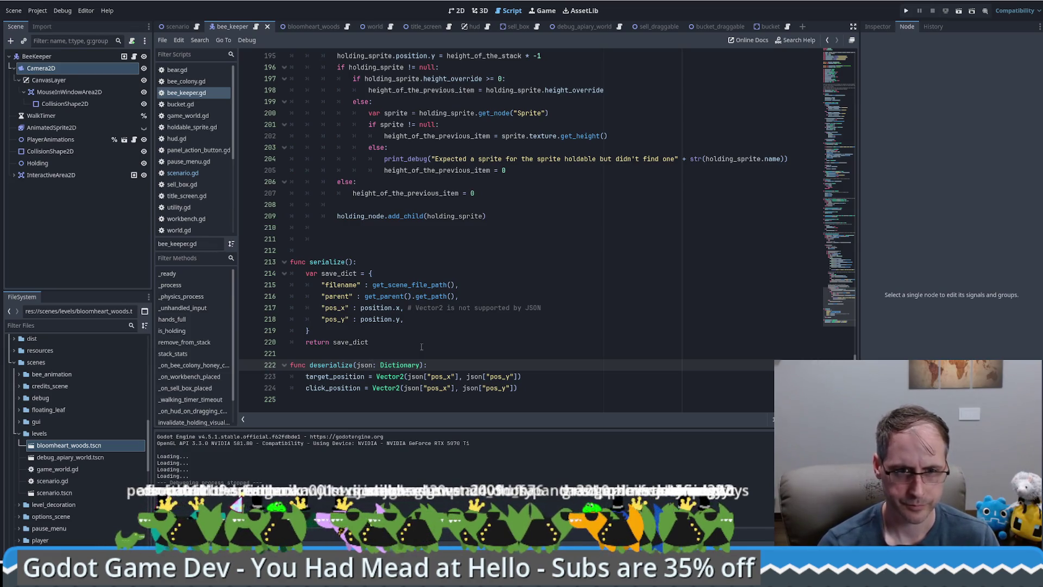
pyautogui.write('_data')
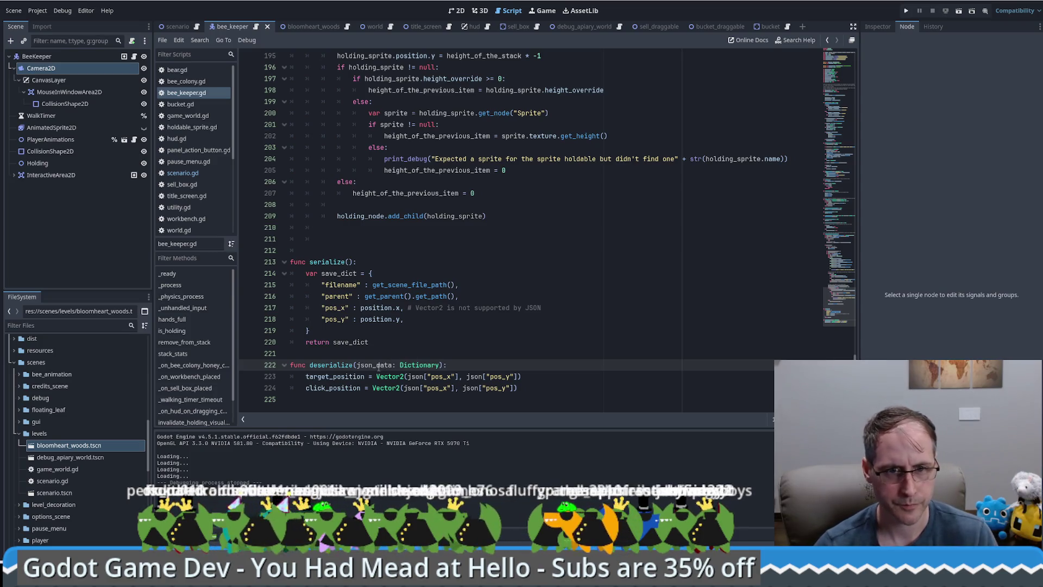
pyautogui.hotkey('ctrl', 'shift', 'Left')
pyautogui.hotkey('ctrl', 'c')
pyautogui.doubleClick(416, 376)
pyautogui.hotkey('ctrl', 'v')
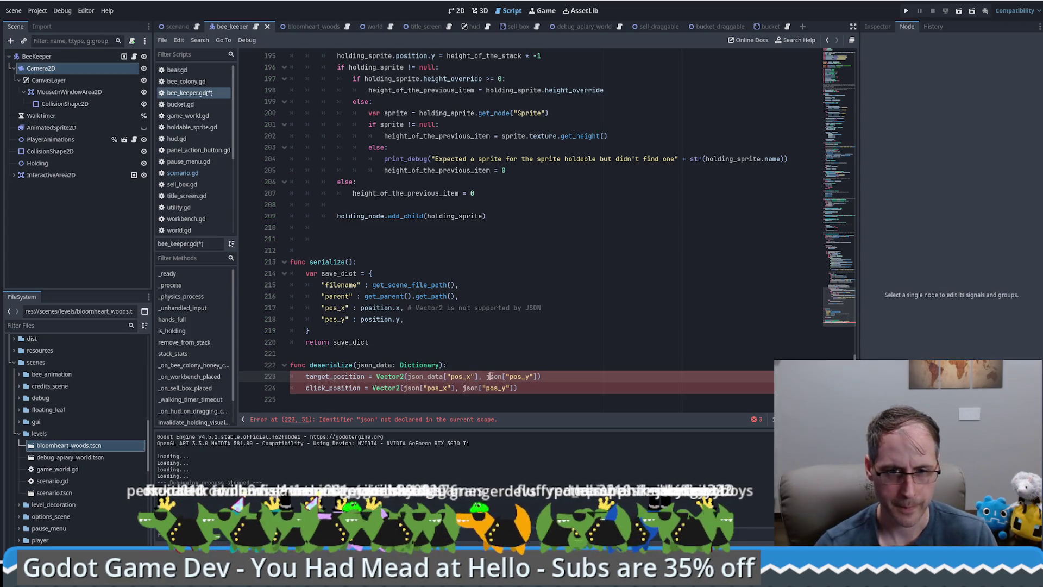
pyautogui.doubleClick(490, 377)
pyautogui.hotkey('ctrl', 'v')
pyautogui.doubleClick(471, 388)
pyautogui.hotkey('ctrl', 'v')
pyautogui.write('_data')
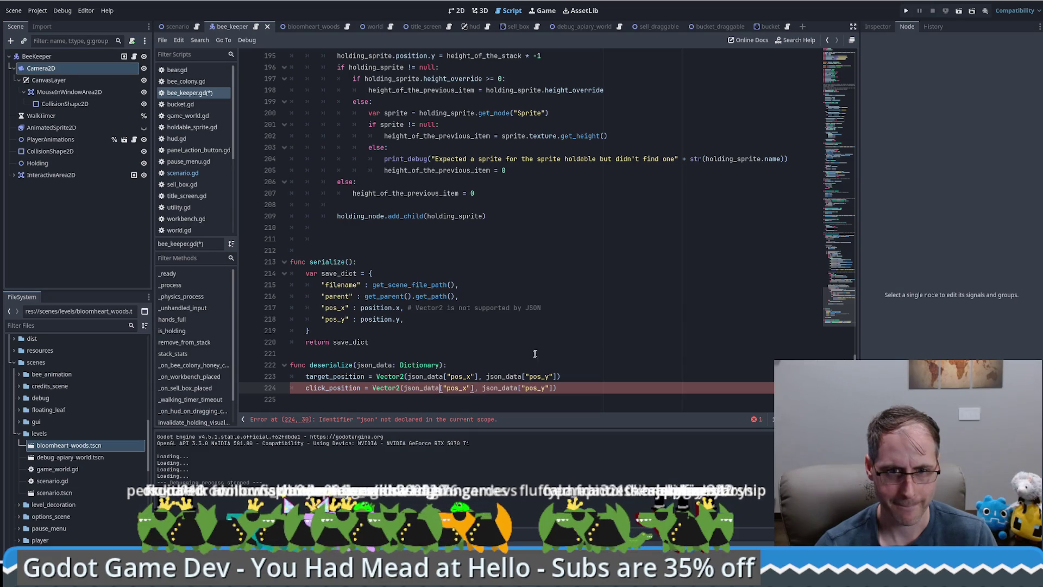
pyautogui.hotkey('ctrl', 's')
pyautogui.click(539, 361)
pyautogui.moveTo(851, 277)
pyautogui.mouseDown()
pyautogui.moveTo(819, 41)
pyautogui.moveTo(838, 102)
pyautogui.moveTo(839, 86)
pyautogui.mouseUp()
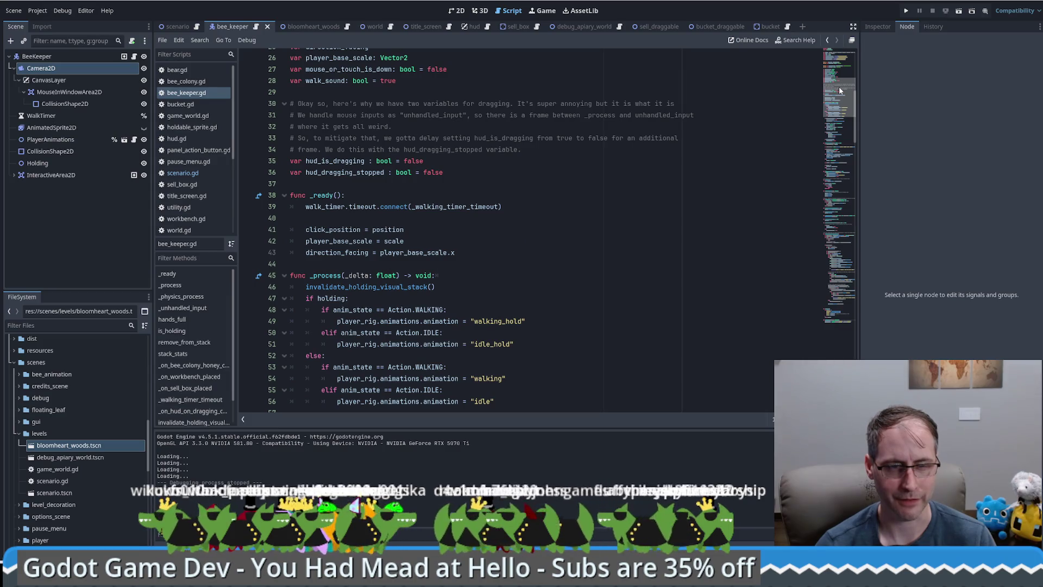
# Review _ready, then test-run the game: start, Load, Save, Load, and stop with F8
pyautogui.click(389, 229)
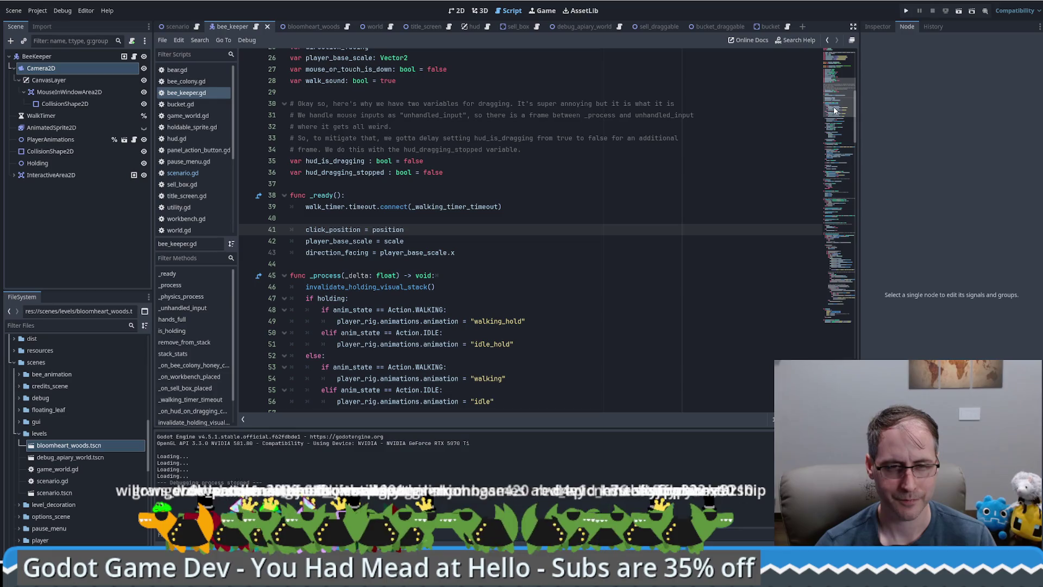
pyautogui.moveTo(835, 111)
pyautogui.mouseDown()
pyautogui.moveTo(811, 255)
pyautogui.moveTo(840, 307)
pyautogui.moveTo(811, 195)
pyautogui.moveTo(840, 307)
pyautogui.mouseUp()
pyautogui.click(906, 11)
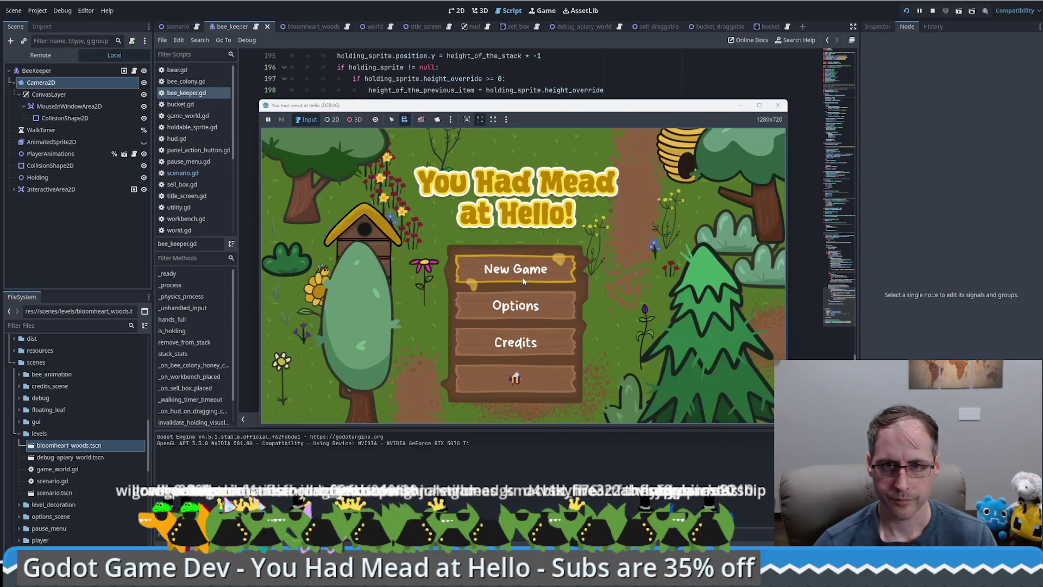
pyautogui.click(527, 373)
pyautogui.click(670, 141)
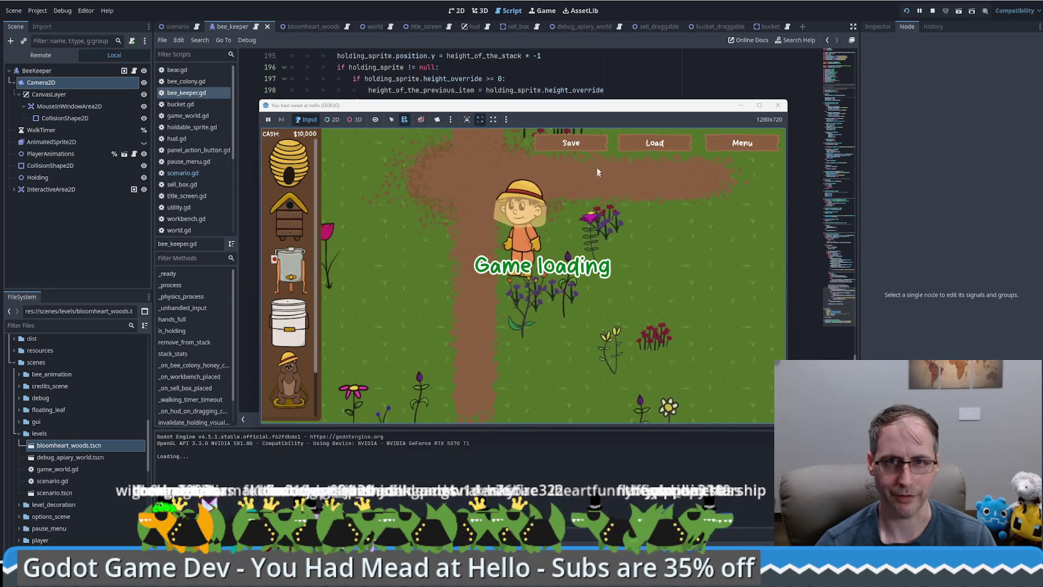
pyautogui.click(580, 143)
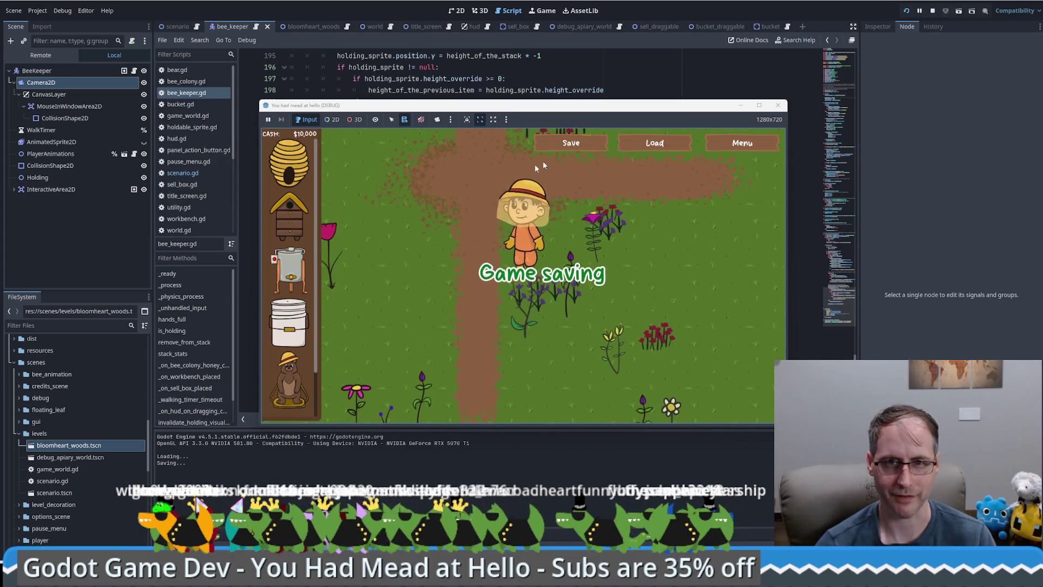
pyautogui.click(658, 143)
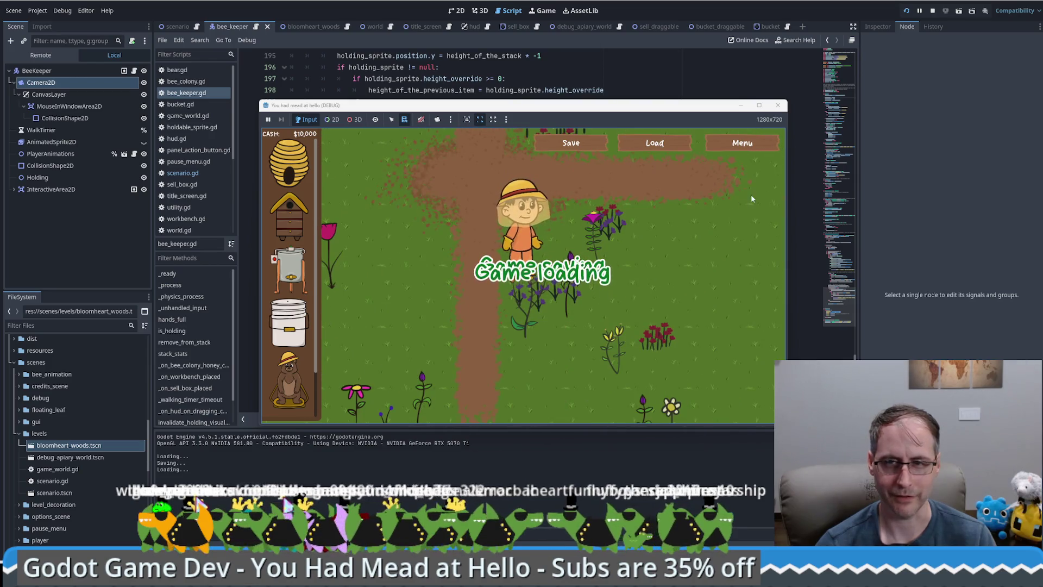
pyautogui.press('F8')
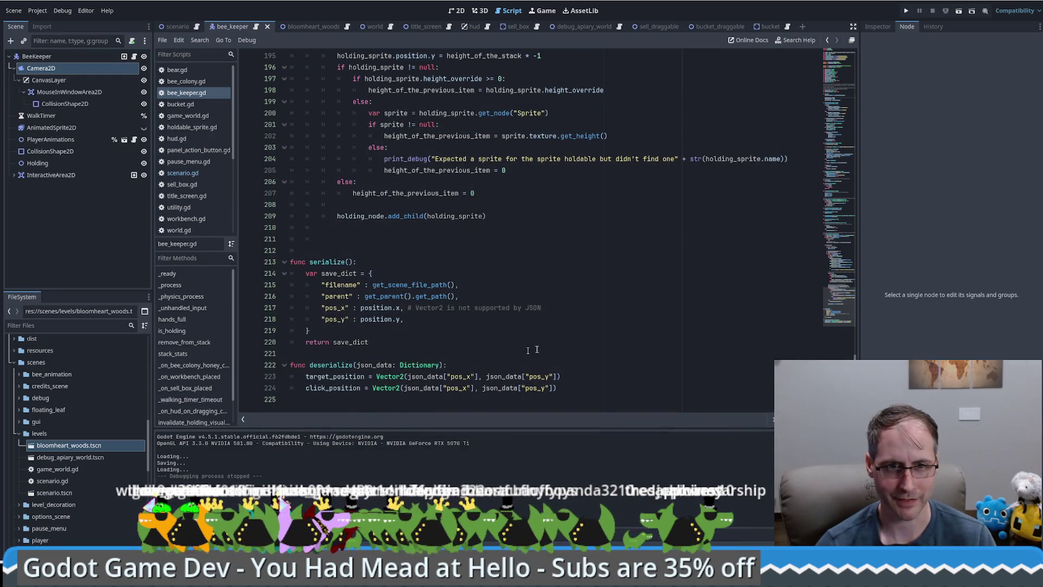
pyautogui.click(825, 69)
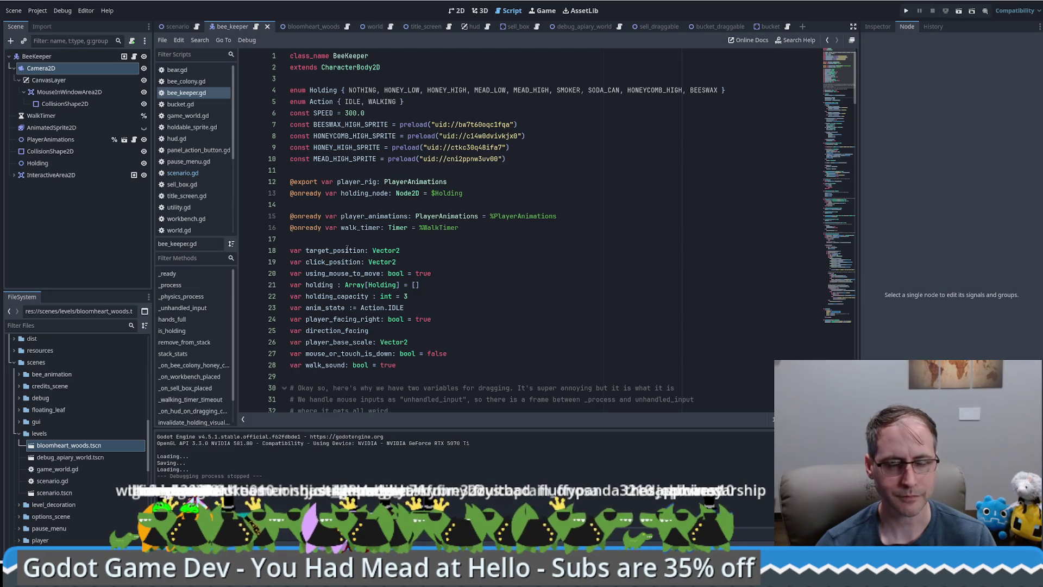
# Add "player_facing_right" : player_facing_right after pos_y in save_dict, save, and start a test run
pyautogui.doubleClick(342, 319)
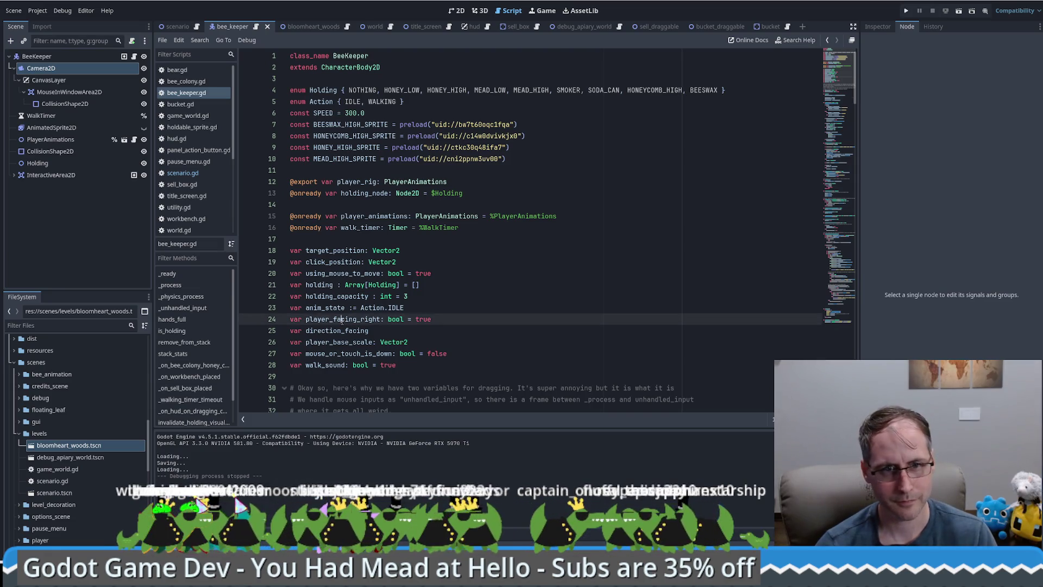
pyautogui.click(831, 341)
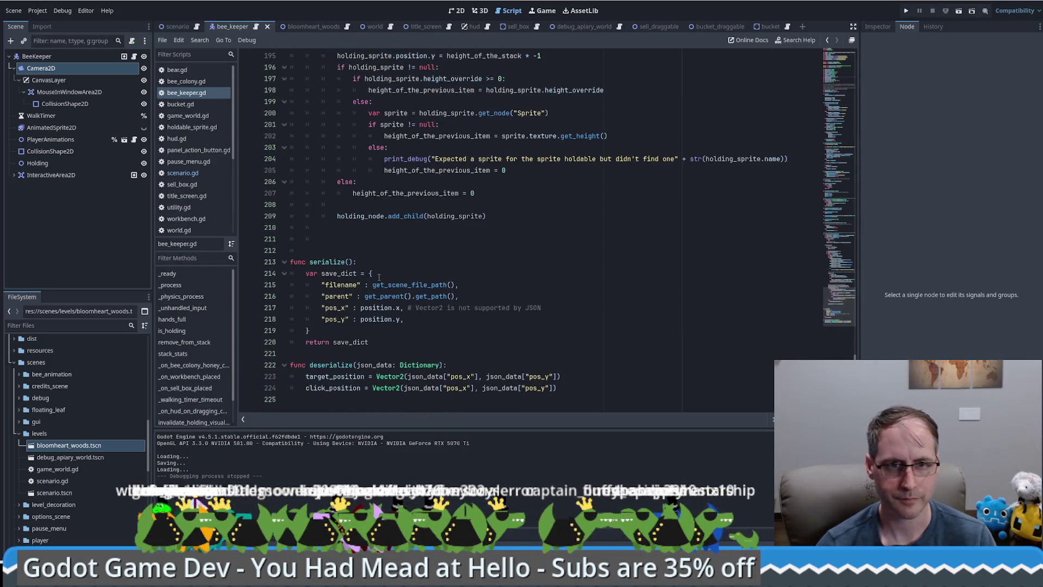
pyautogui.click(423, 321)
pyautogui.press('Return')
pyautogui.write('p')
pyautogui.press('Return')
pyautogui.write(': pl')
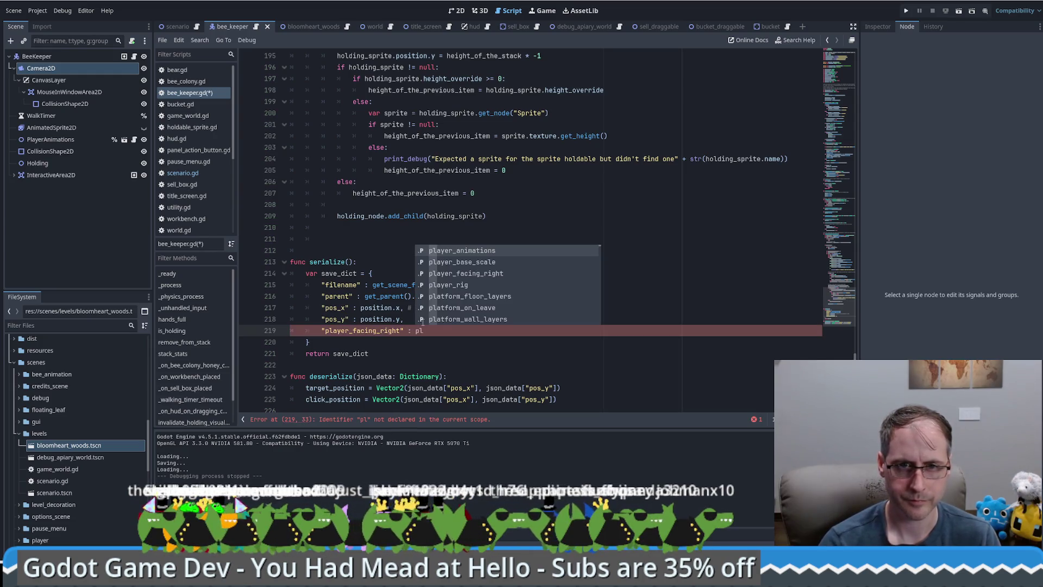
pyautogui.press('Down')
pyautogui.press('Down')
pyautogui.press('Return')
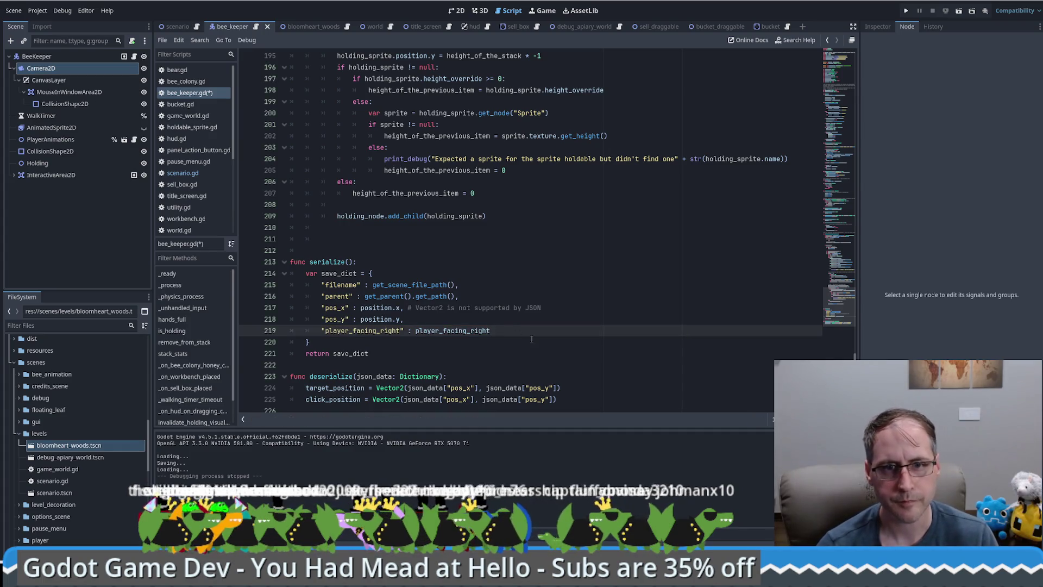
pyautogui.hotkey('ctrl', 's')
pyautogui.click(904, 12)
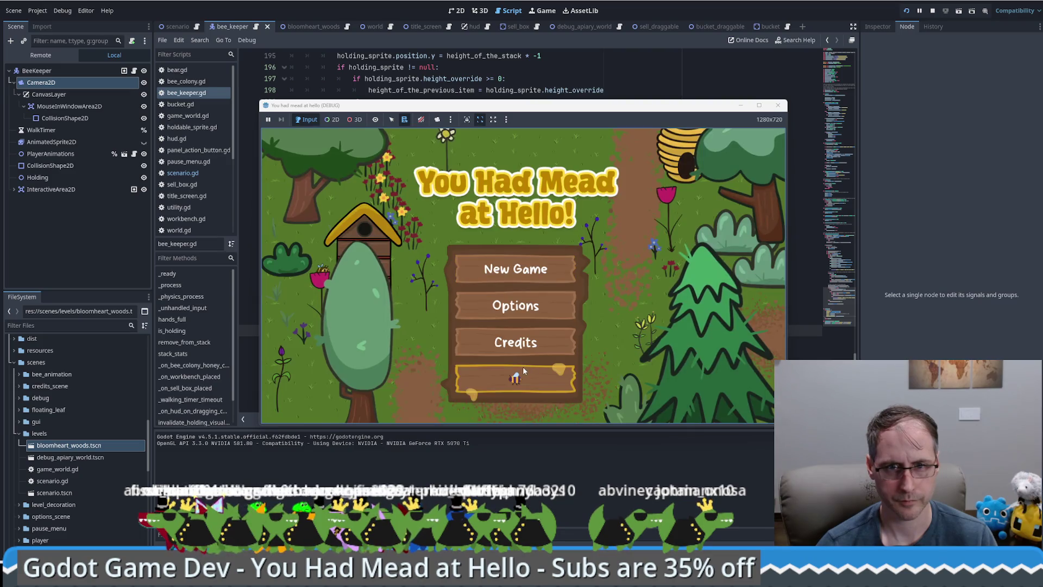
# Save and load in the game, checking savegame.save now records player_facing_right as true
pyautogui.click(523, 366)
pyautogui.click(661, 149)
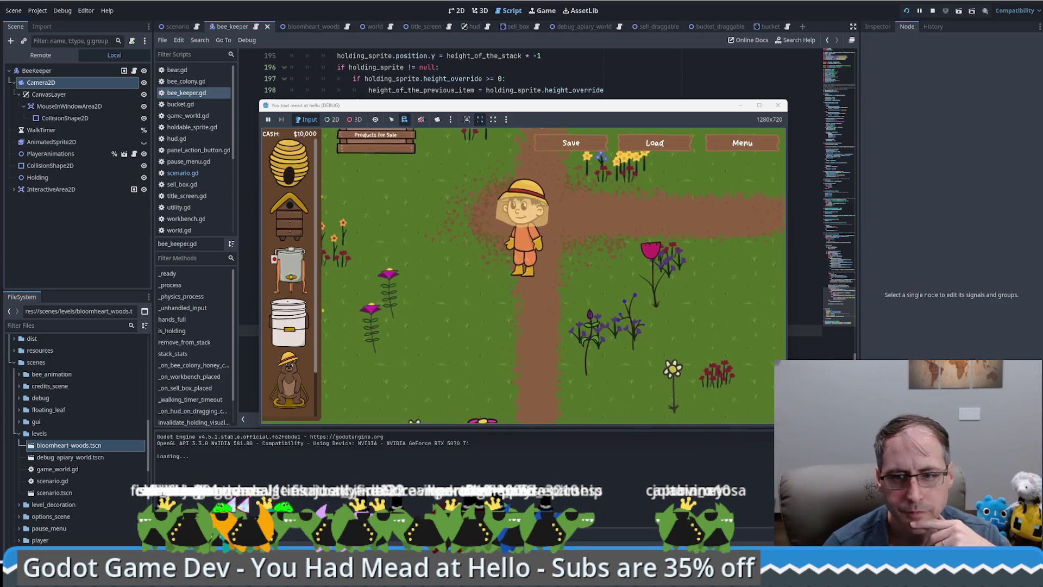
pyautogui.hotkey('alt', 'Tab')
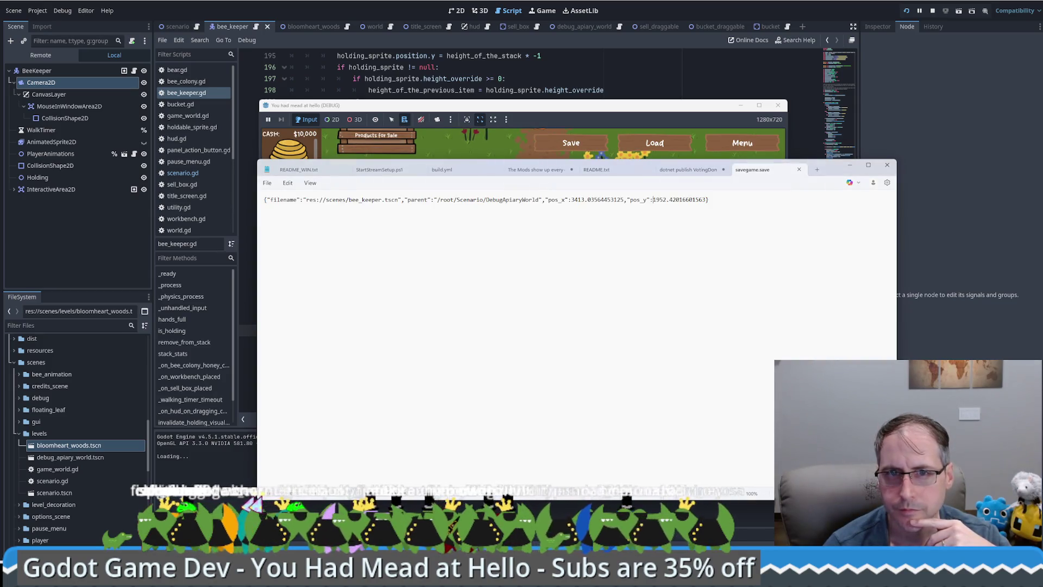
pyautogui.hotkey('alt', 'Tab')
pyautogui.click(575, 145)
pyautogui.click(654, 143)
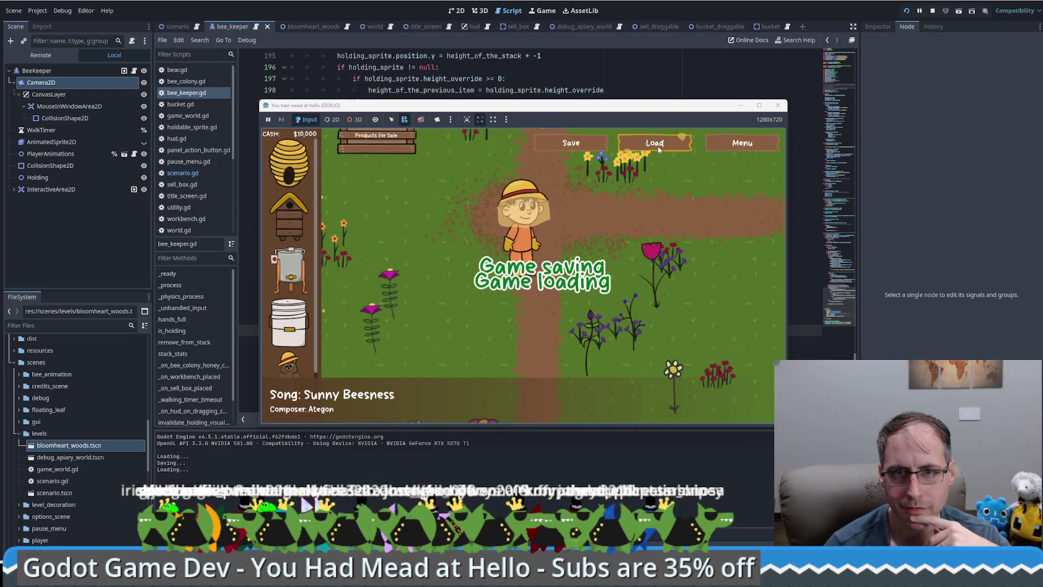
pyautogui.hotkey('alt', 'Tab')
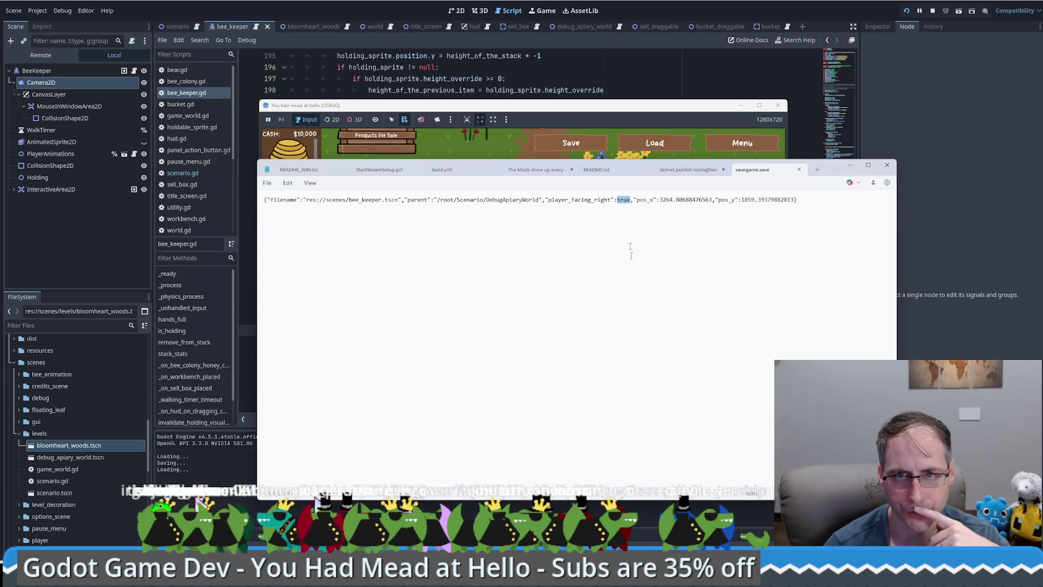
pyautogui.hotkey('alt', 'Tab')
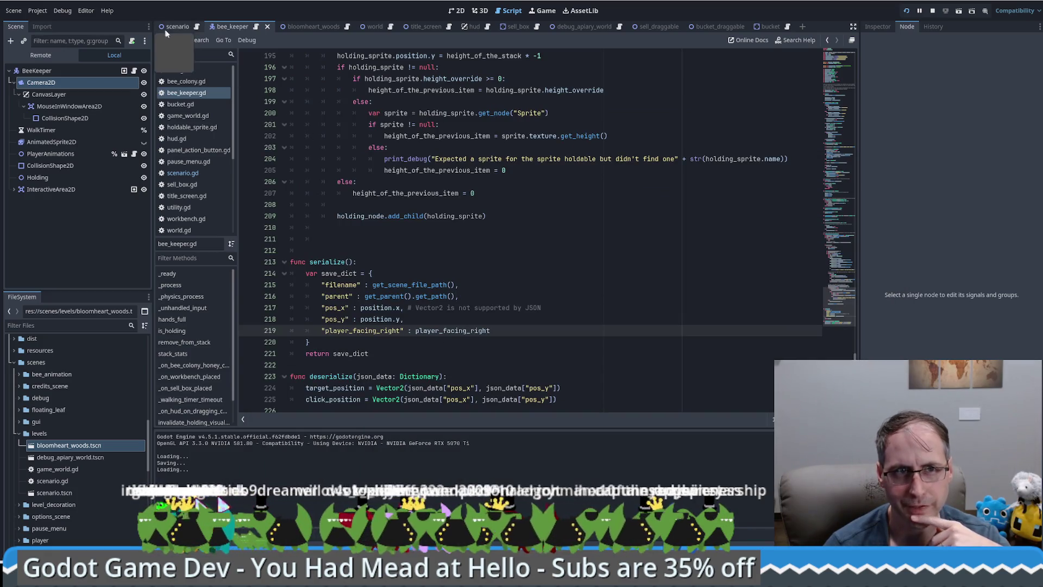
# Set a breakpoint on scenario.gd line 469, the new_object.set(i, node_data[i]) call
pyautogui.click(197, 28)
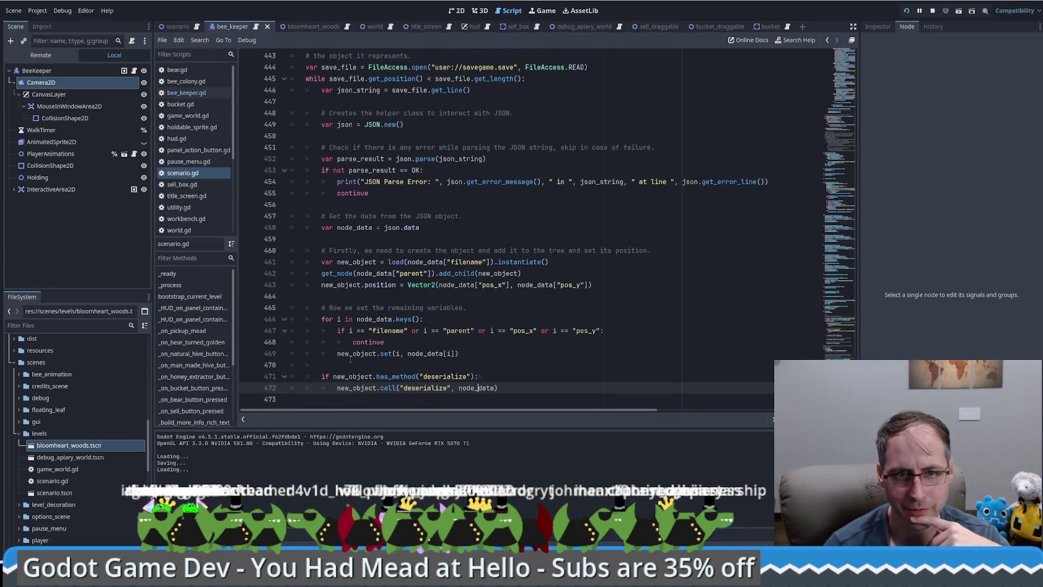
pyautogui.moveTo(465, 354); pyautogui.dragTo(190, 354)
pyautogui.click(263, 356)
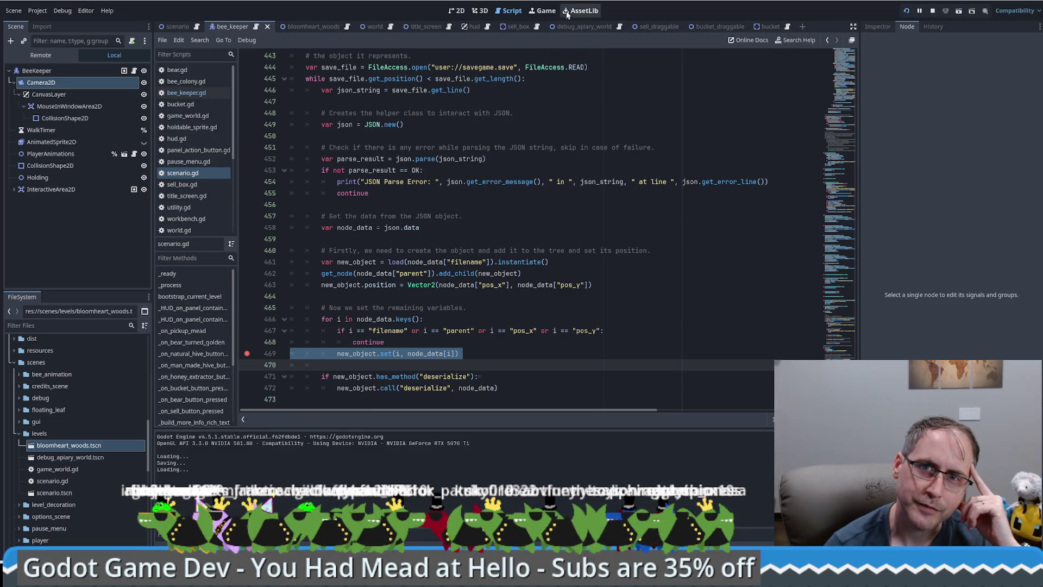
# Load the save in the game to hit the line 469 breakpoint, then step with F10
pyautogui.click(541, 11)
pyautogui.click(631, 142)
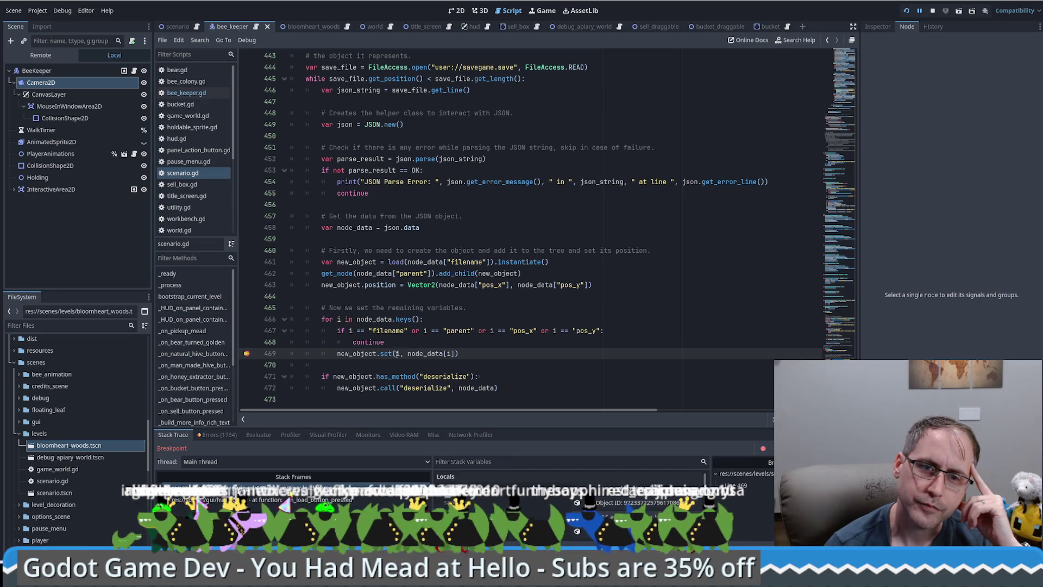
pyautogui.press('End')
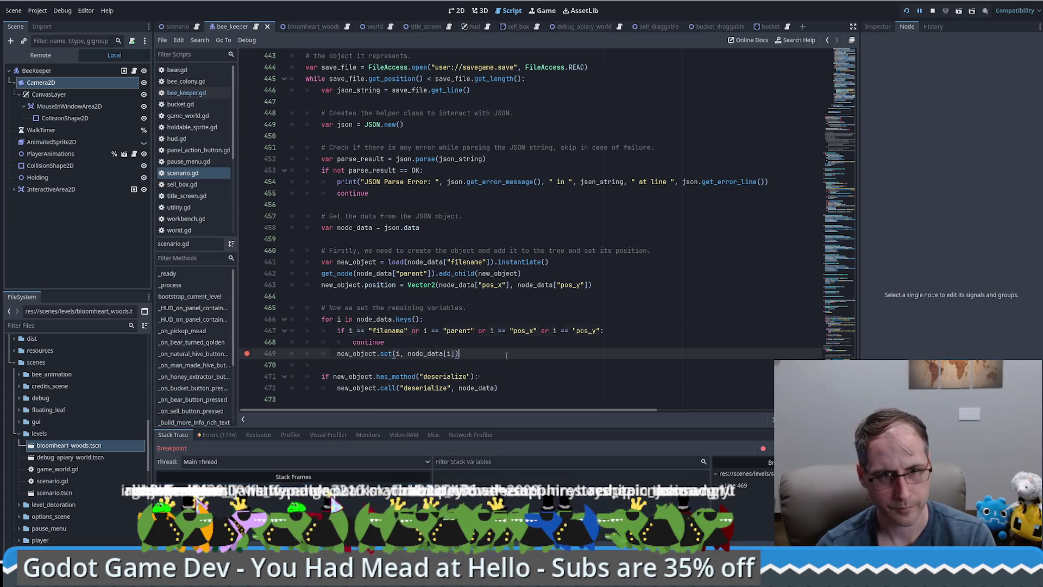
pyautogui.press('F10')
pyautogui.press('F10')
pyautogui.press('F10')
pyautogui.press('F10')
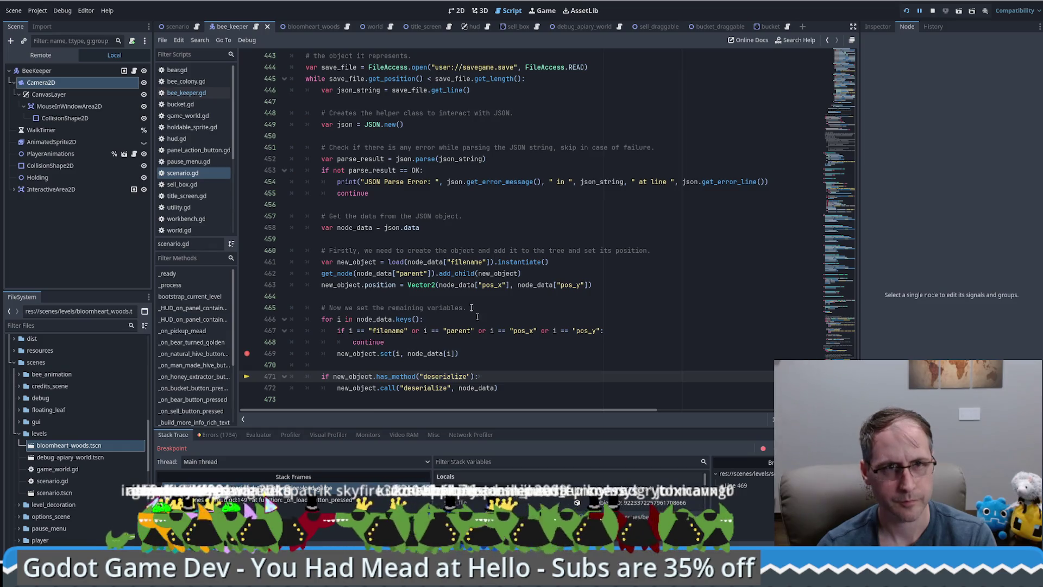
# Add a breakpoint on bee_keeper.gd's target_position line 224 and resume into deserialize
pyautogui.click(205, 30)
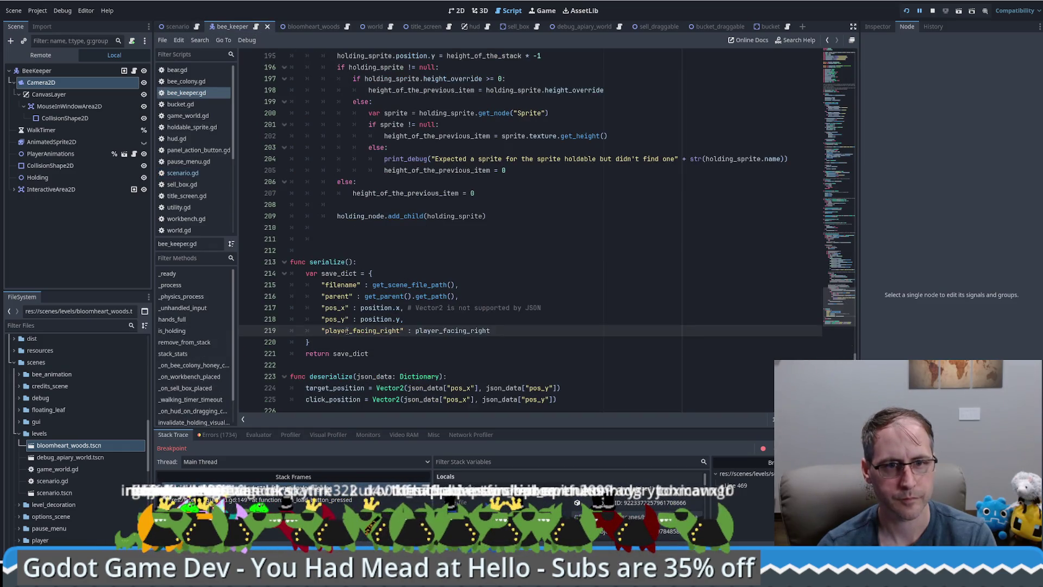
pyautogui.click(247, 377)
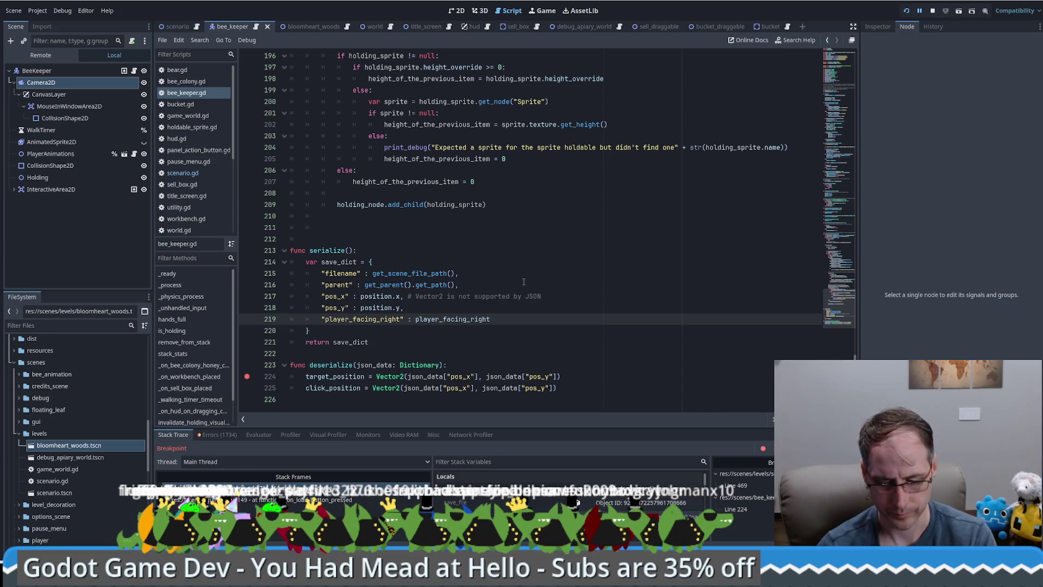
pyautogui.press('F12')
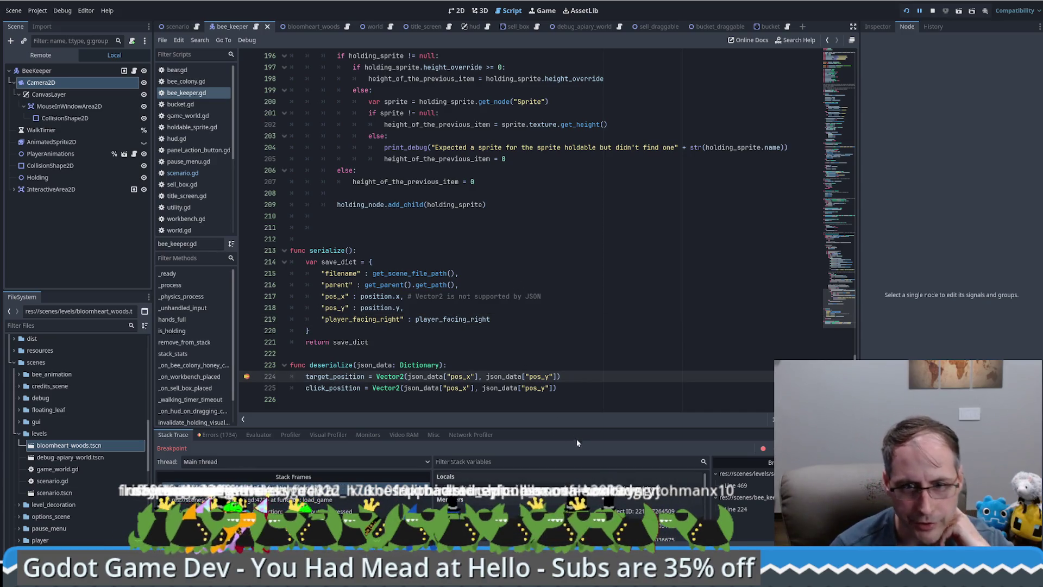
# Inspect the paused beekeeper's properties, remove the line 224 breakpoint, and stop debugging
pyautogui.moveTo(578, 428)
pyautogui.mouseDown()
pyautogui.moveTo(582, 360)
pyautogui.moveTo(592, 385)
pyautogui.mouseUp()
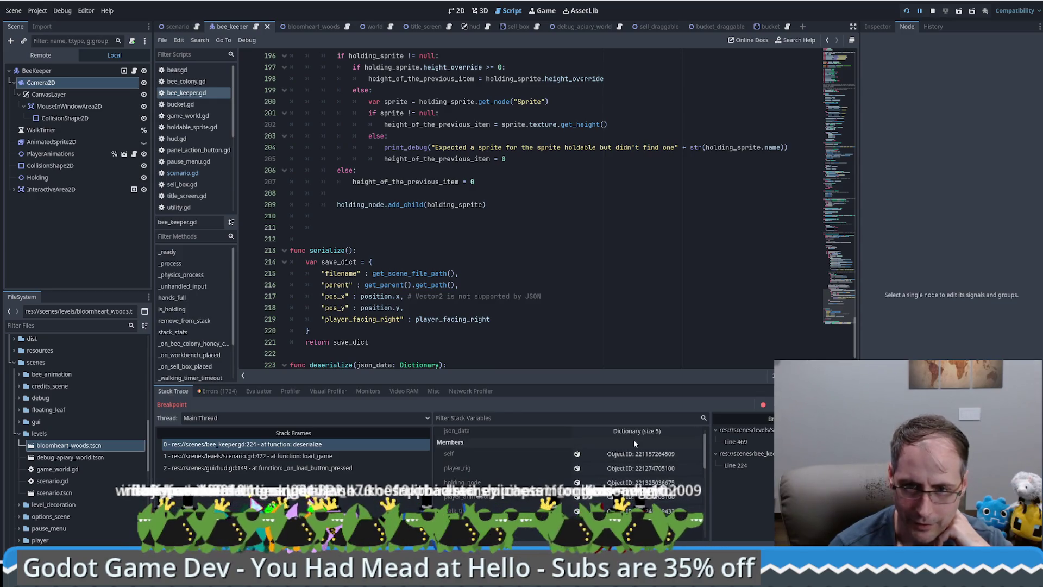
pyautogui.click(634, 454)
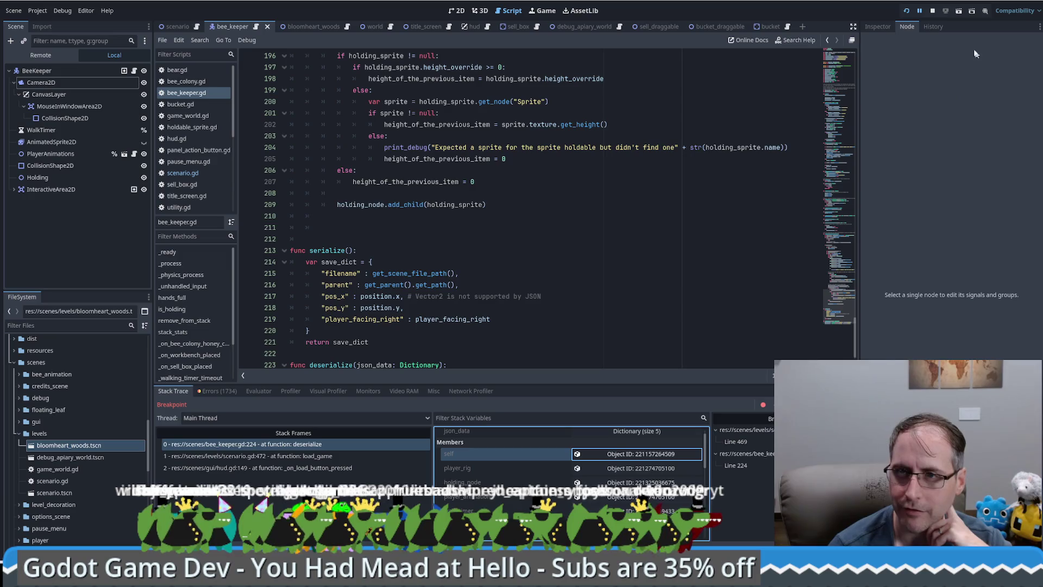
pyautogui.click(877, 27)
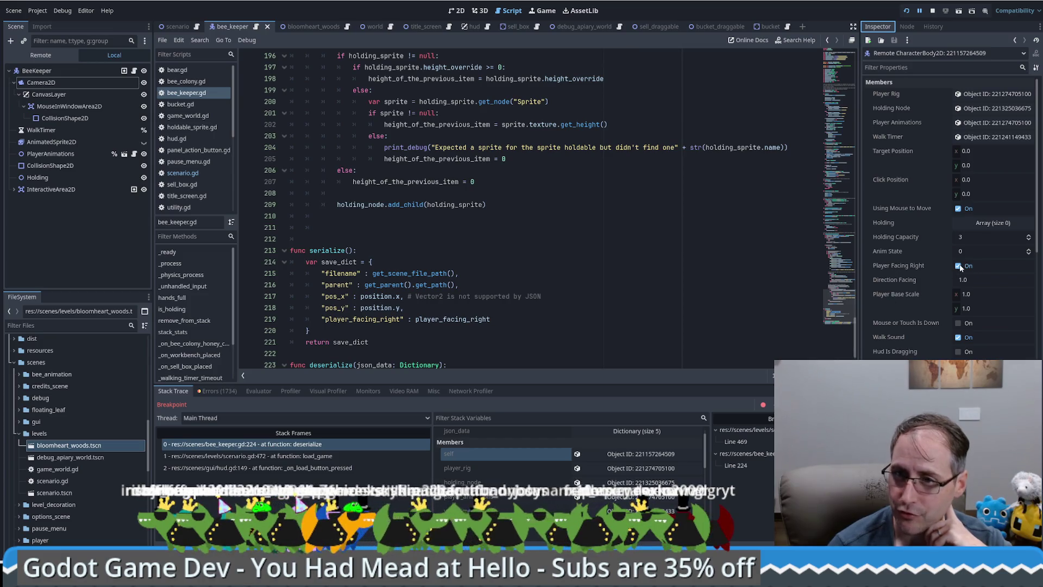
pyautogui.scroll(-2, 245, 336)
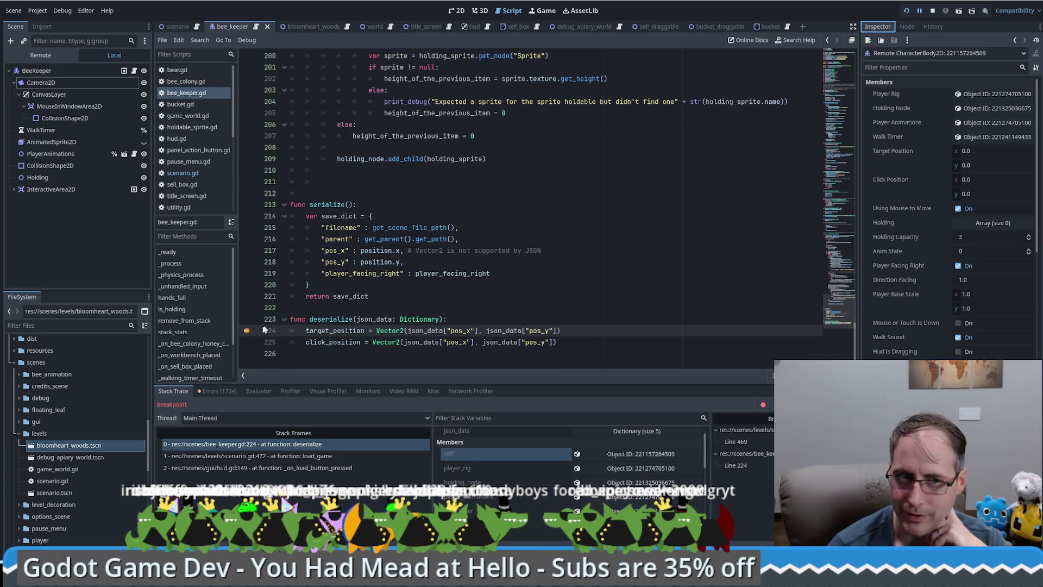
pyautogui.click(245, 330)
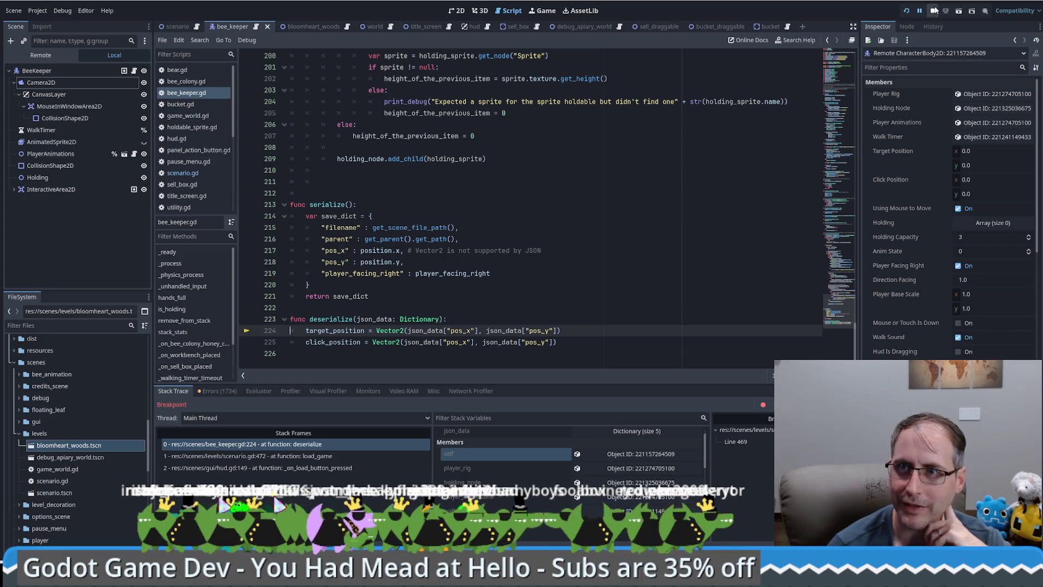
pyautogui.press('F8')
pyautogui.scroll(6, 829, 300)
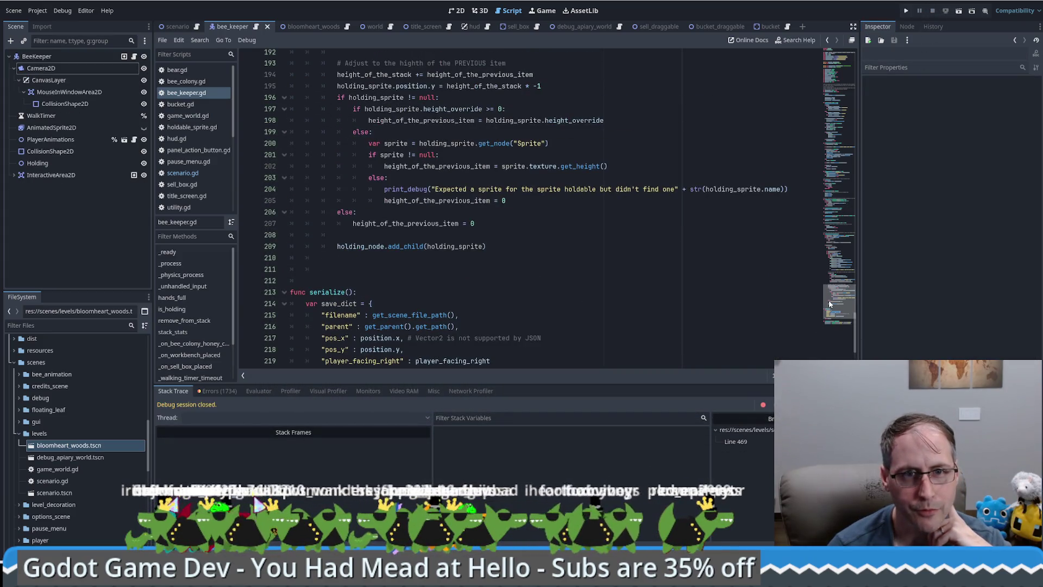
pyautogui.moveTo(835, 292)
pyautogui.mouseDown()
pyautogui.moveTo(852, 218)
pyautogui.moveTo(844, 86)
pyautogui.moveTo(839, 118)
pyautogui.mouseUp()
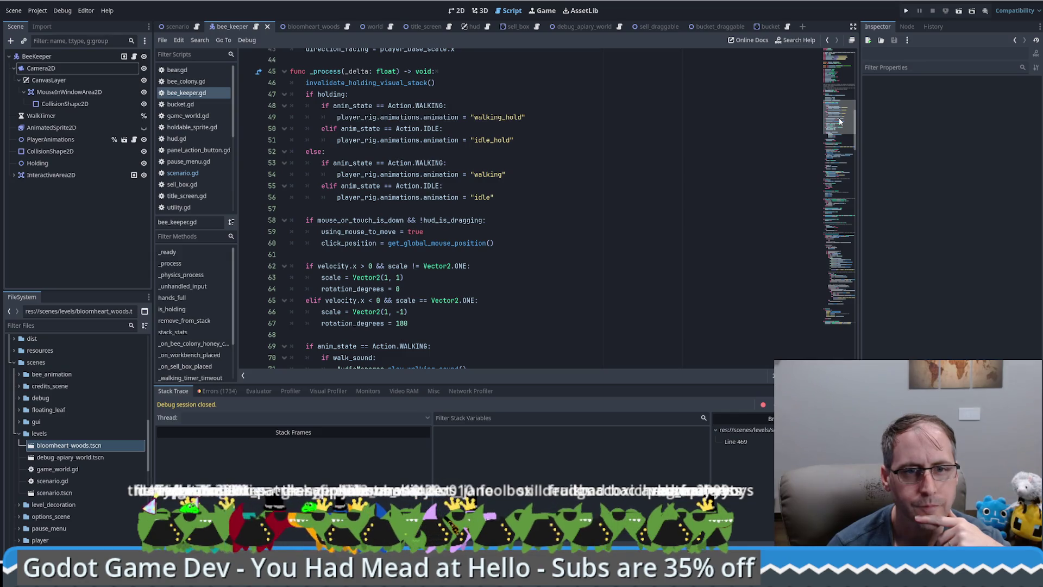
pyautogui.moveTo(840, 121); pyautogui.dragTo(838, 132)
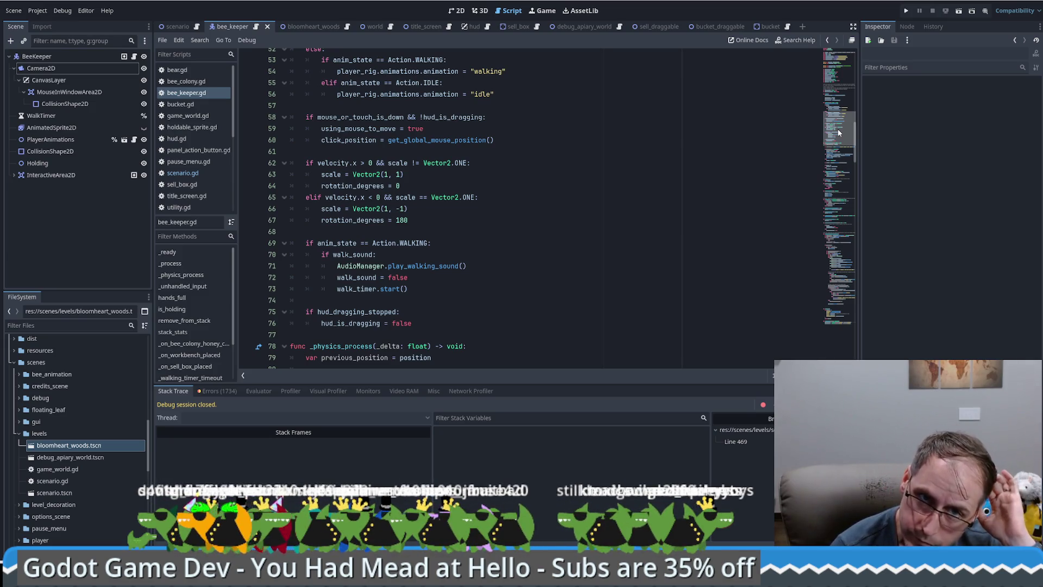
pyautogui.moveTo(838, 129)
pyautogui.mouseDown()
pyautogui.moveTo(845, 119)
pyautogui.moveTo(839, 131)
pyautogui.mouseUp()
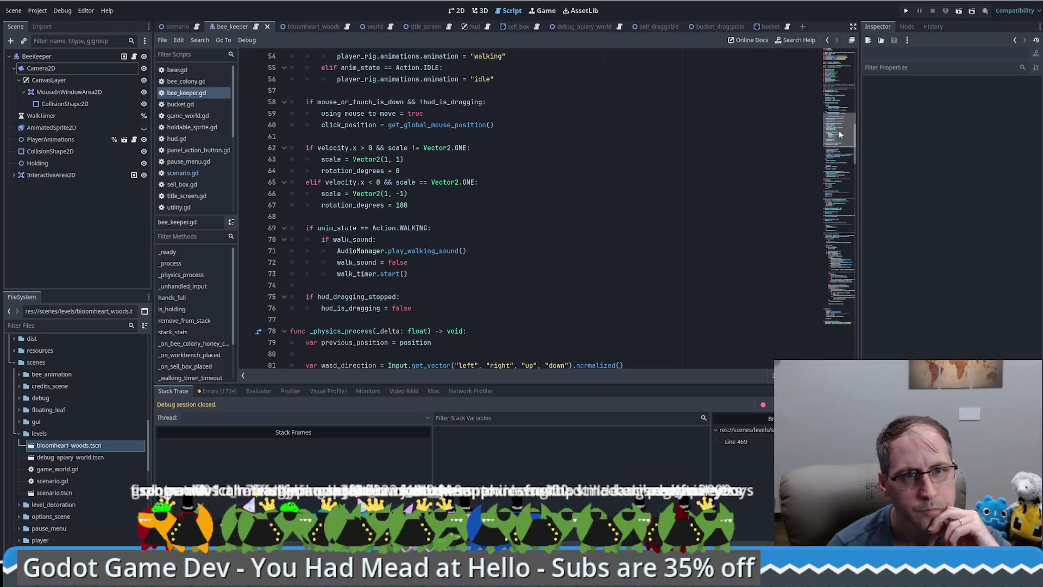
pyautogui.click(408, 170)
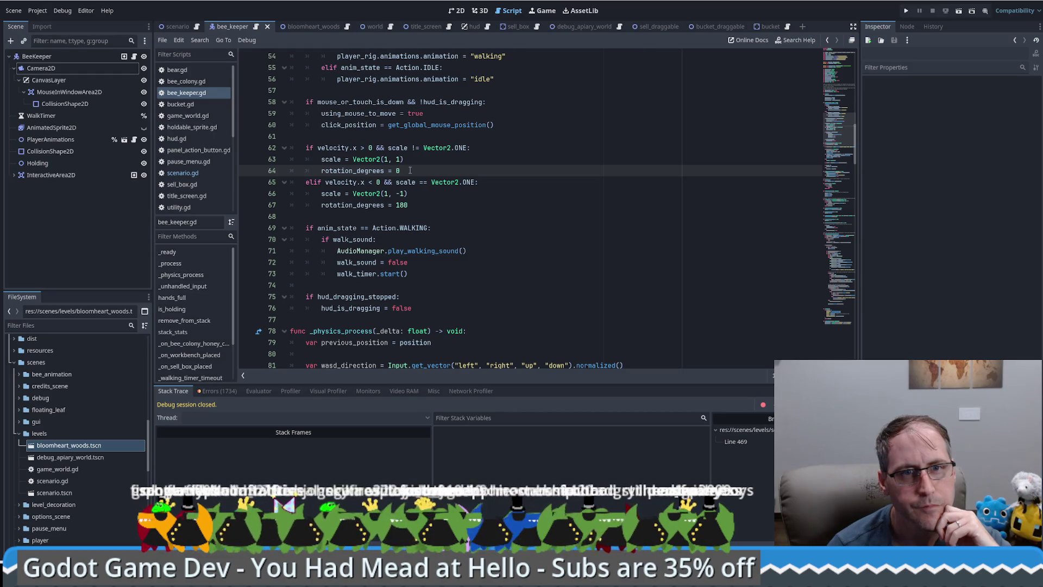
pyautogui.moveTo(408, 205)
pyautogui.mouseDown()
pyautogui.moveTo(305, 205)
pyautogui.moveTo(325, 194)
pyautogui.mouseUp()
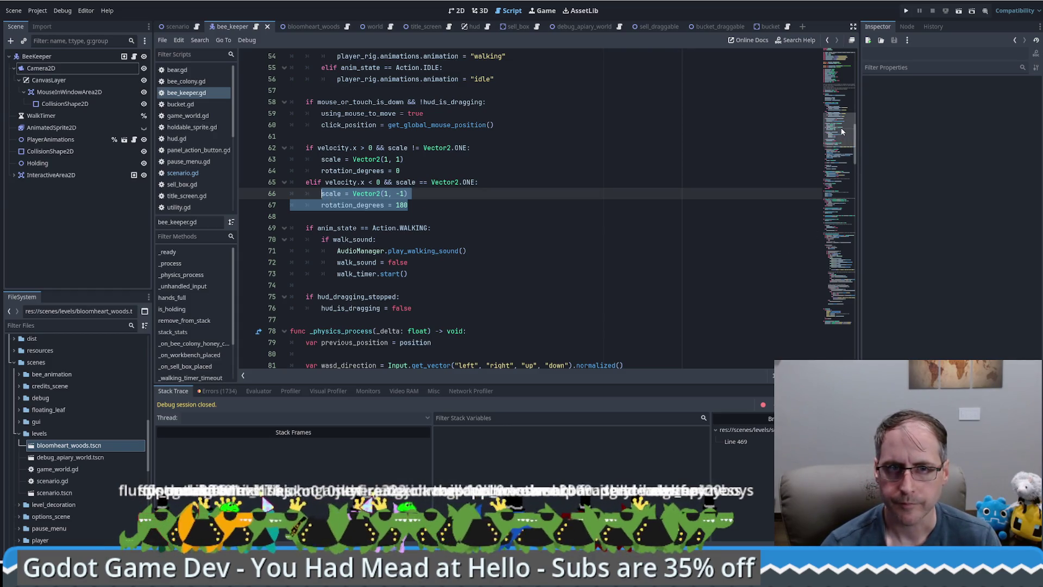
pyautogui.click(837, 318)
pyautogui.click(564, 349)
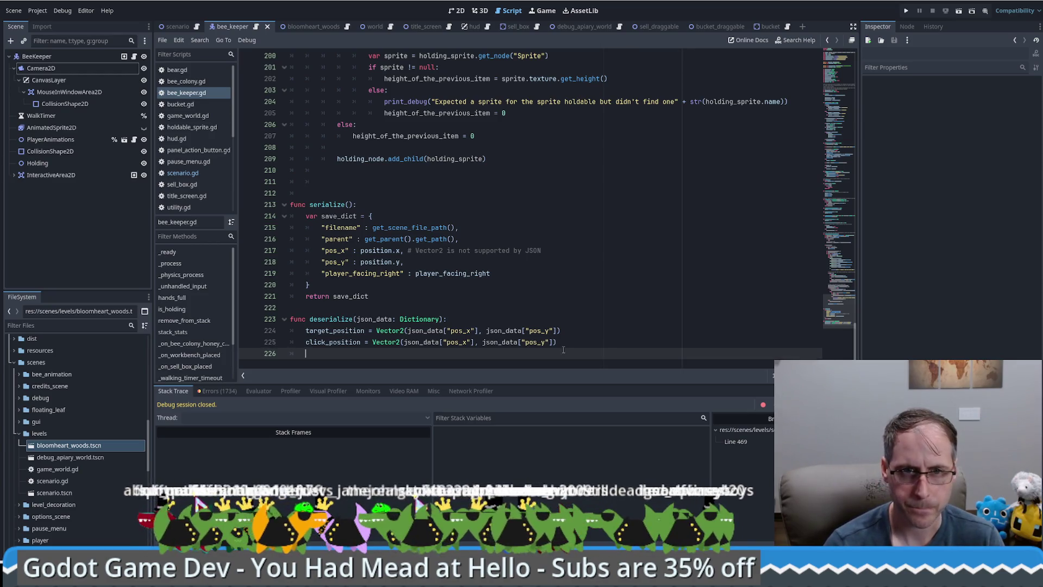
# Add a player_facing_right block setting scale Vector2(1, -1) and rotation_degrees 180, save, and launch the game
pyautogui.write('ifpl')
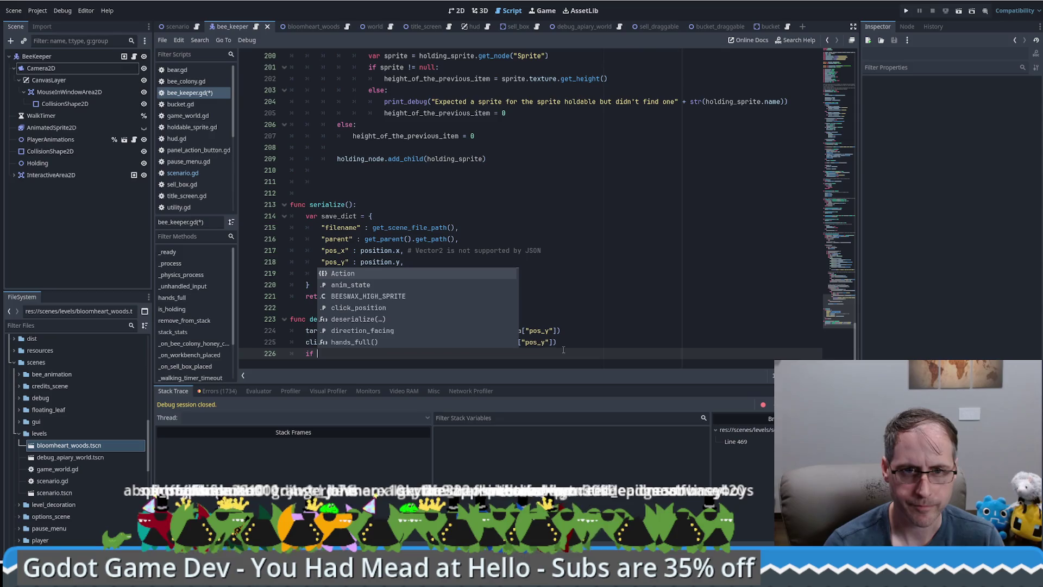
pyautogui.write('ayer_facing_right: \t\tscale = Vector2(1, -1) \t\trotation_degrees = 180')
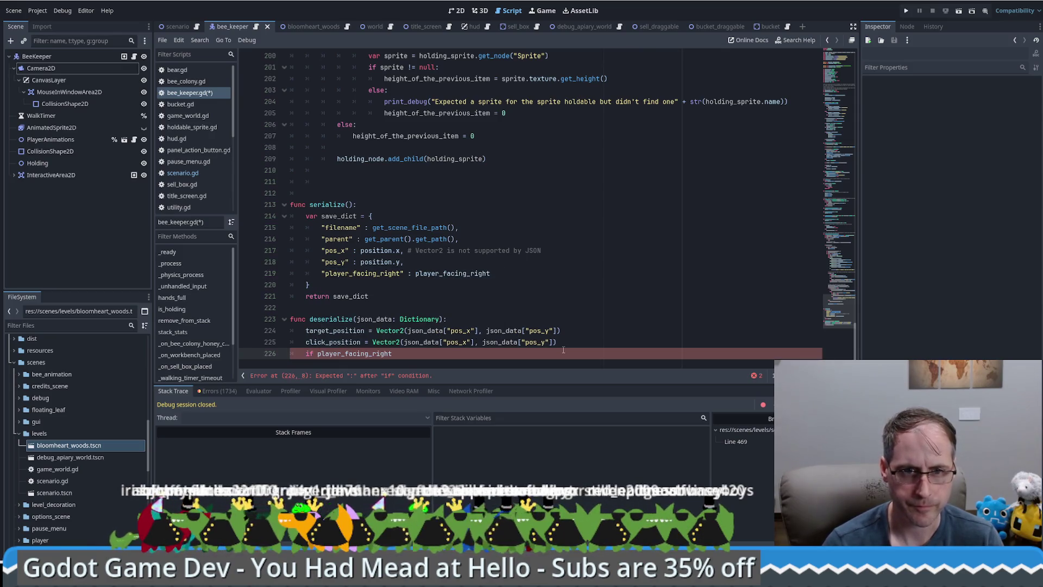
pyautogui.hotkey('ctrl', 's')
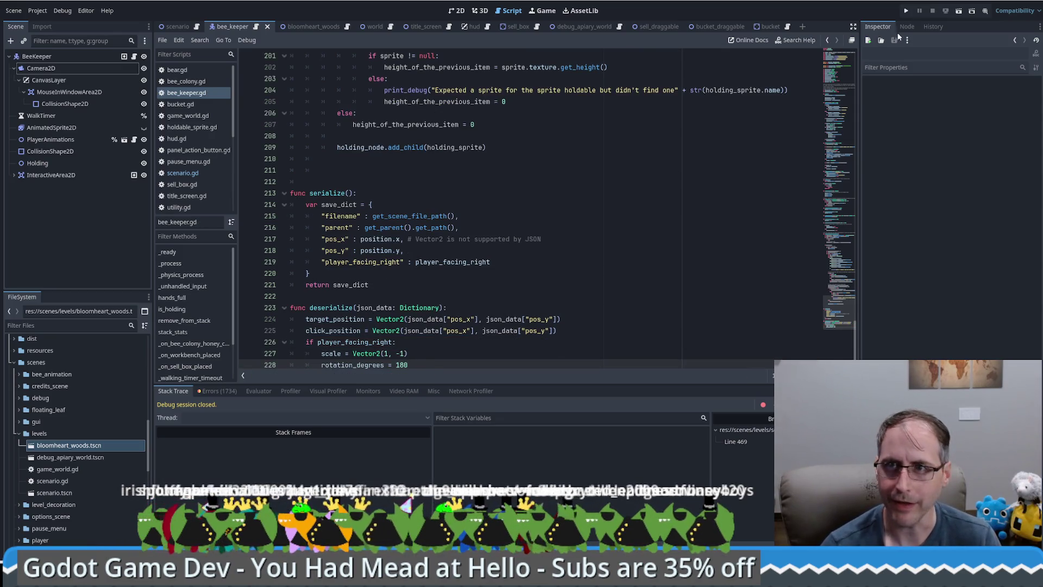
pyautogui.click(906, 12)
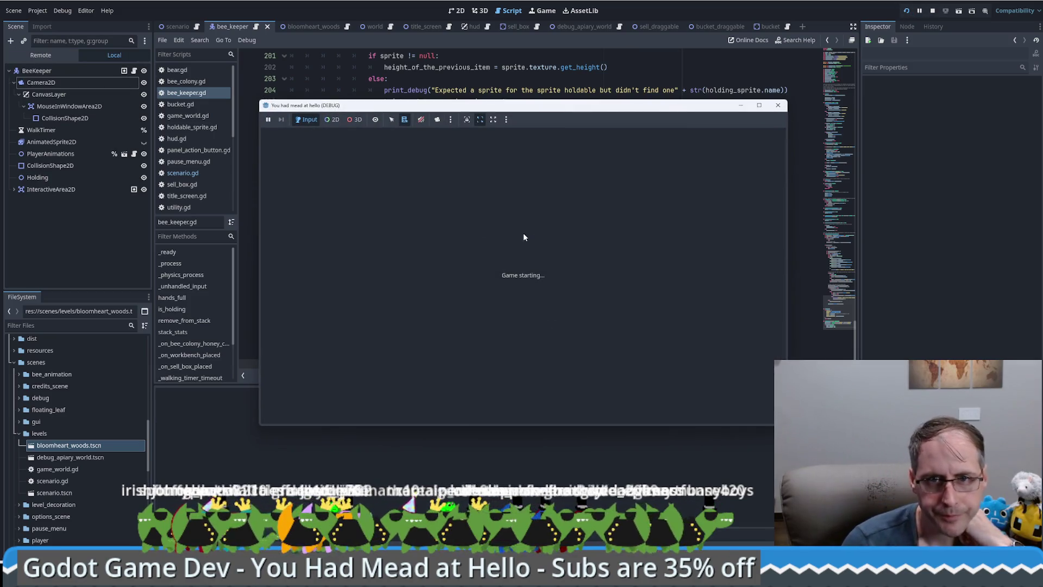
pyautogui.click(519, 374)
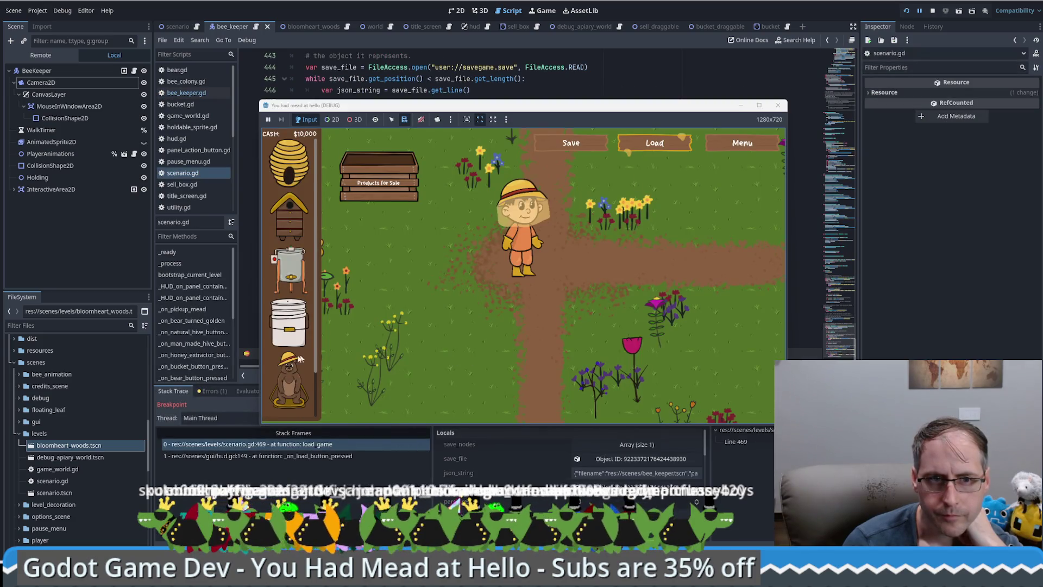
# Load past the breakpoint, then Save and Load to test facing direction, and stop the game
pyautogui.click(251, 356)
pyautogui.press('F12')
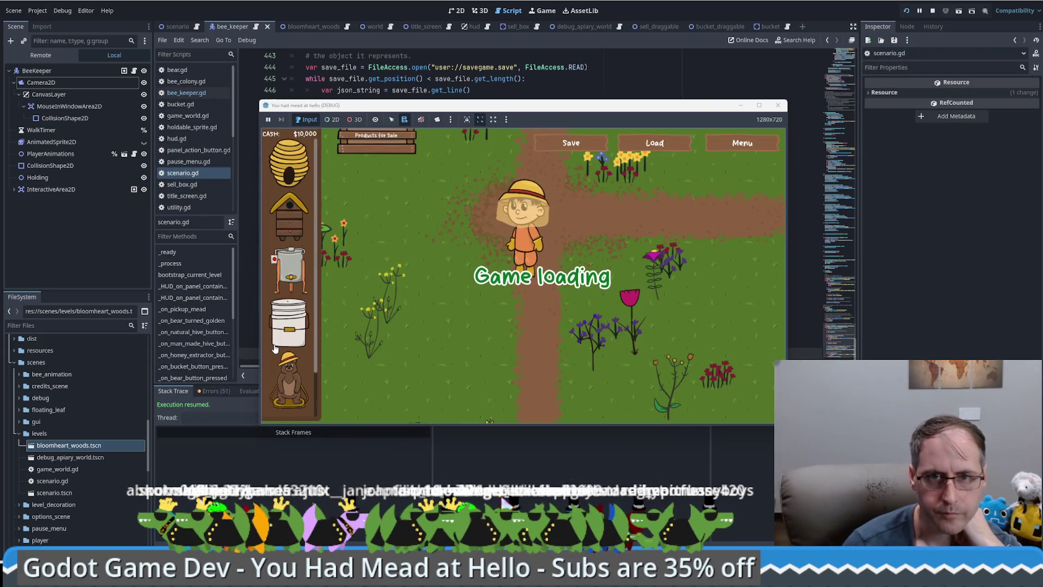
pyautogui.click(571, 143)
pyautogui.click(654, 144)
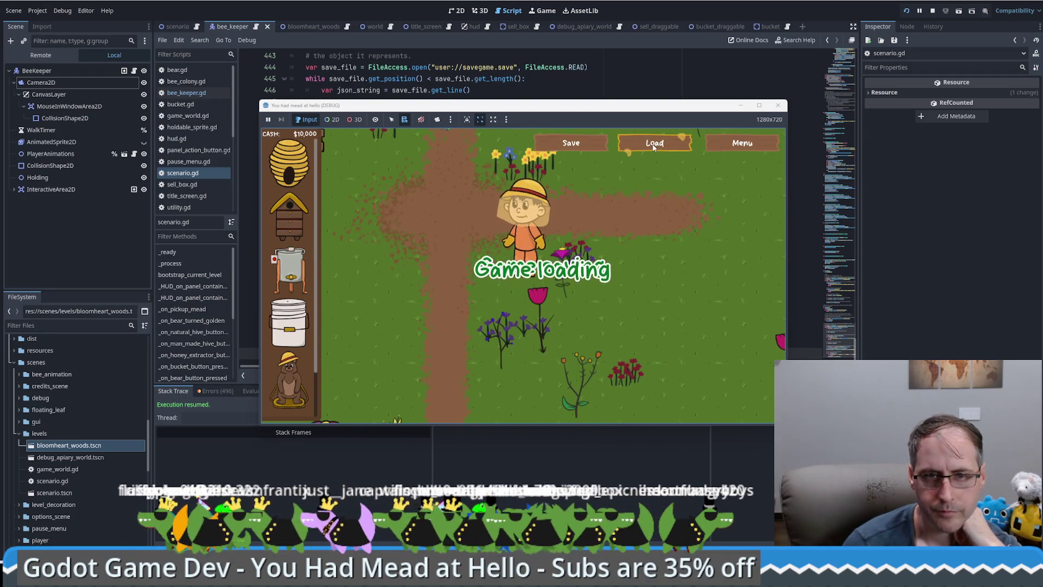
pyautogui.press('F8')
pyautogui.scroll(-2, 571, 282)
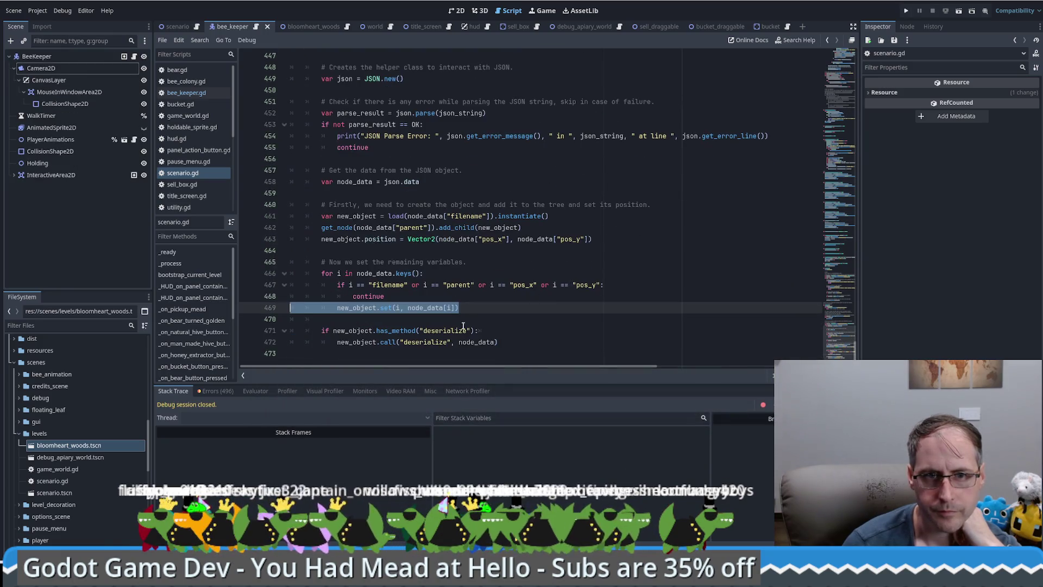
# In bee_keeper.gd, fold the _physics_process and _unhandled_input functions
pyautogui.moveTo(852, 348)
pyautogui.mouseDown()
pyautogui.moveTo(833, 142)
pyautogui.moveTo(246, 64)
pyautogui.mouseUp()
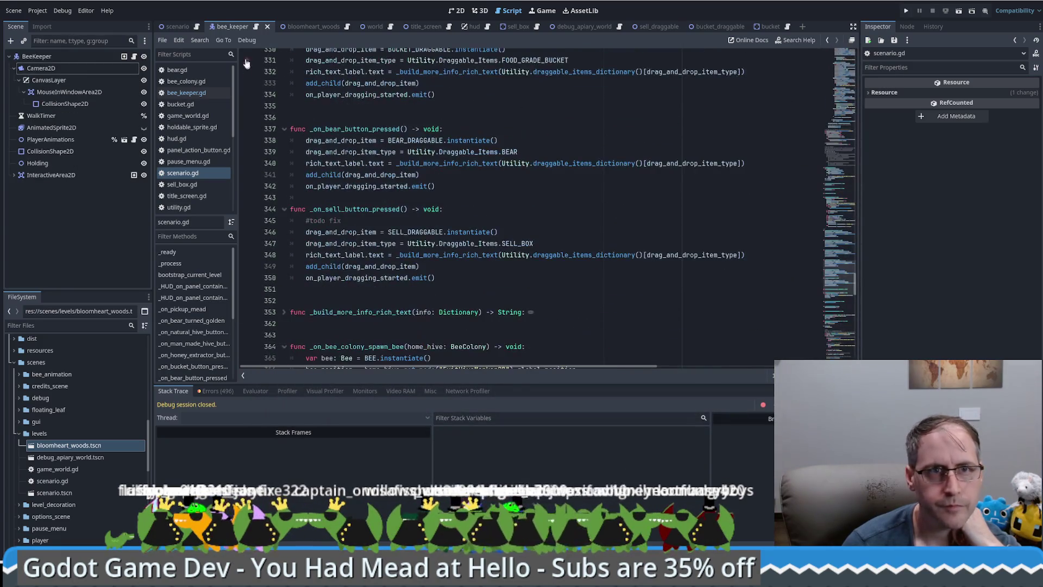
pyautogui.click(254, 27)
pyautogui.scroll(15, 840, 97)
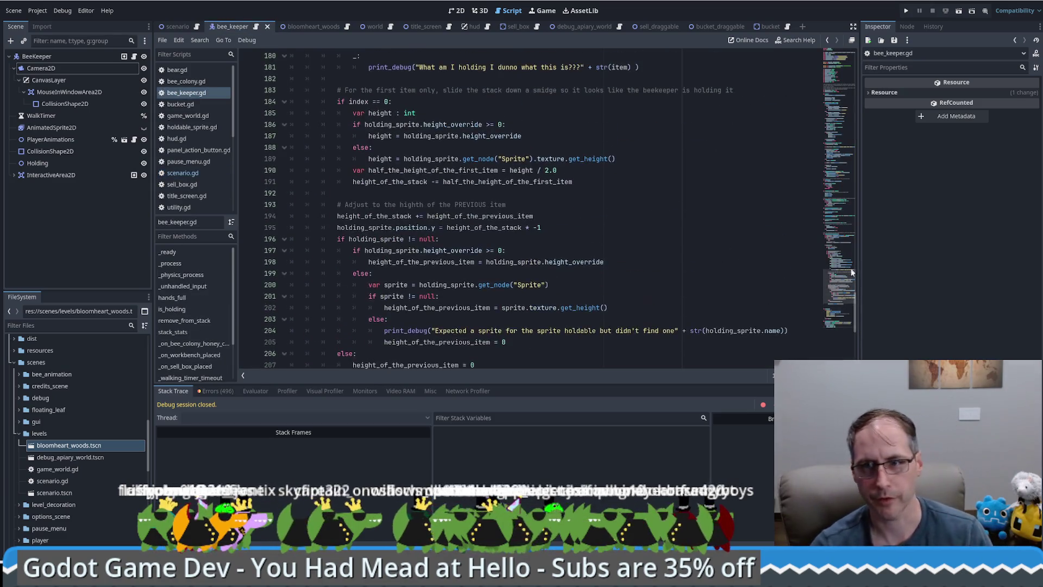
pyautogui.moveTo(840, 96); pyautogui.dragTo(839, 127)
pyautogui.click(405, 199)
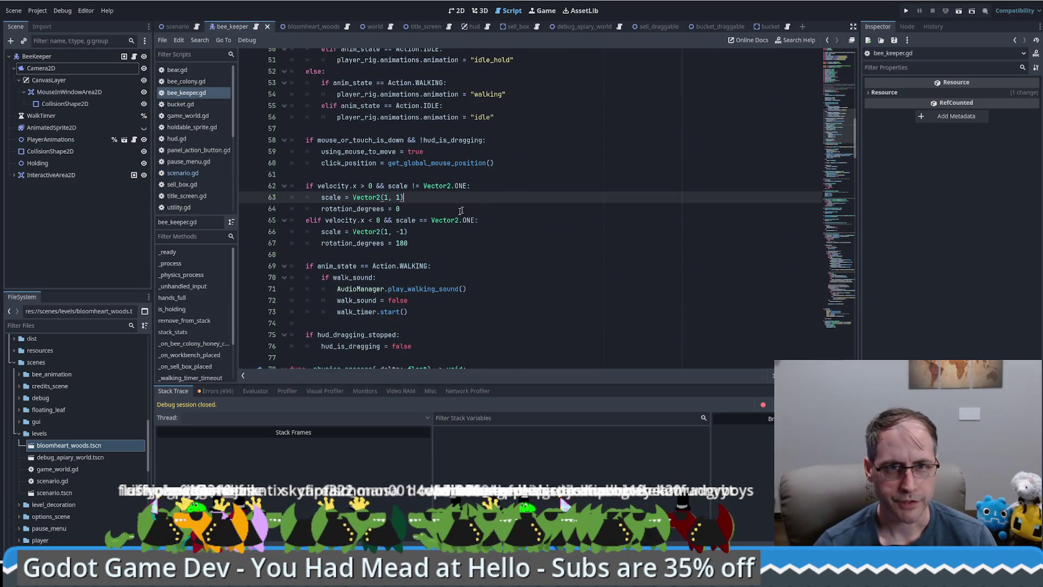
pyautogui.scroll(-1, 363, 258)
pyautogui.click(412, 325)
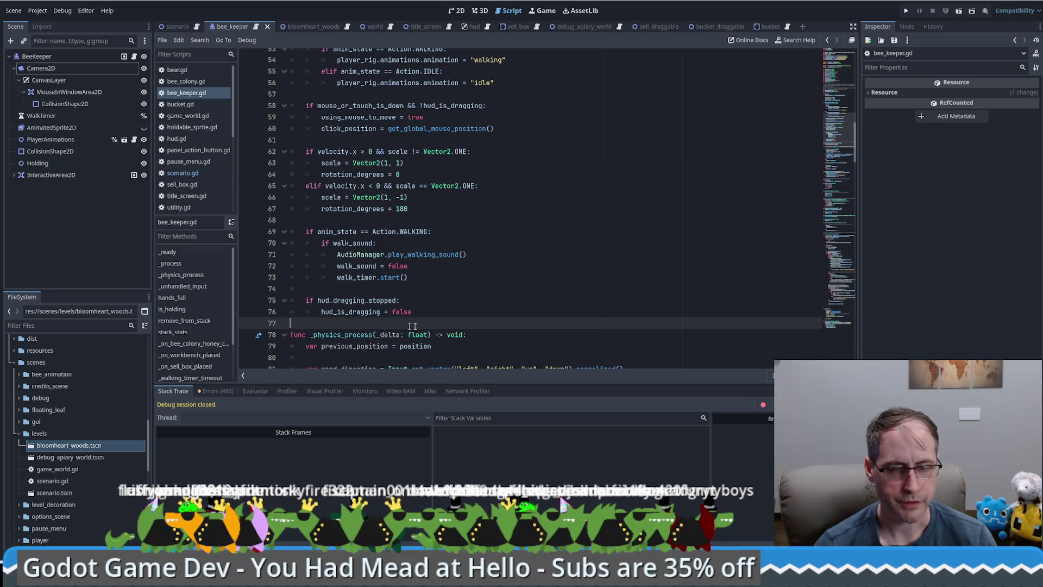
pyautogui.click(284, 335)
pyautogui.click(304, 348)
pyautogui.click(284, 358)
pyautogui.scroll(-2, 308, 346)
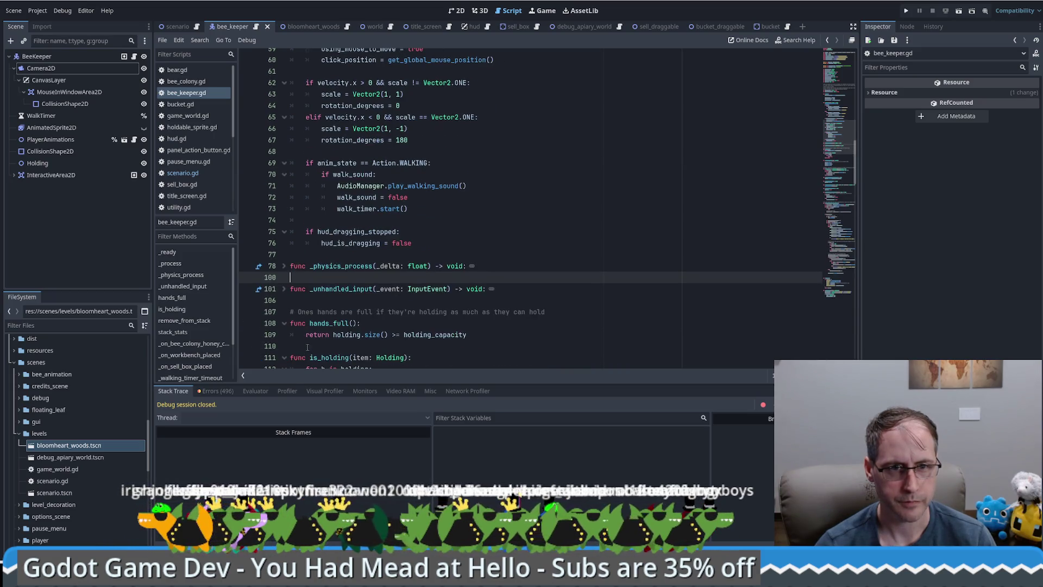
# Fold hands_full, is_holding, remove_from_stack, stack_stats and _on_hud_on_dragging_changed
pyautogui.click(408, 297)
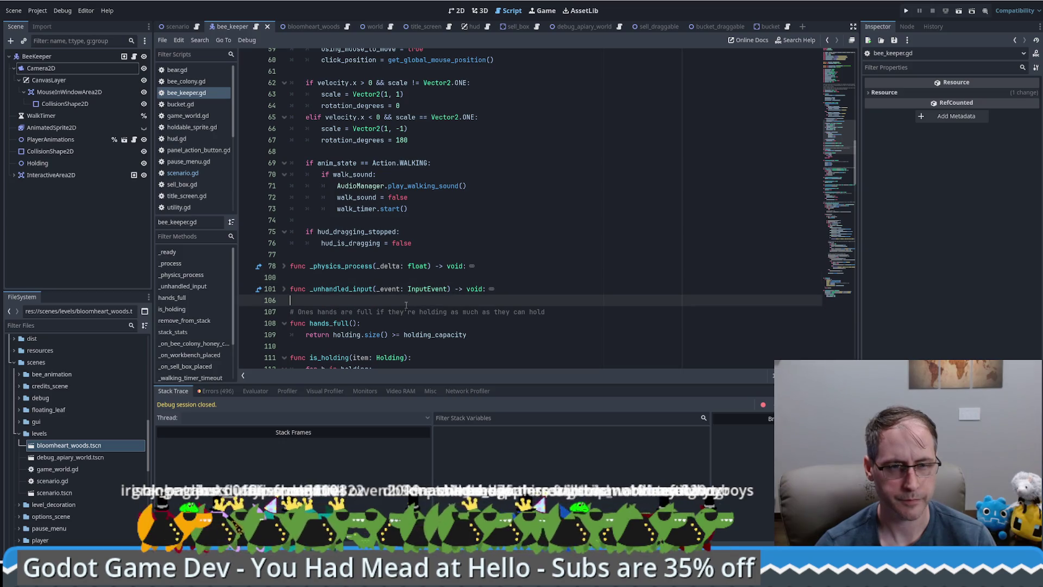
pyautogui.moveTo(409, 297); pyautogui.dragTo(290, 323)
pyautogui.click(284, 324)
pyautogui.click(283, 346)
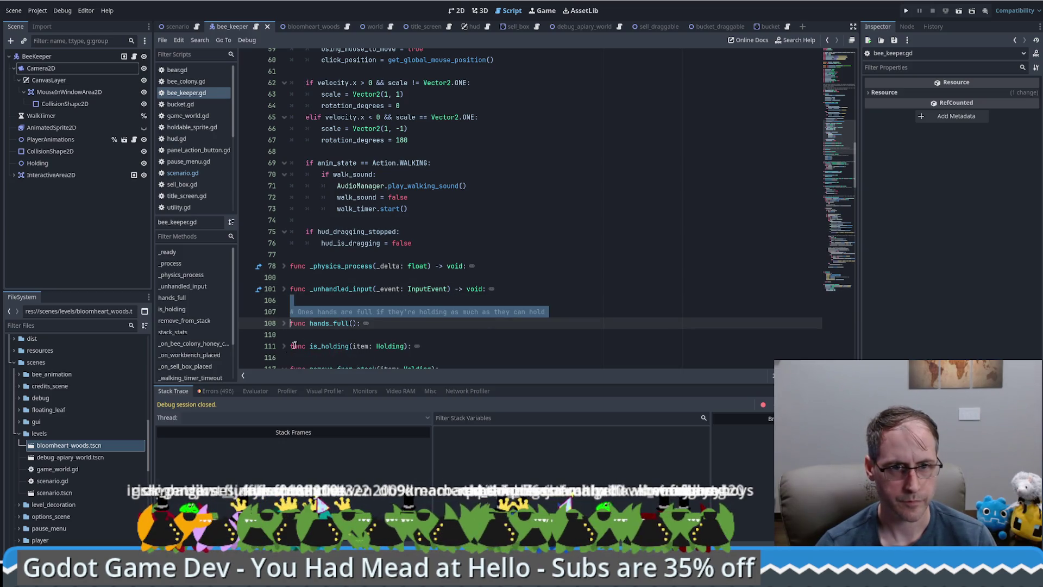
pyautogui.scroll(-2, 287, 346)
pyautogui.click(284, 300)
pyautogui.click(284, 335)
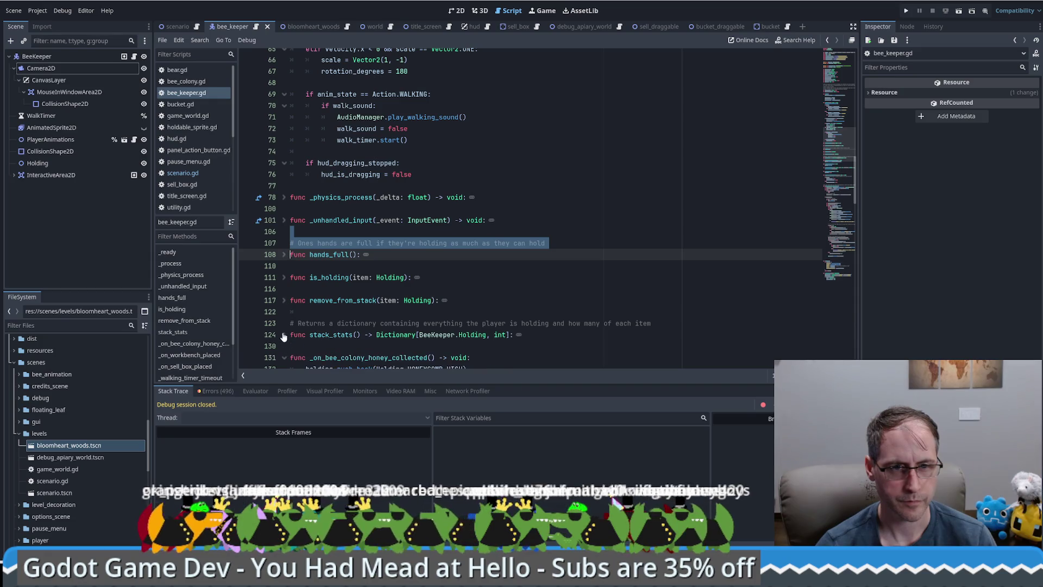
pyautogui.scroll(-2, 285, 340)
pyautogui.scroll(-3, 310, 335)
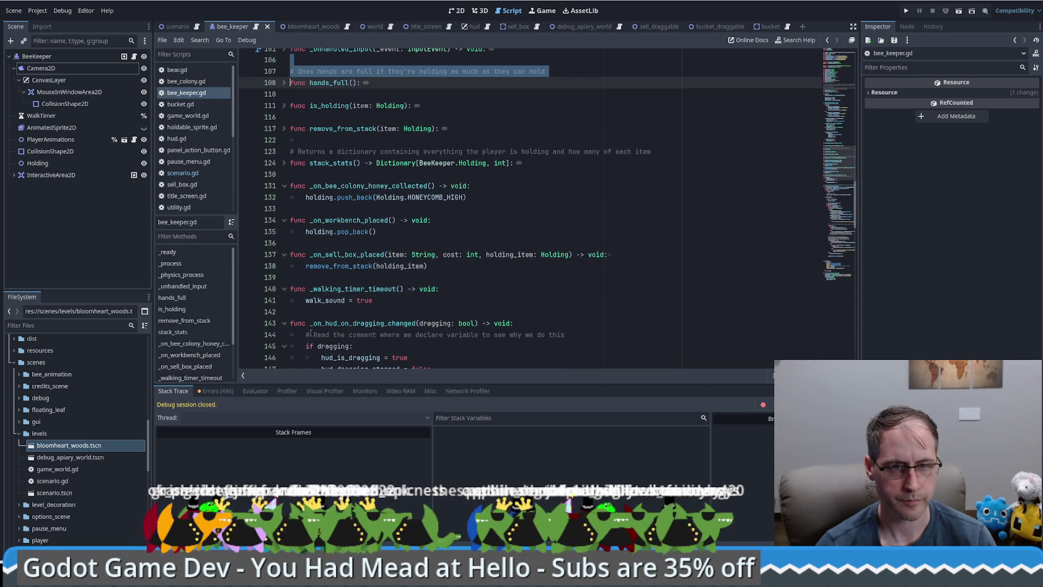
pyautogui.click(284, 323)
pyautogui.scroll(-2, 300, 283)
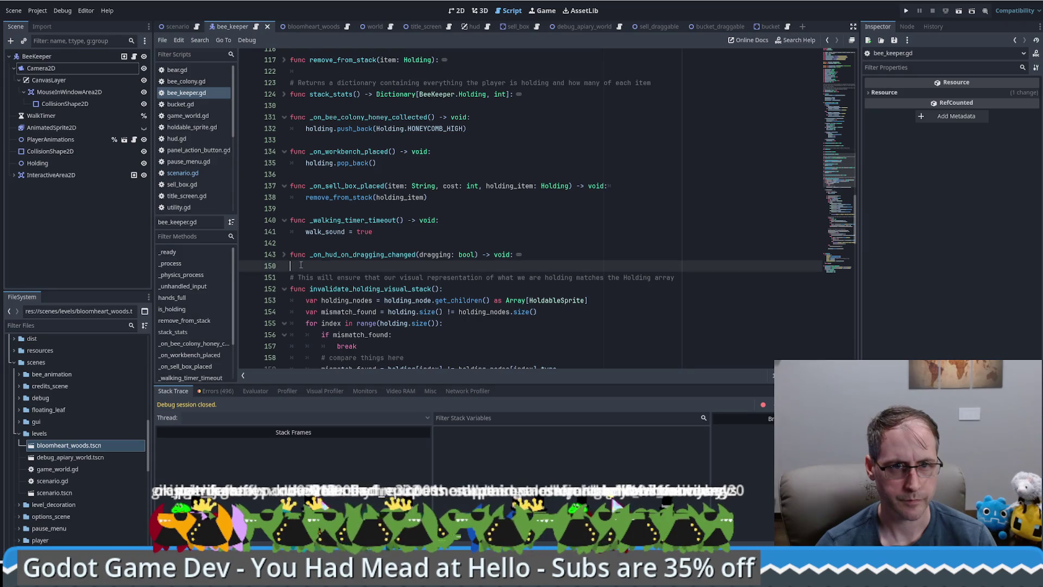
# Add a face_left() function setting scale Vector2(1, -1) and rotation_degrees 180
pyautogui.click(301, 267)
pyautogui.press('Return')
pyautogui.write('func ')
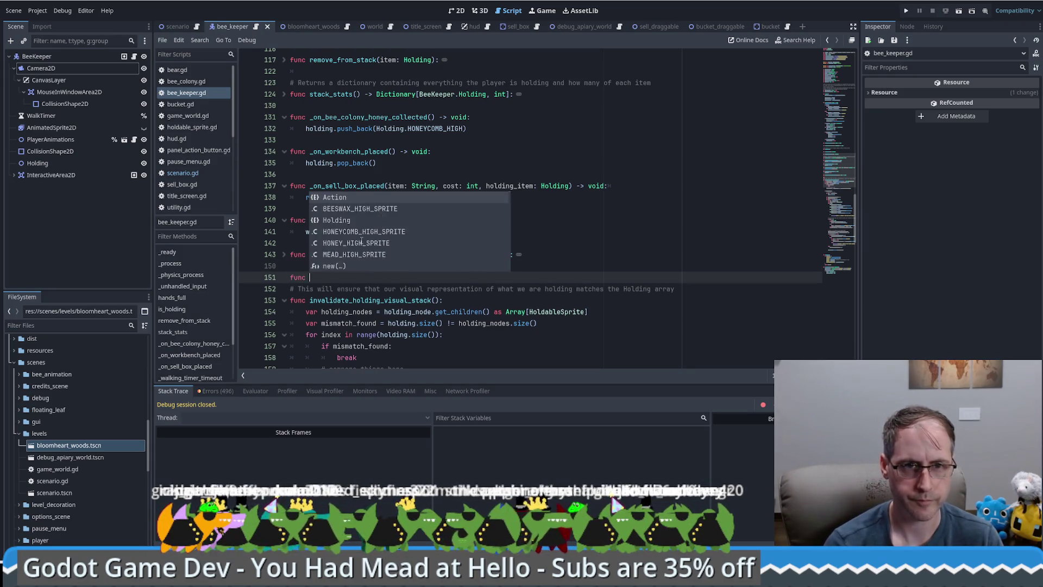
pyautogui.write('face_left')
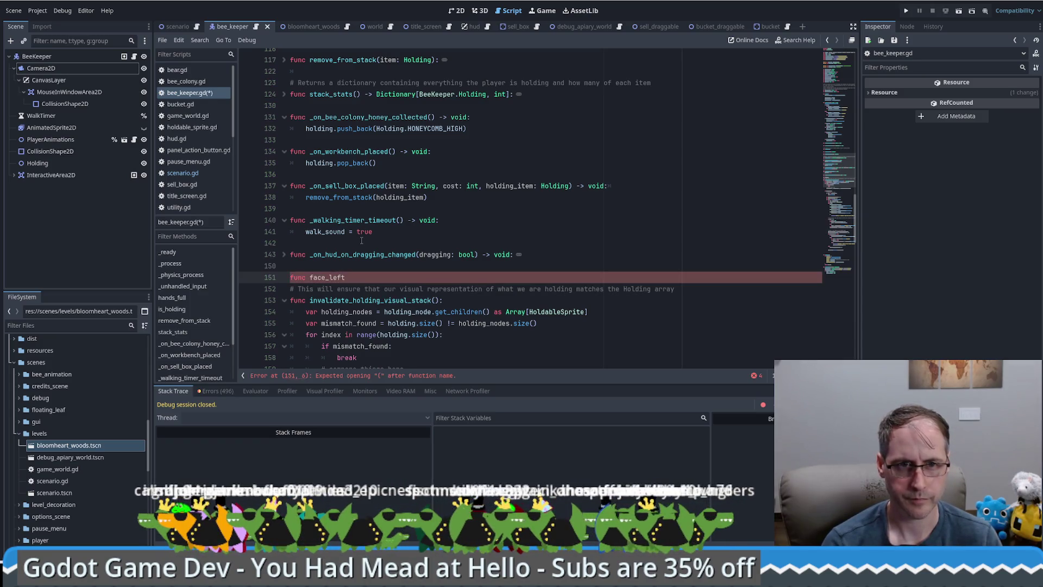
pyautogui.press('BackSpace')
pyautogui.press('BackSpace')
pyautogui.press('BackSpace')
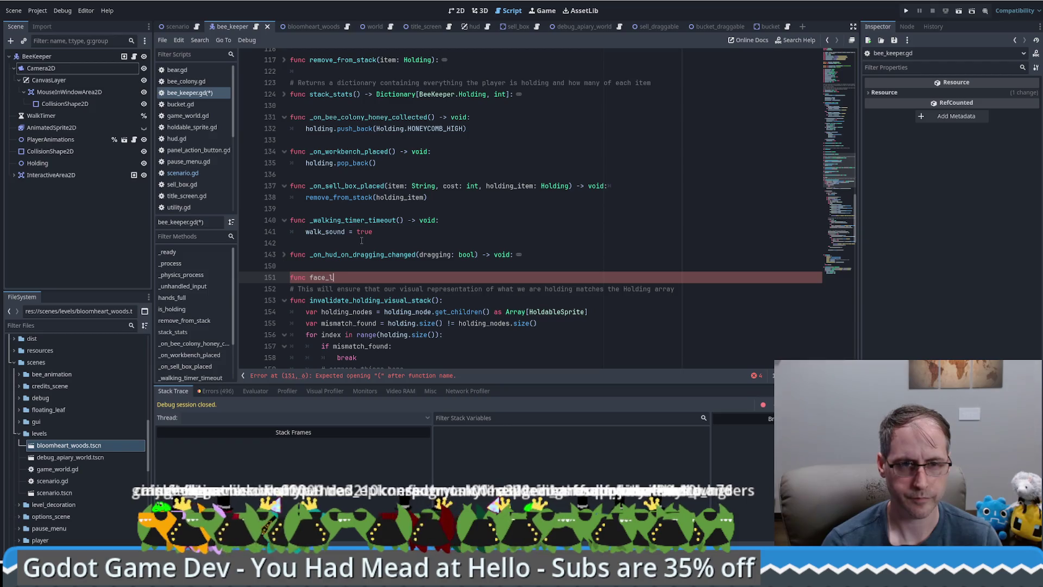
pyautogui.write('left():')
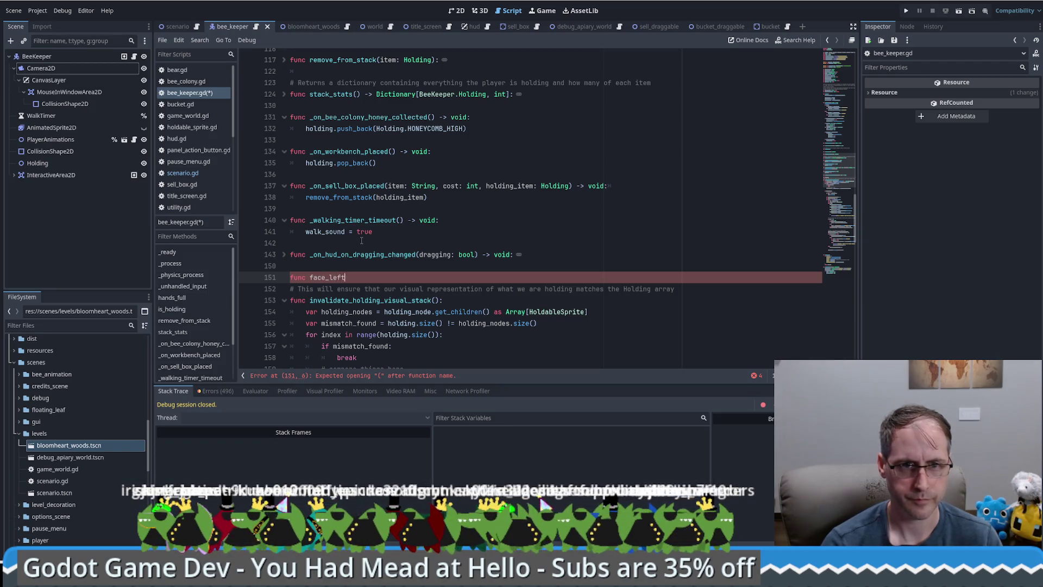
pyautogui.press('Return')
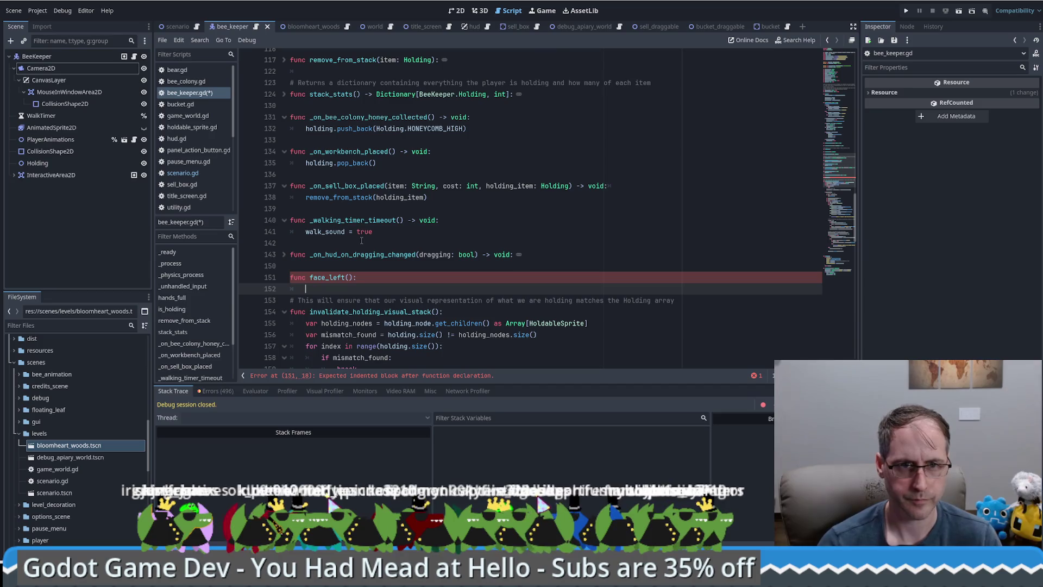
pyautogui.write('scale = Vector2(1, -1) \t\trotation_degrees = 180')
pyautogui.click(320, 301)
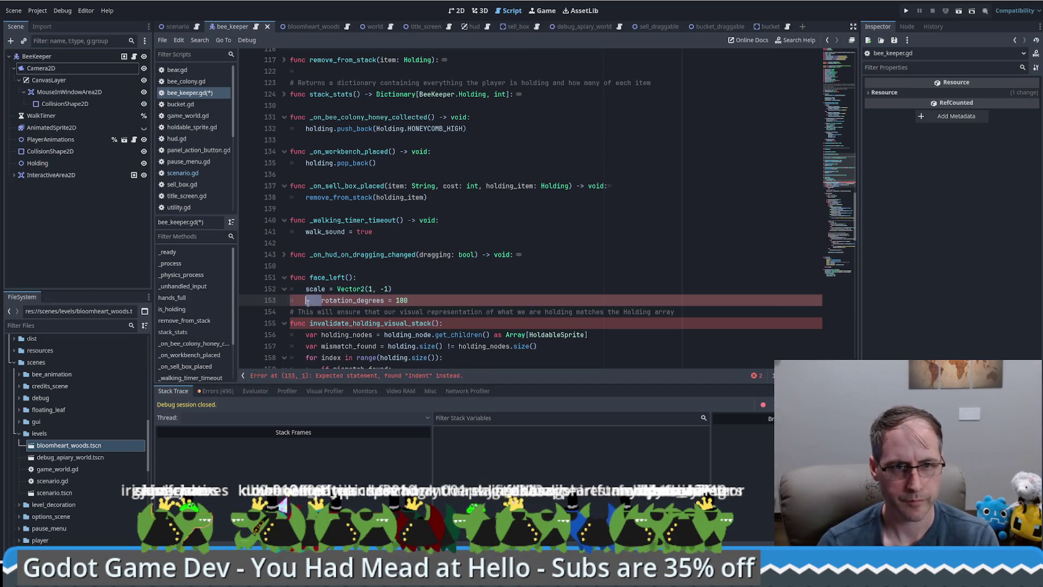
pyautogui.press('BackSpace')
pyautogui.click(442, 299)
pyautogui.press('Return')
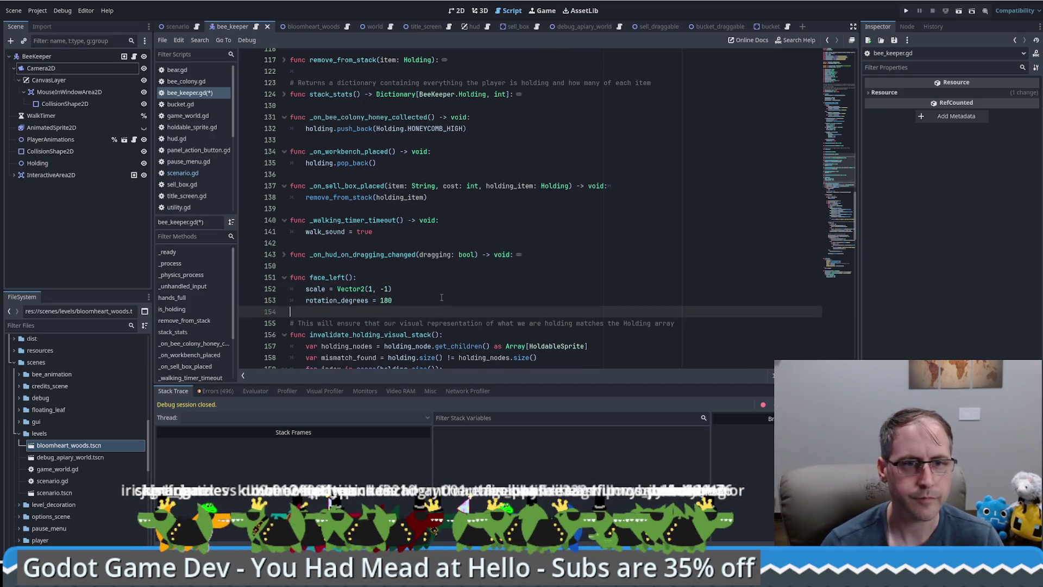
# Add _face_right() with scale Vector2(1, 1) and rotation 0, and rename face_left to _face_left
pyautogui.press('Return')
pyautogui.write('func face')
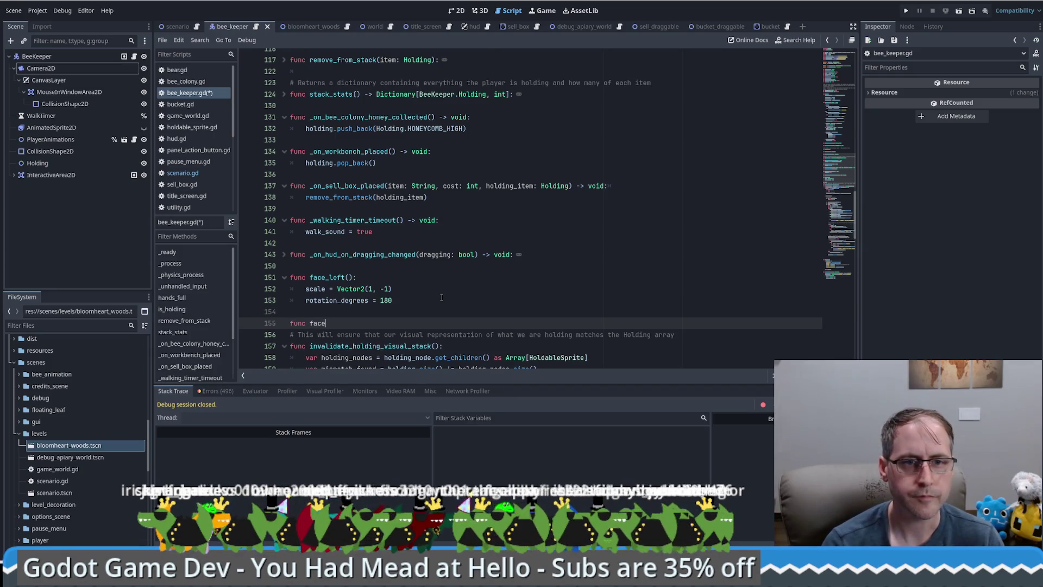
pyautogui.write('_rijght():')
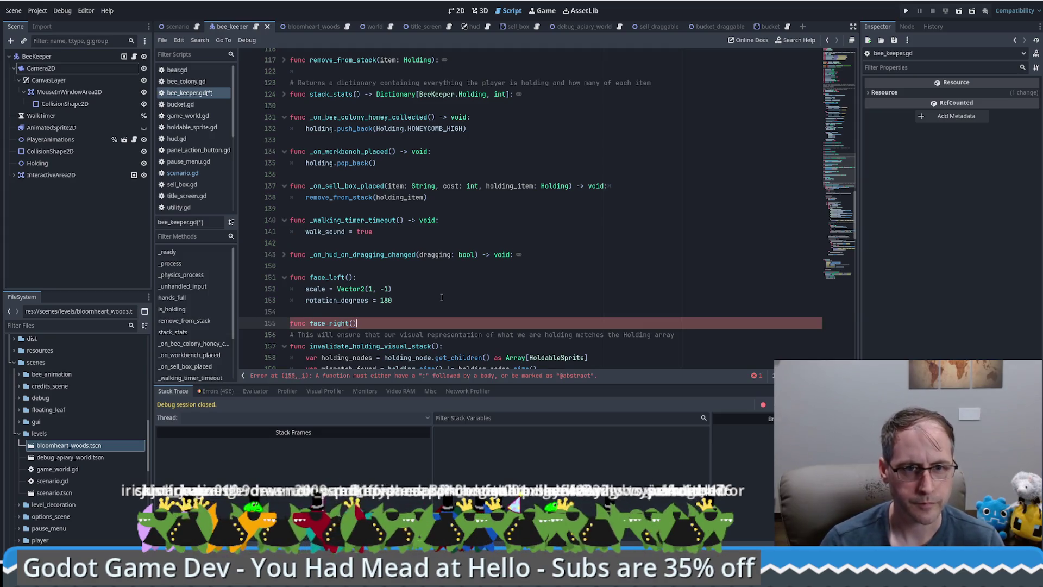
pyautogui.write(':')
pyautogui.click(310, 278)
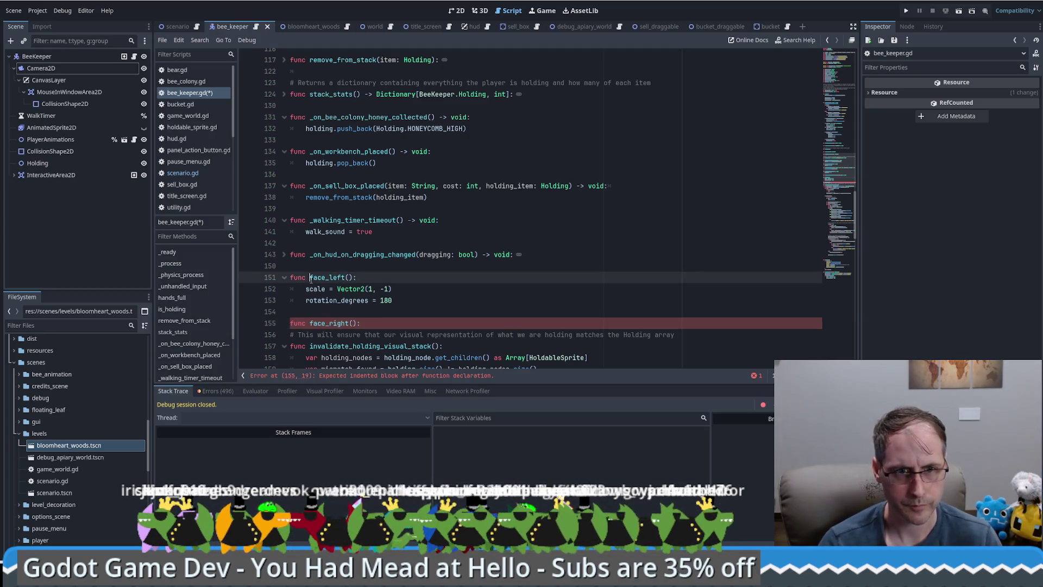
pyautogui.write('_')
pyautogui.press('Escape')
pyautogui.press('Down')
pyautogui.press('Down')
pyautogui.press('Down')
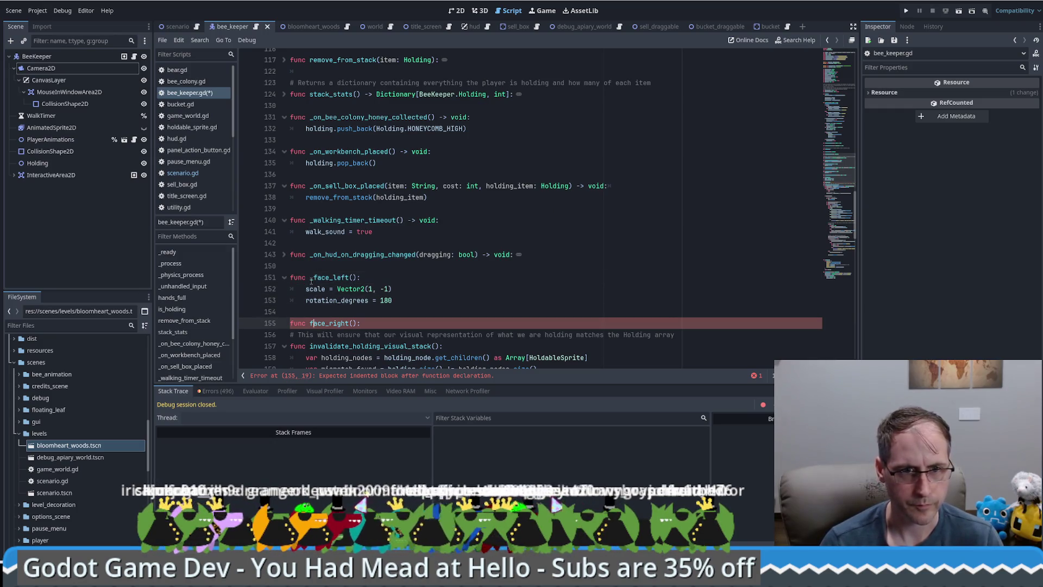
pyautogui.write('_')
pyautogui.press('End')
pyautogui.press('Return')
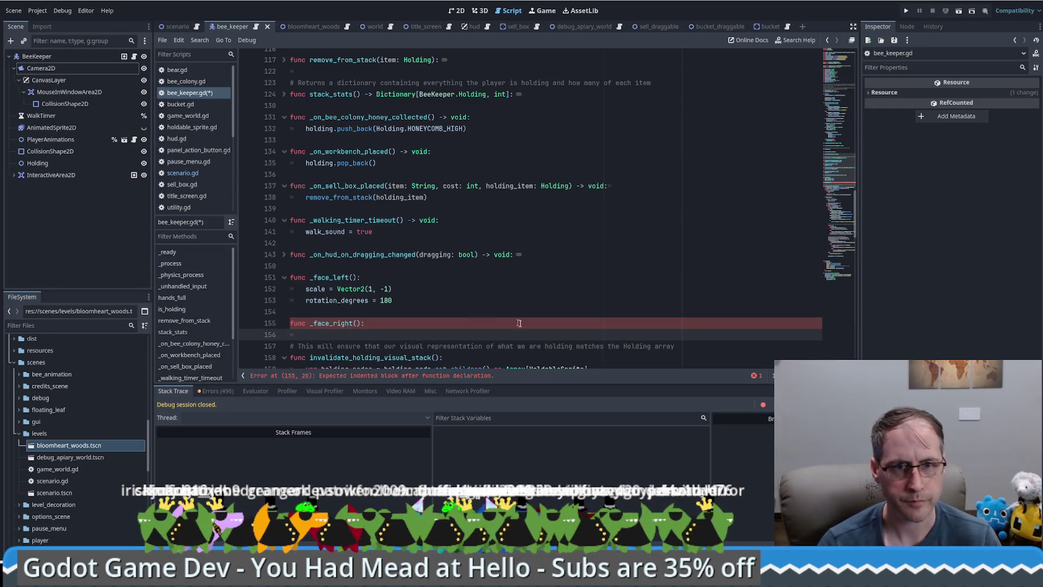
pyautogui.hotkey('ctrl', 'v')
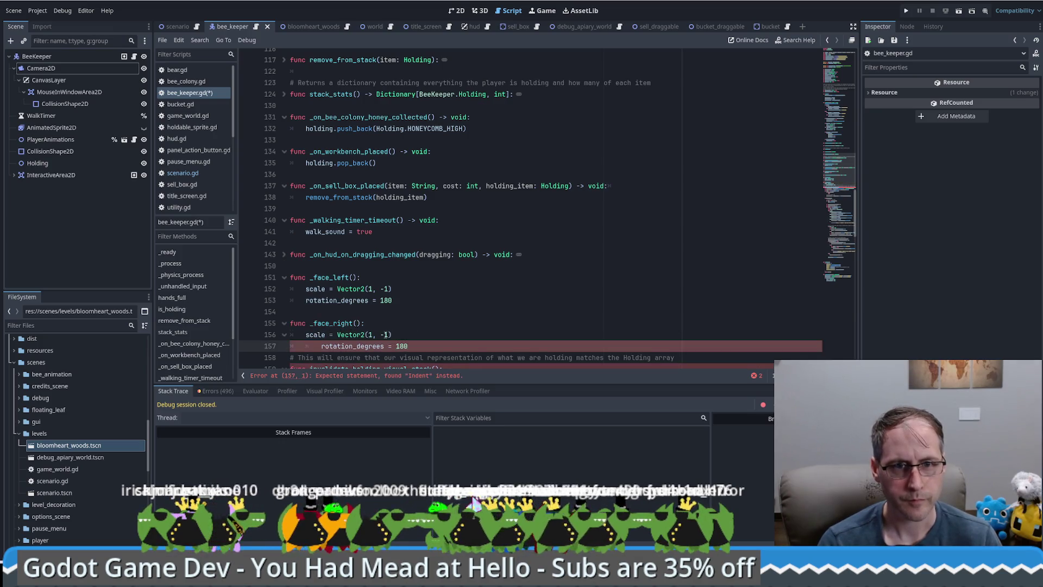
pyautogui.click(383, 335)
pyautogui.press('BackSpace')
pyautogui.press('Down')
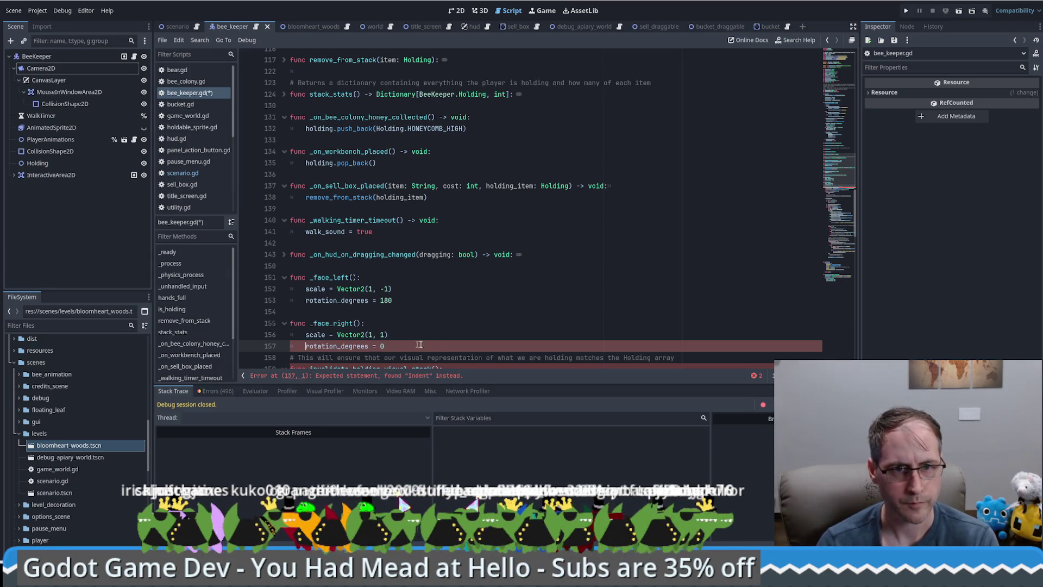
pyautogui.click(419, 344)
pyautogui.press('Return')
pyautogui.scroll(-2, 342, 248)
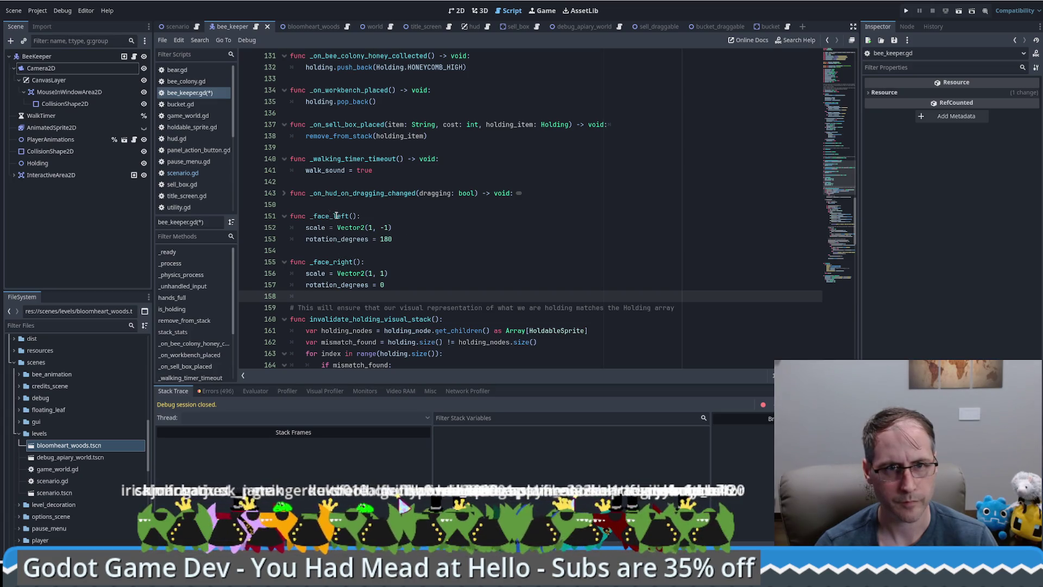
pyautogui.doubleClick(322, 216)
pyautogui.hotkey('ctrl', 'c')
pyautogui.moveTo(838, 181)
pyautogui.mouseDown()
pyautogui.moveTo(836, 60)
pyautogui.moveTo(836, 135)
pyautogui.mouseUp()
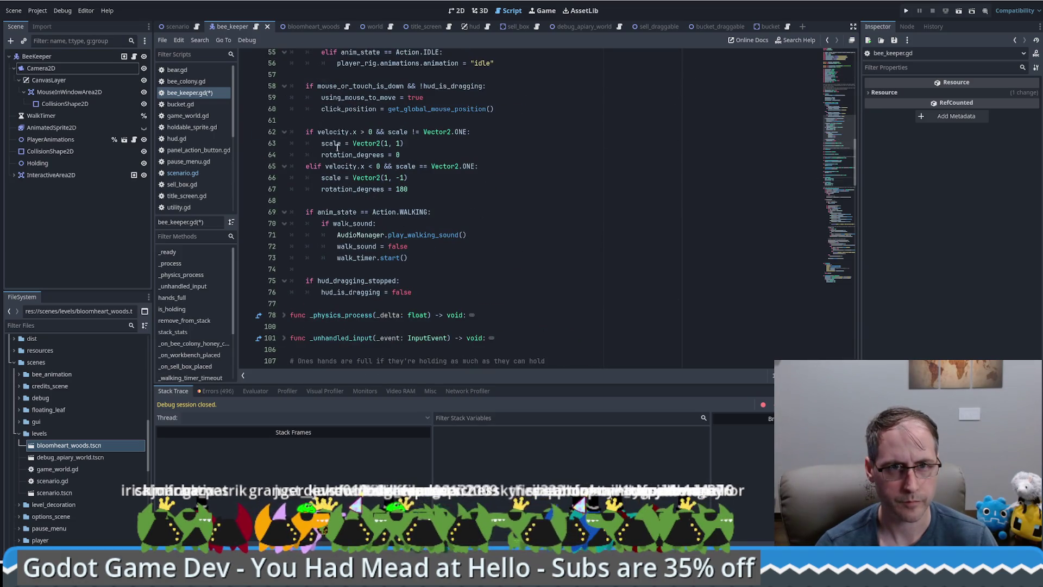
# Swap the inline scale/rotation lines under the velocity.x checks for _face_right() and _face_left() calls
pyautogui.moveTo(320, 144); pyautogui.dragTo(424, 155)
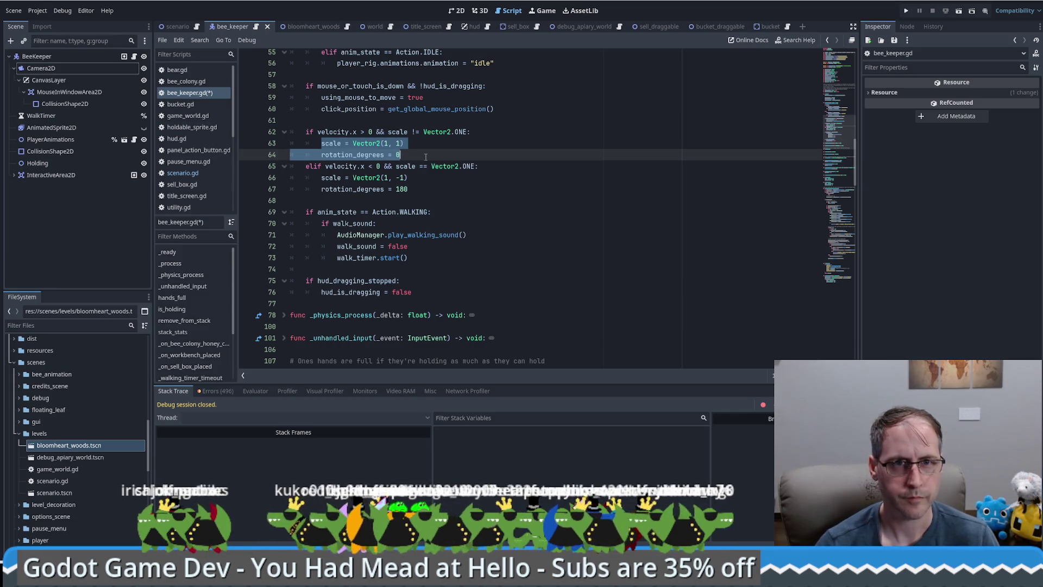
pyautogui.moveTo(418, 189); pyautogui.dragTo(346, 179)
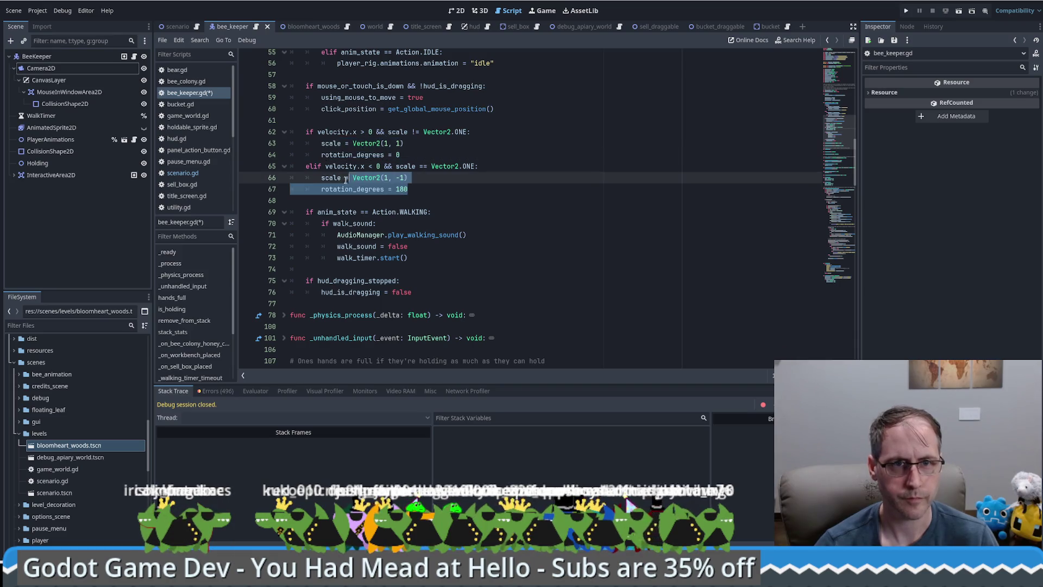
pyautogui.write('_face_left(')
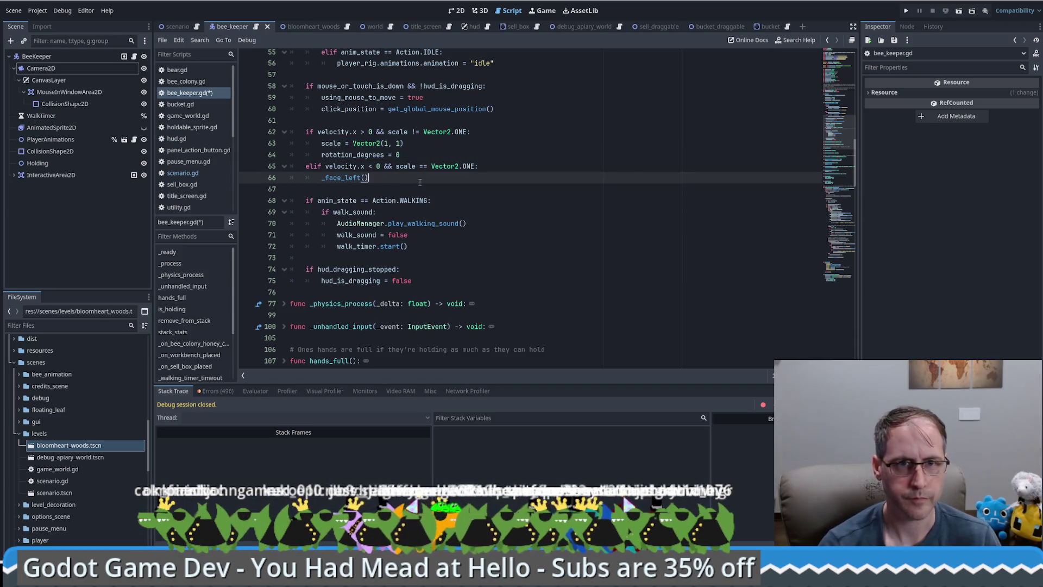
pyautogui.click(489, 132)
pyautogui.keyDown('shift'); pyautogui.click(427, 157); pyautogui.keyUp('shift')
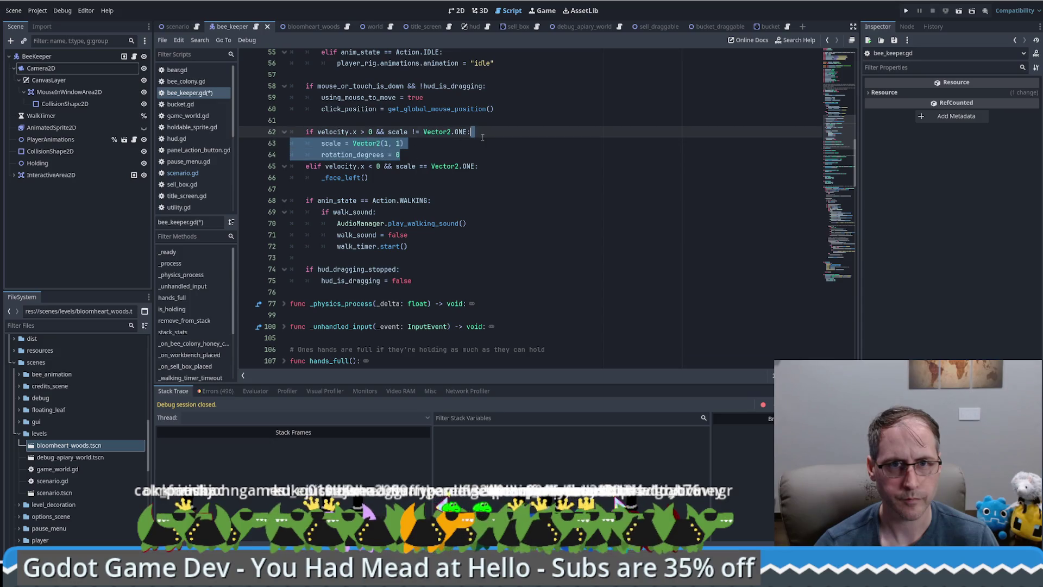
pyautogui.hotkey('ctrl', 'v')
pyautogui.press('Return')
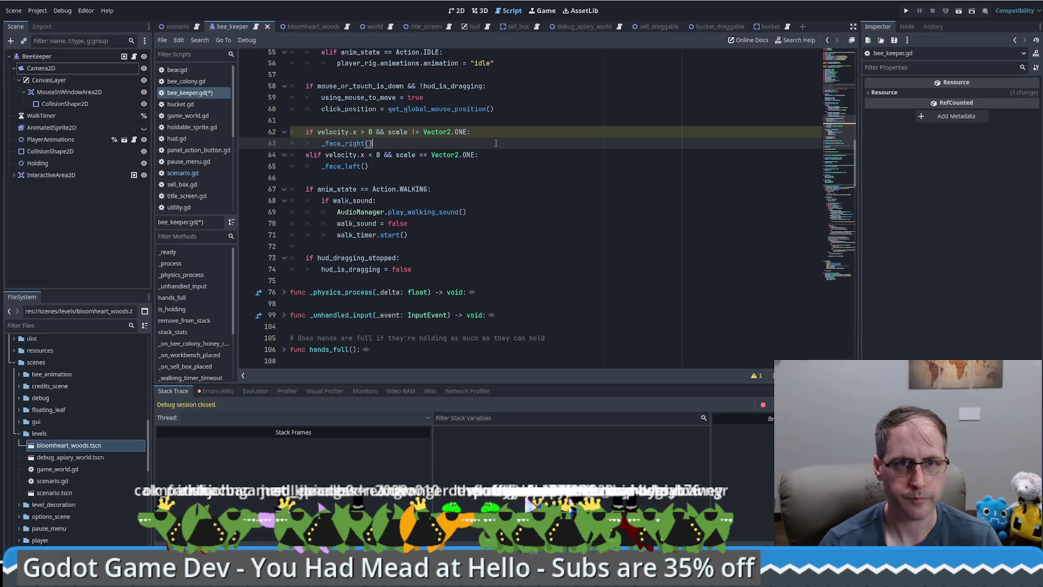
pyautogui.moveTo(489, 187); pyautogui.dragTo(487, 177)
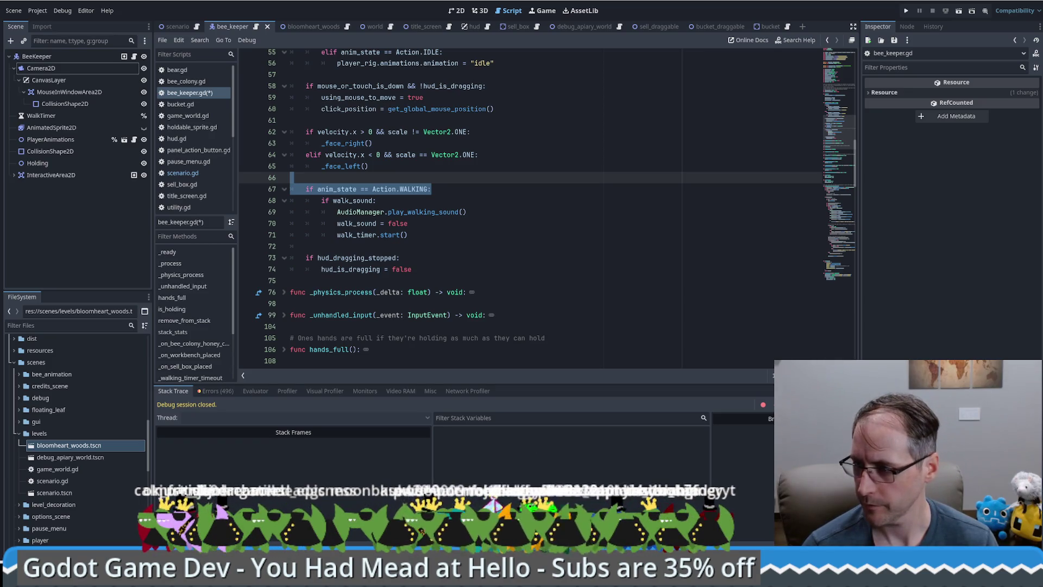
pyautogui.hotkey('alt', 'Tab')
pyautogui.hotkey('alt', 'Tab')
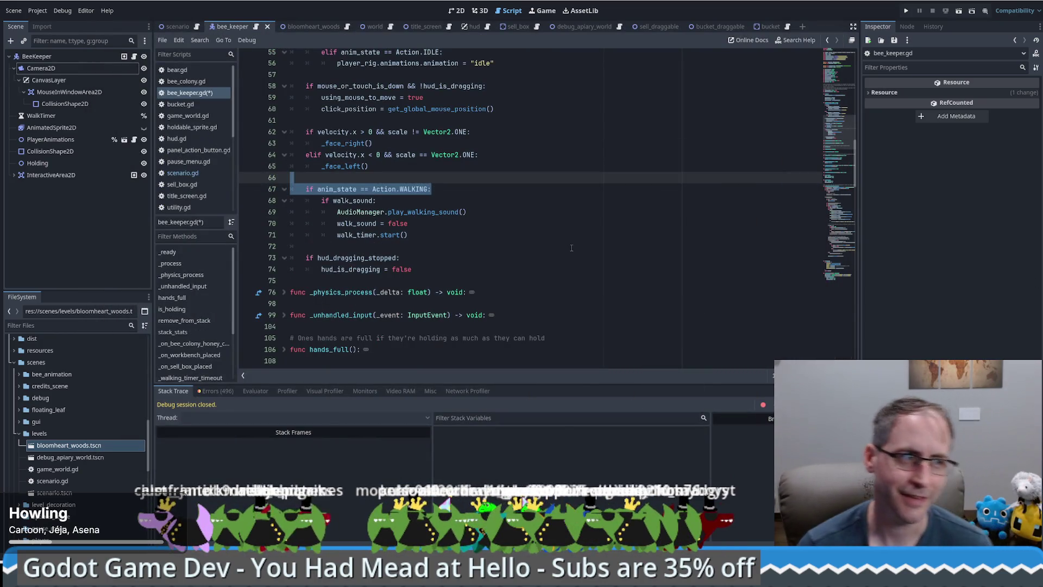
pyautogui.click(544, 219)
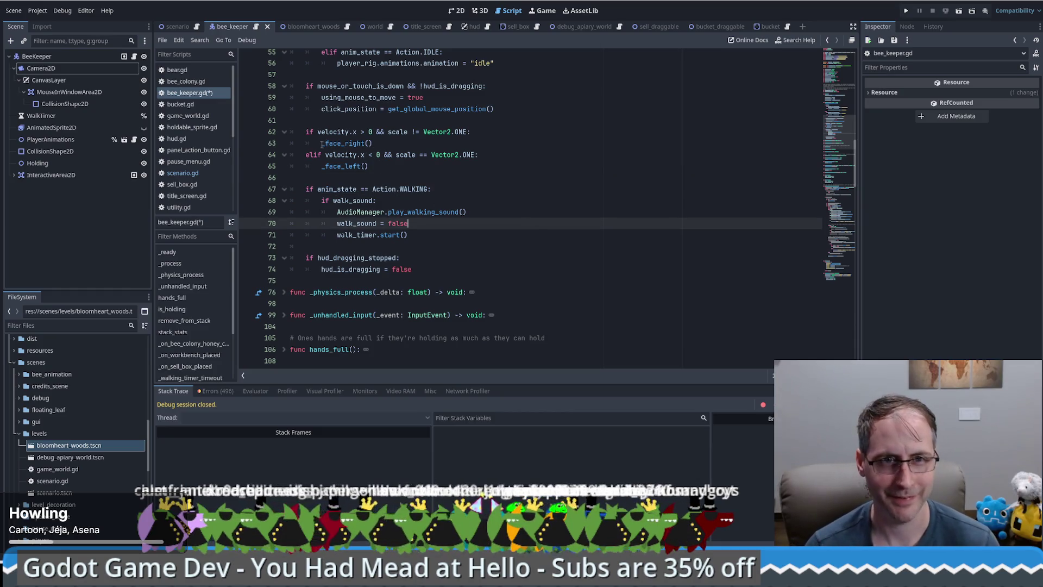
pyautogui.moveTo(322, 144); pyautogui.dragTo(395, 141)
pyautogui.click(839, 269)
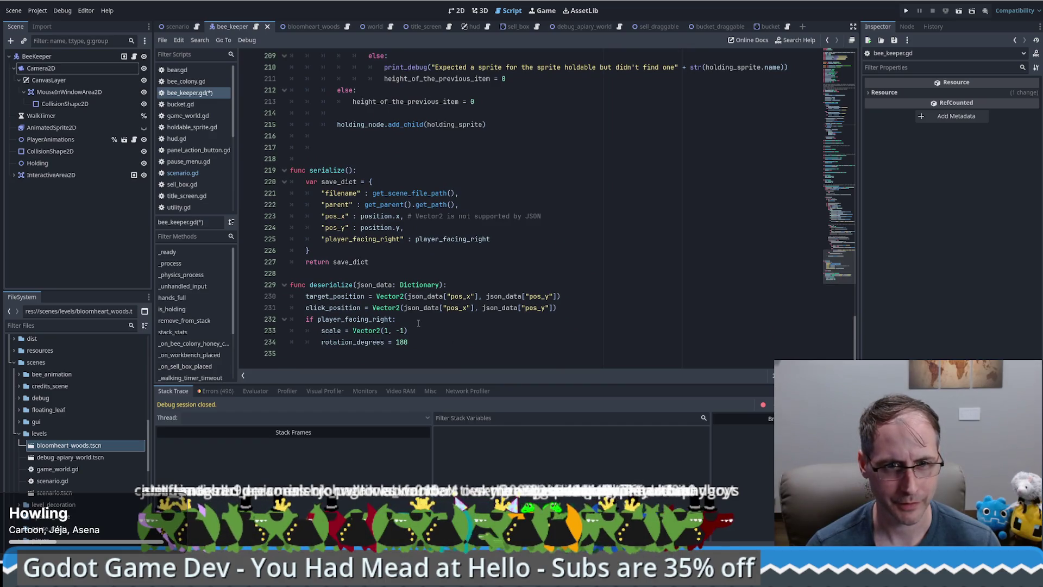
# Make deserialize call _face_right() or _face_left() from player_facing_right, save, and run the game
pyautogui.click(418, 323)
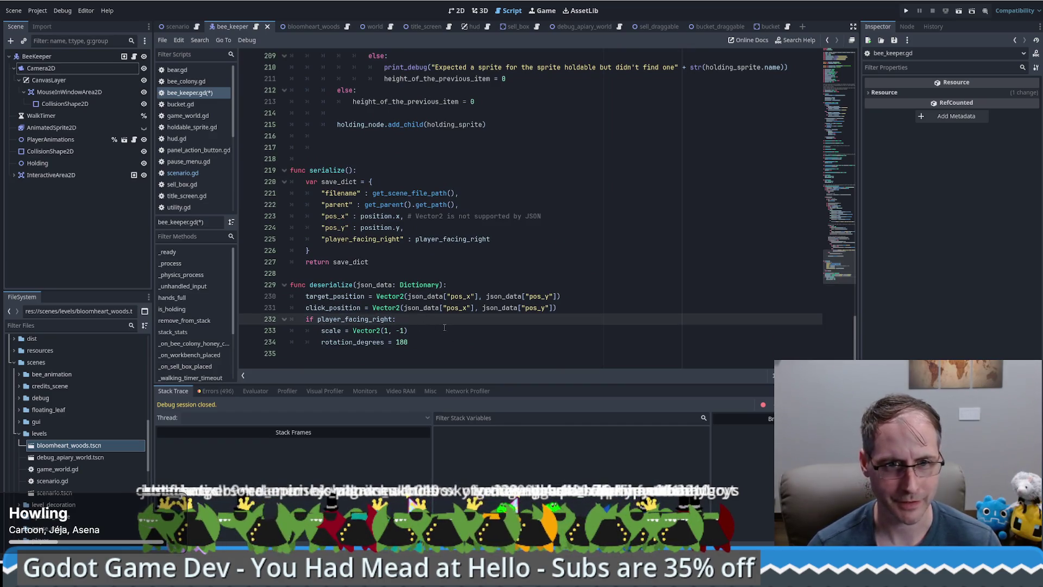
pyautogui.press('Return')
pyautogui.write('_face_right()')
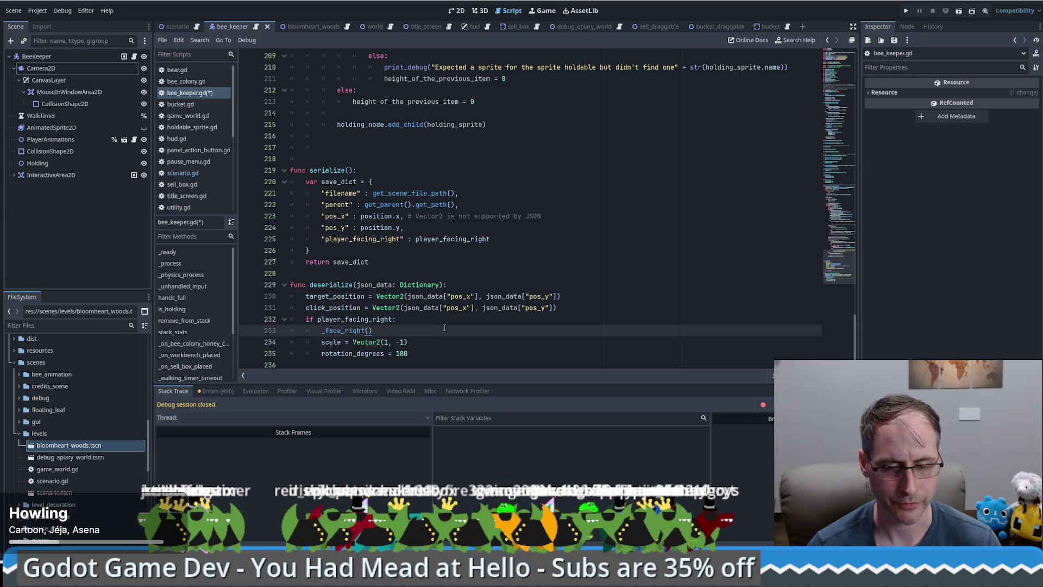
pyautogui.moveTo(439, 327); pyautogui.dragTo(438, 355)
pyautogui.press('BackSpace')
pyautogui.press('Return')
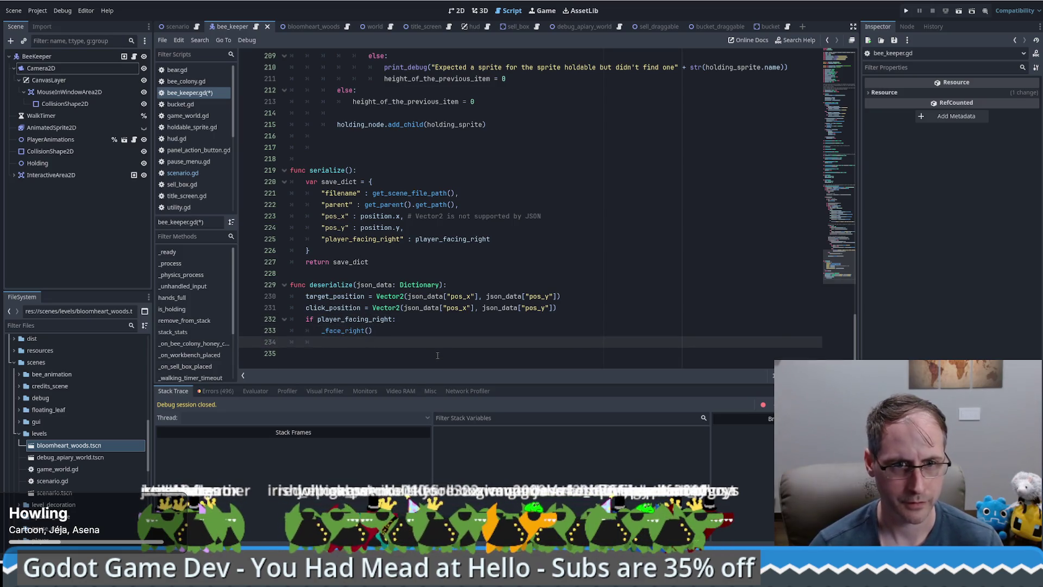
pyautogui.write('else:')
pyautogui.press('Return')
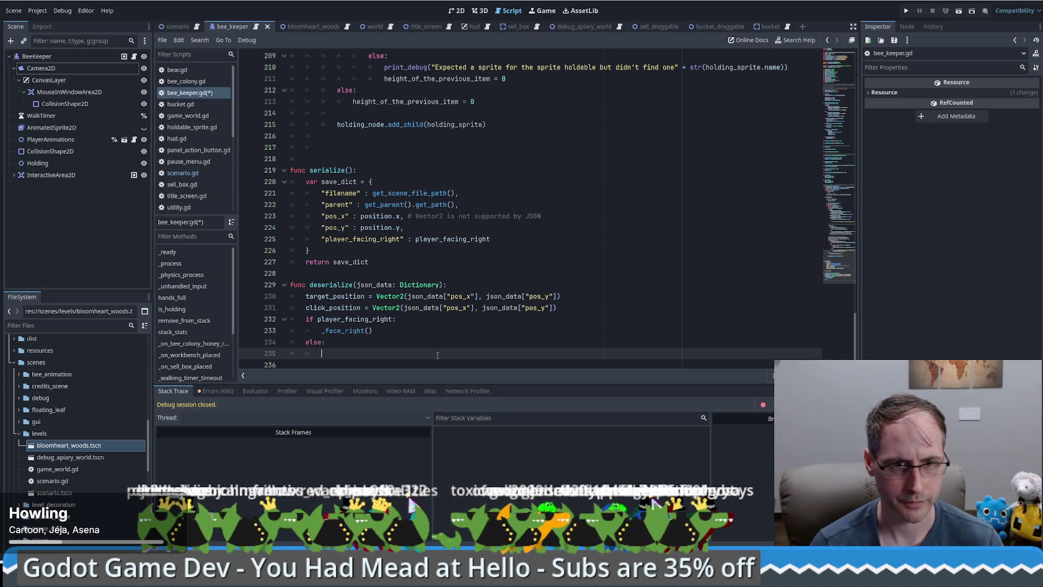
pyautogui.write('_face_left(')
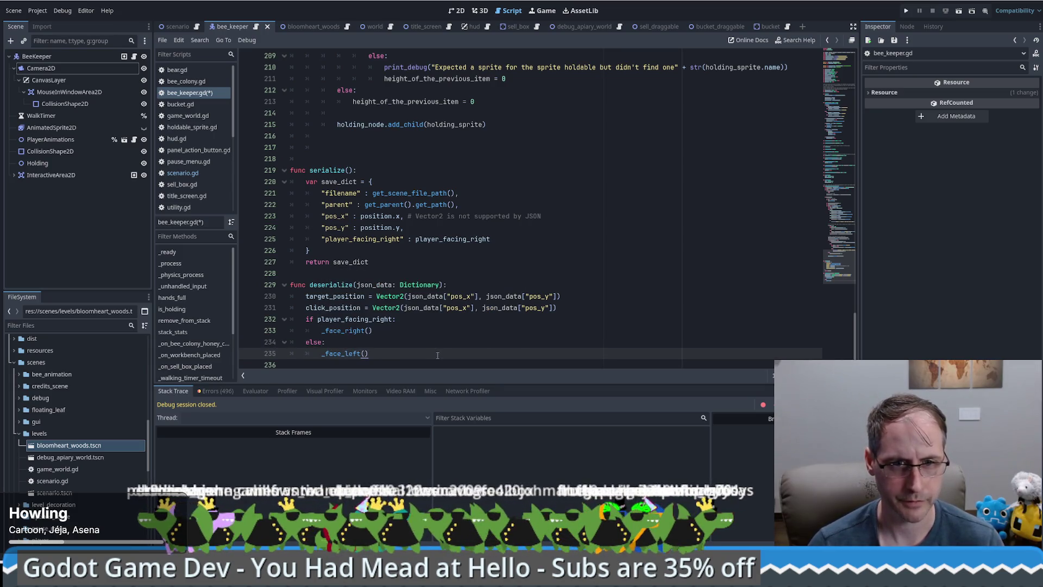
pyautogui.hotkey('ctrl', 's')
pyautogui.click(906, 11)
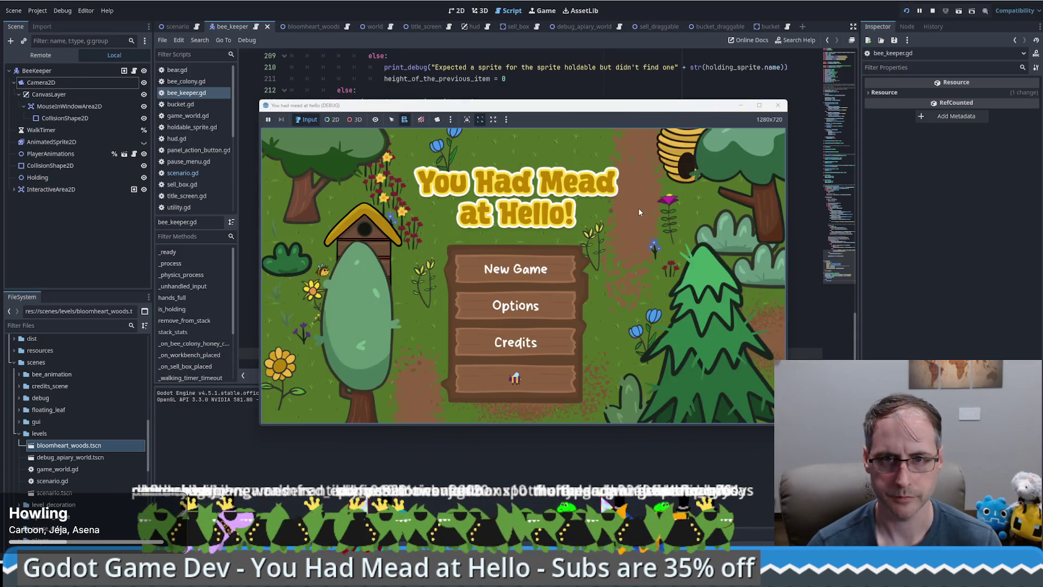
# Start a New Game, walk the beekeeper with W and A, save and load repeatedly, then stop
pyautogui.click(522, 376)
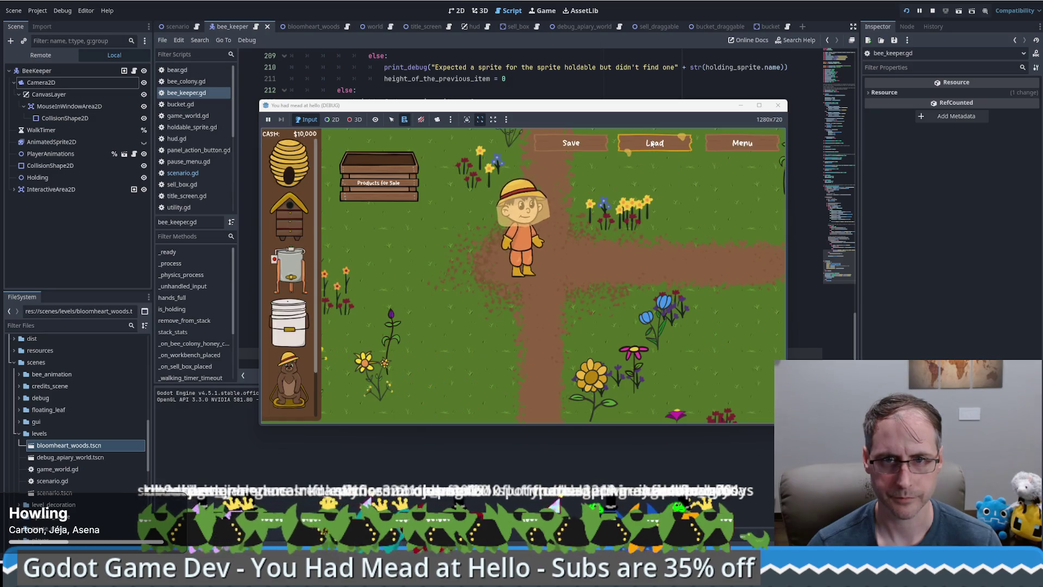
pyautogui.press('w')
pyautogui.press('a')
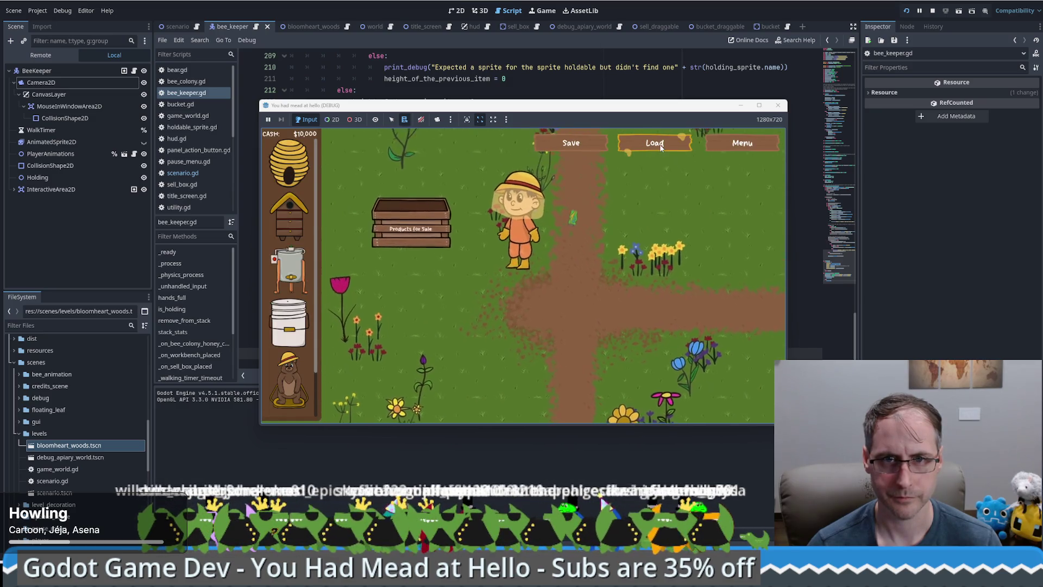
pyautogui.click(655, 143)
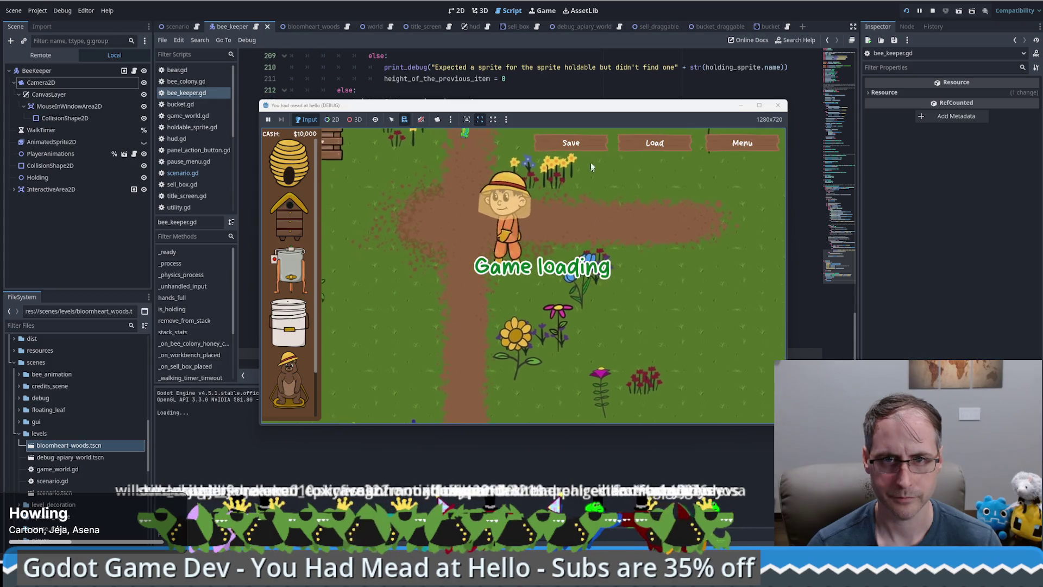
pyautogui.click(589, 144)
pyautogui.click(667, 147)
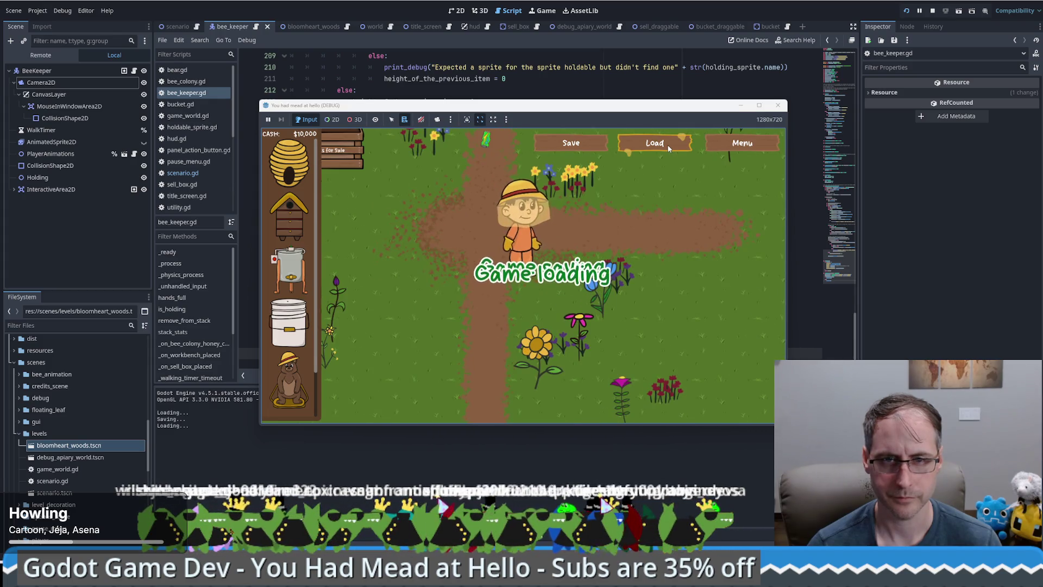
pyautogui.click(668, 148)
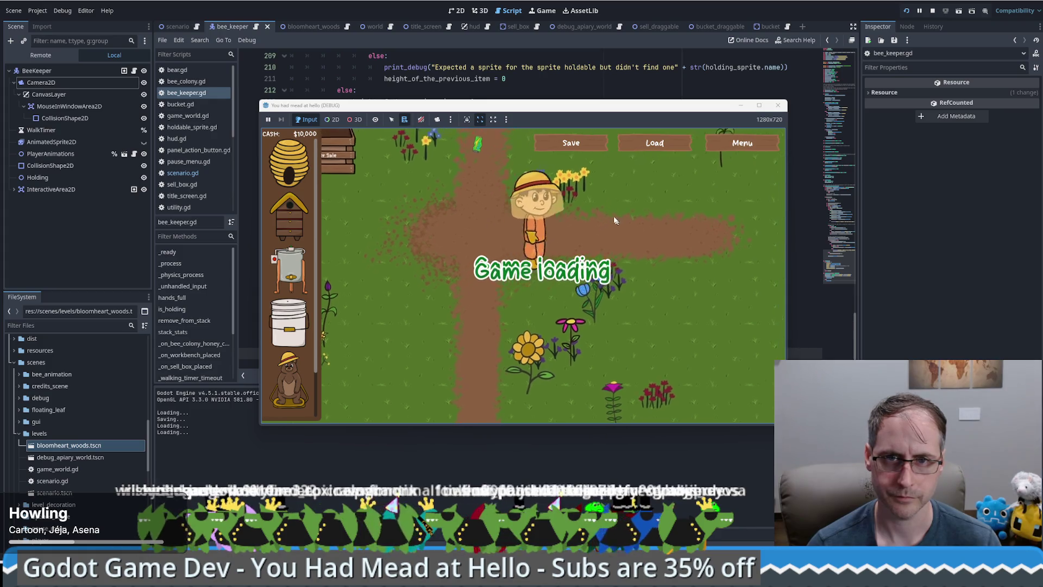
pyautogui.click(641, 149)
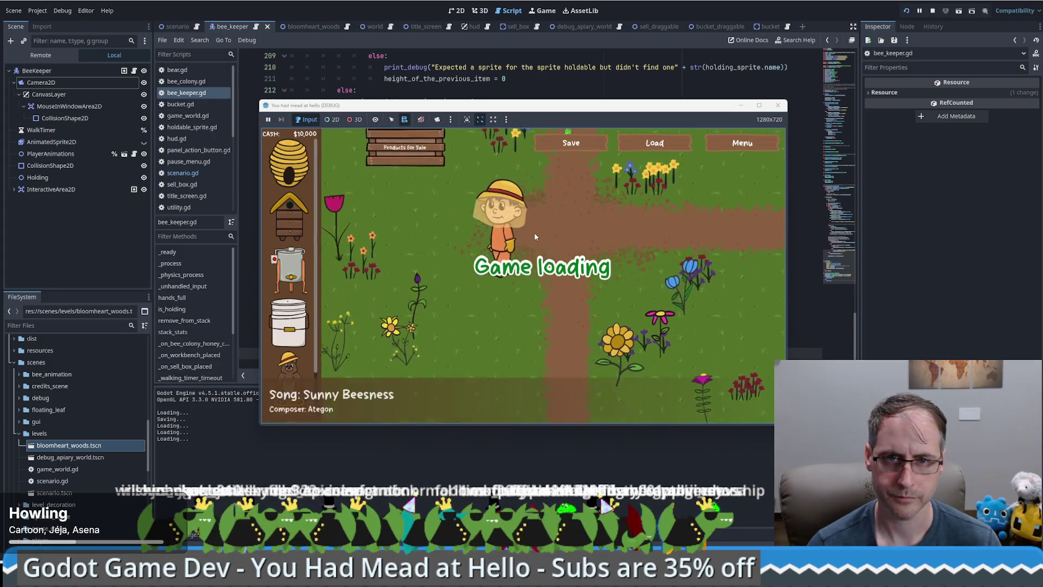
pyautogui.click(571, 150)
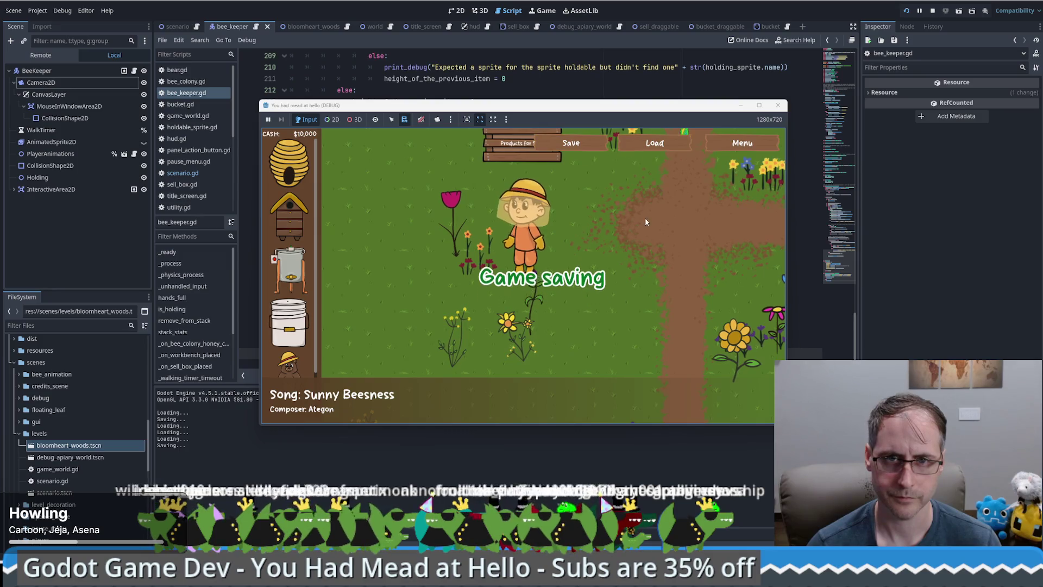
pyautogui.click(668, 144)
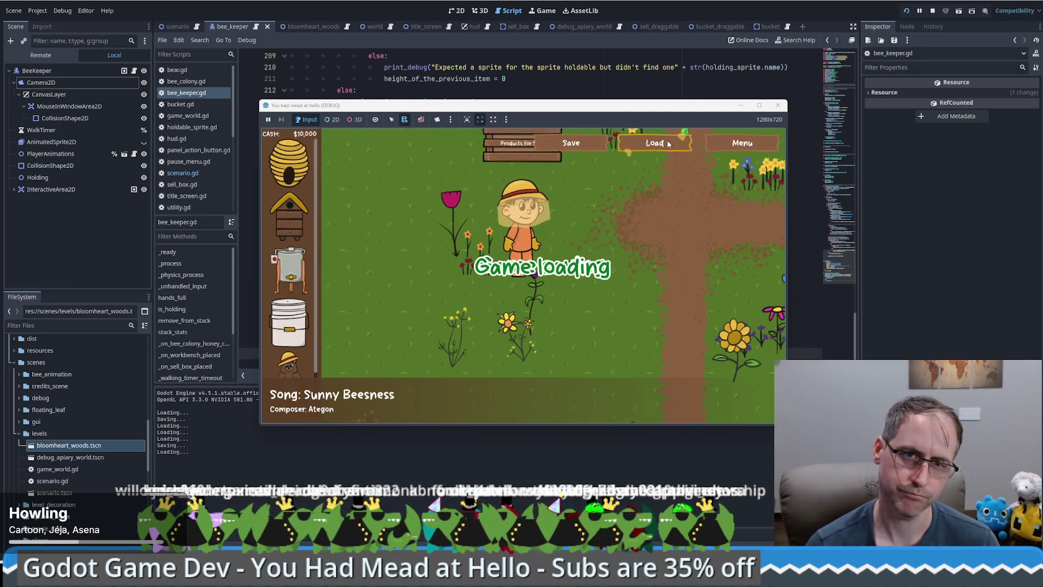
pyautogui.click(778, 106)
pyautogui.moveTo(846, 285); pyautogui.dragTo(824, 71)
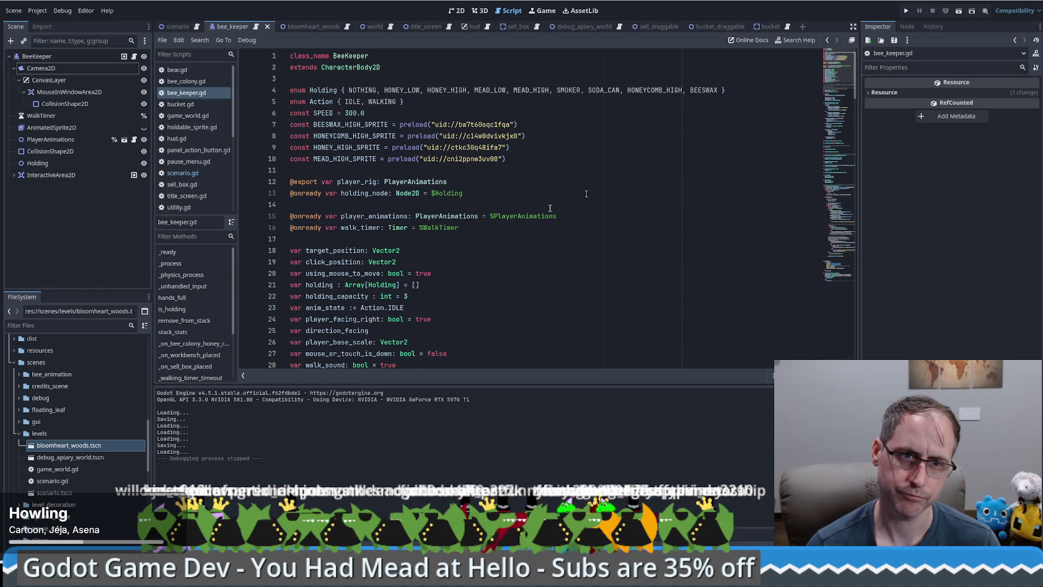
# Search the project for player_facing_right and review its four matches, including line 232
pyautogui.doubleClick(359, 320)
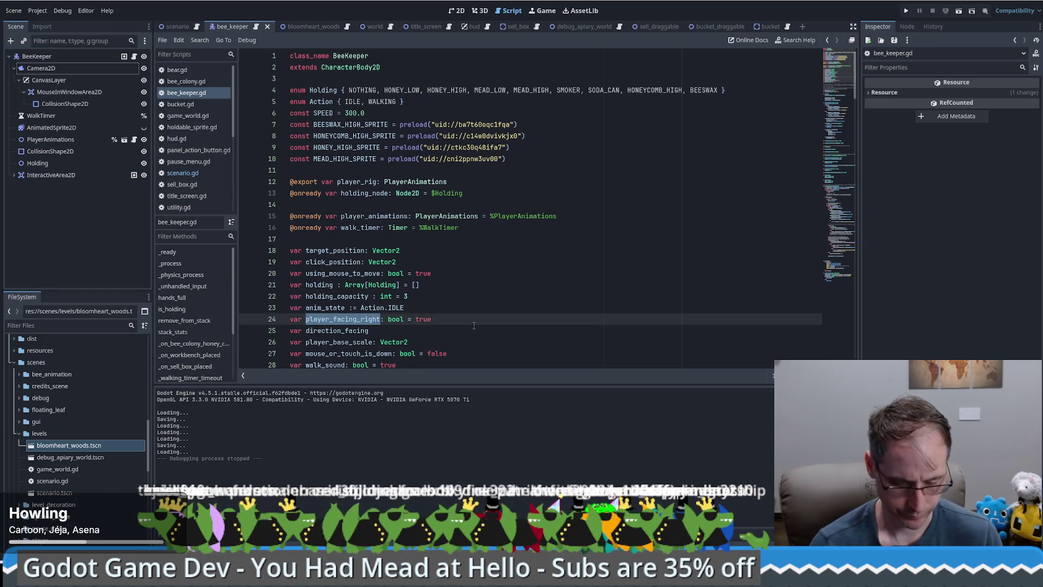
pyautogui.hotkey('ctrl', 'shift', 'f')
pyautogui.click(461, 329)
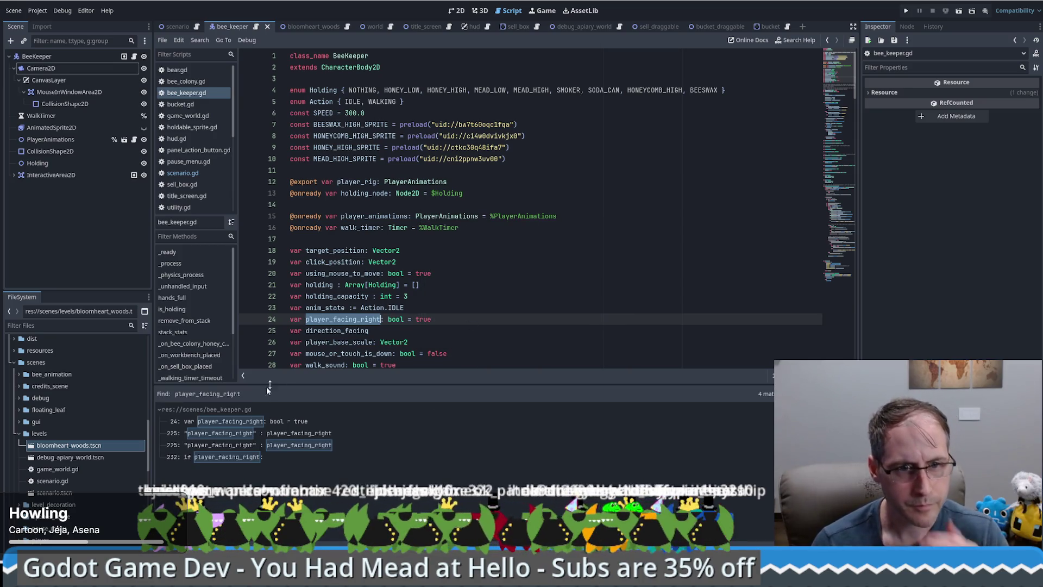
pyautogui.click(264, 423)
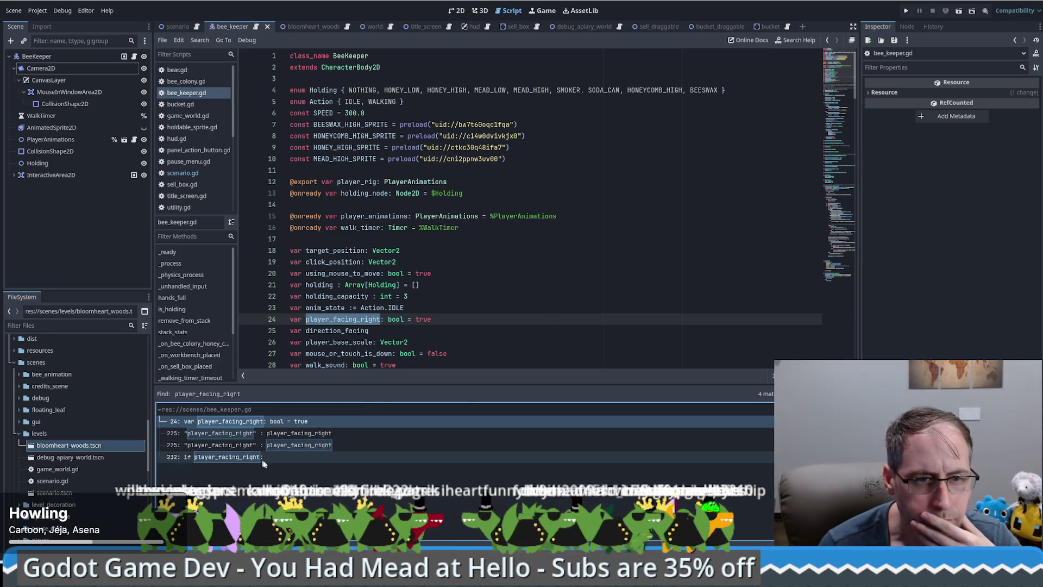
pyautogui.click(268, 456)
pyautogui.click(283, 422)
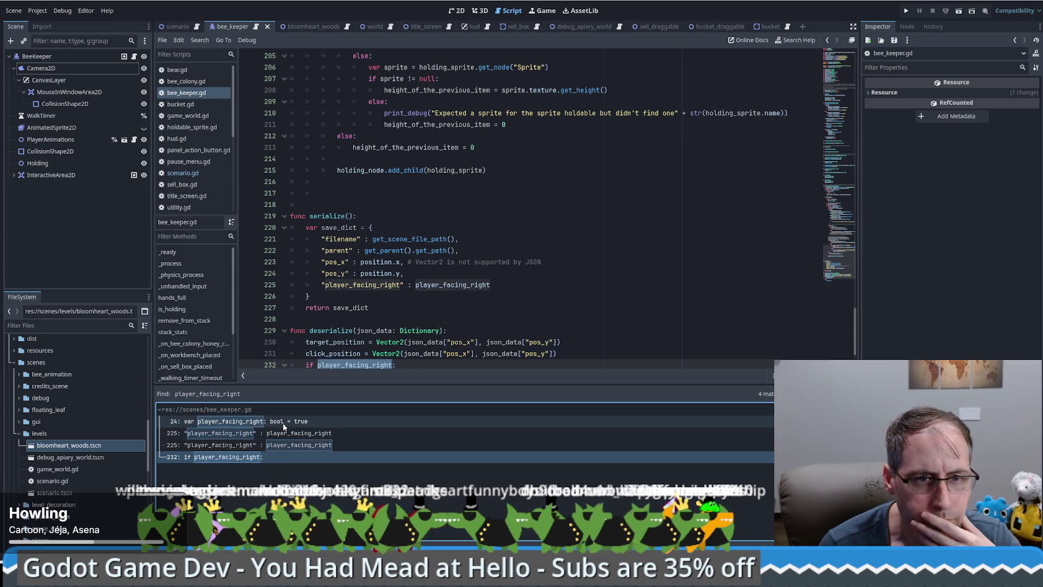
pyautogui.click(409, 78)
# Delete the player_facing_right declaration on line 24
pyautogui.doubleClick(370, 55)
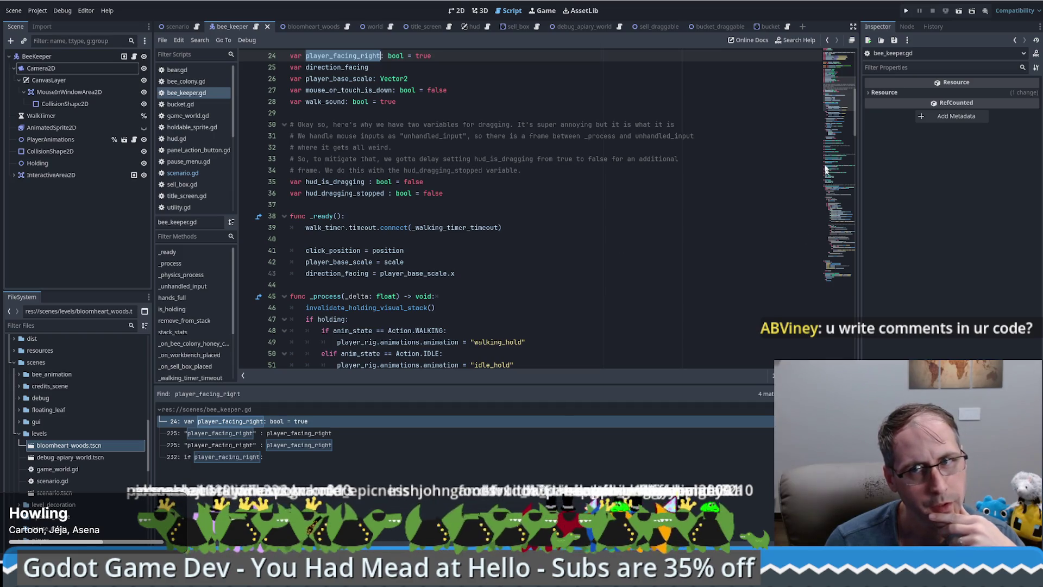
pyautogui.click(833, 134)
pyautogui.moveTo(834, 135); pyautogui.dragTo(848, 295)
pyautogui.click(822, 98)
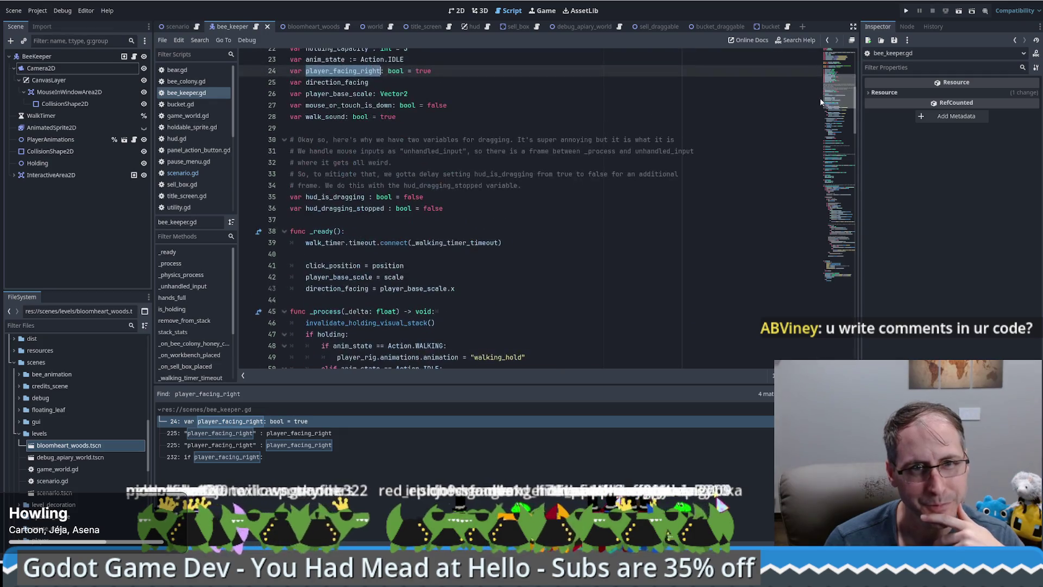
pyautogui.moveTo(822, 97)
pyautogui.mouseDown()
pyautogui.moveTo(825, 69)
pyautogui.moveTo(824, 96)
pyautogui.mouseUp()
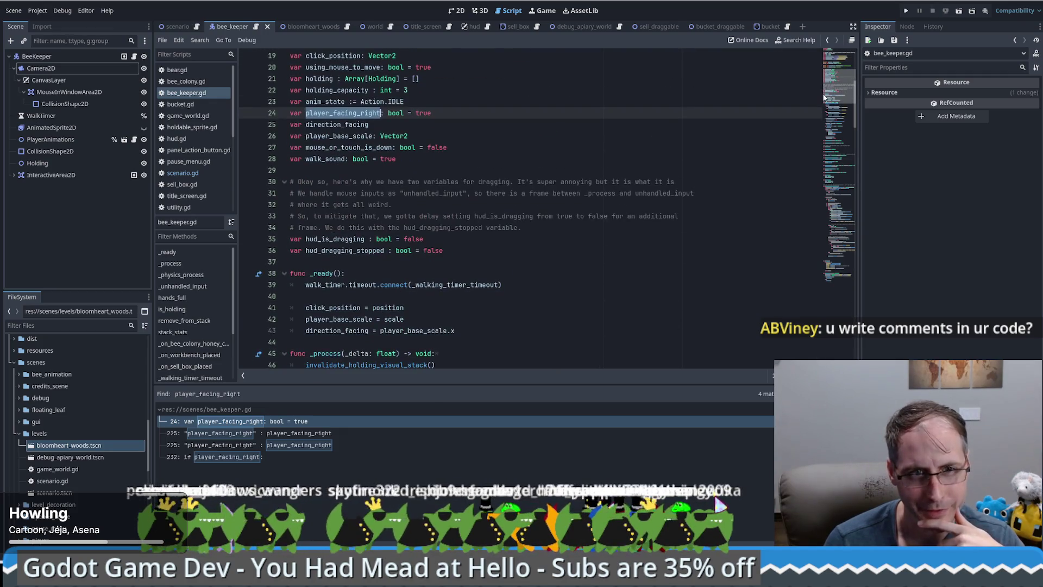
pyautogui.moveTo(466, 99); pyautogui.dragTo(466, 113)
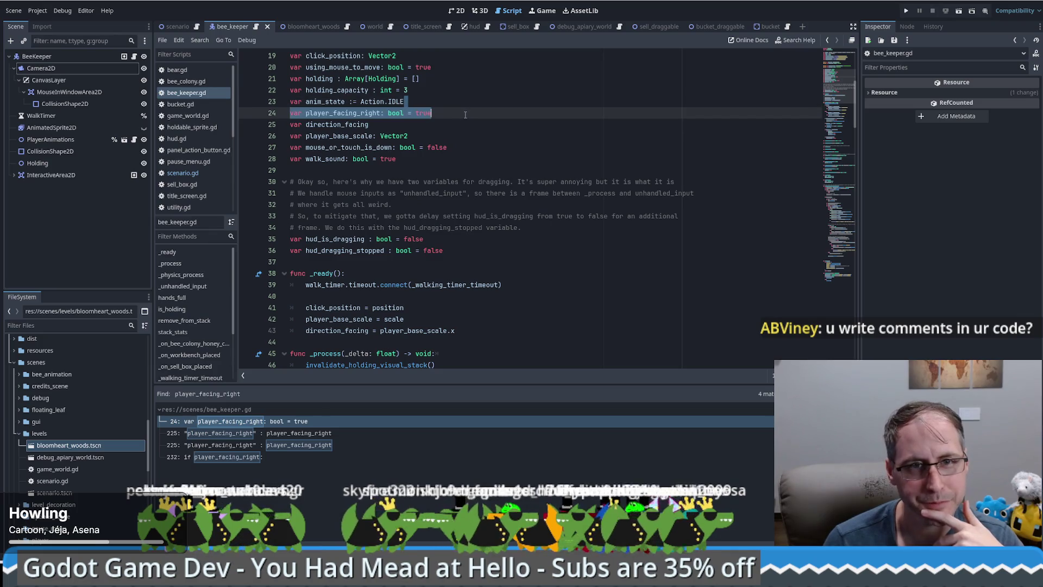
pyautogui.press('BackSpace')
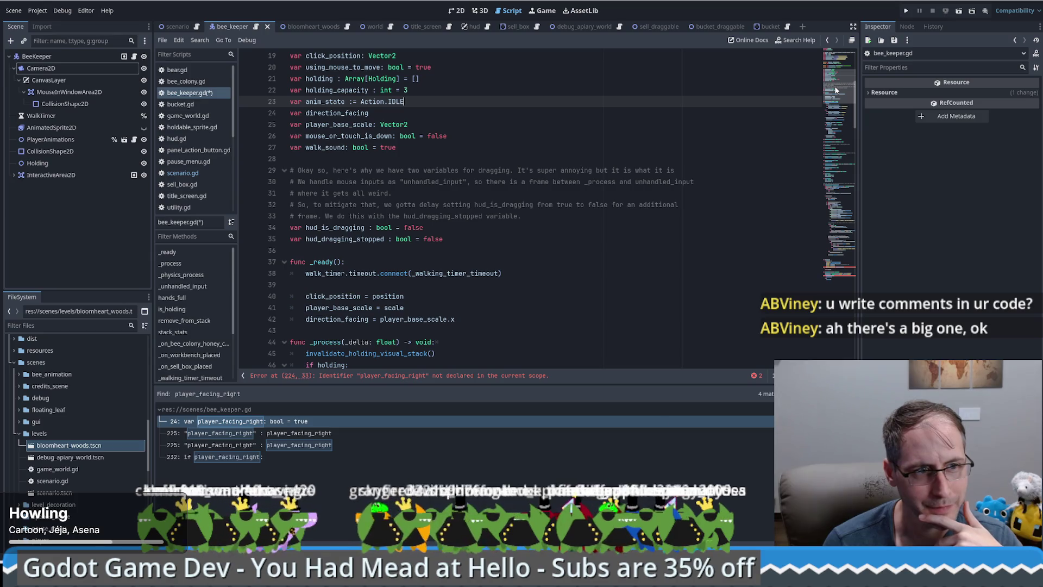
# Find the player_facing_right key in serialize on line 224 and rename it "scale_x"
pyautogui.scroll(-10, 834, 86)
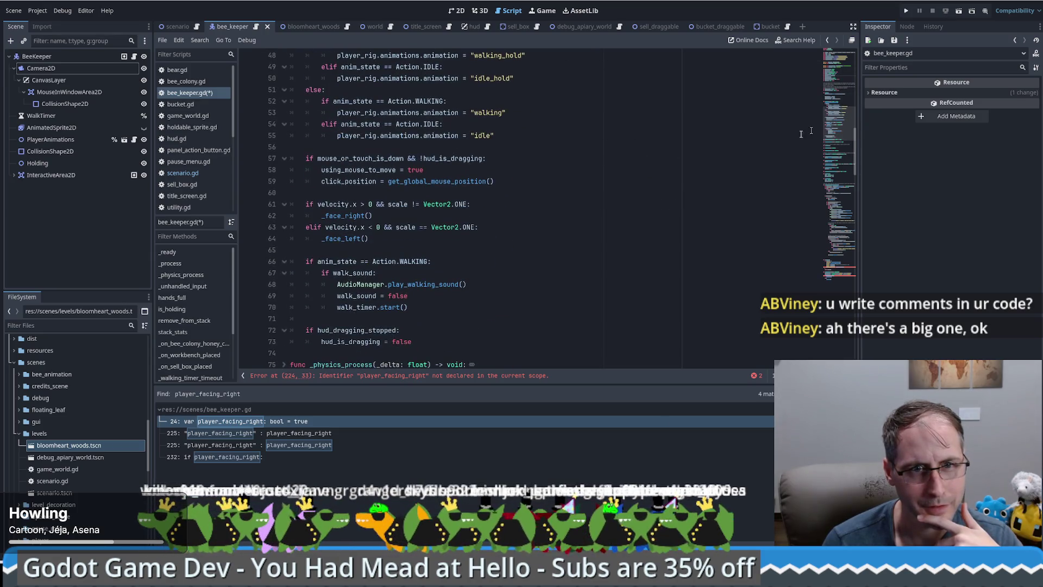
pyautogui.keyDown('ctrl'); pyautogui.click(351, 216); pyautogui.keyUp('ctrl')
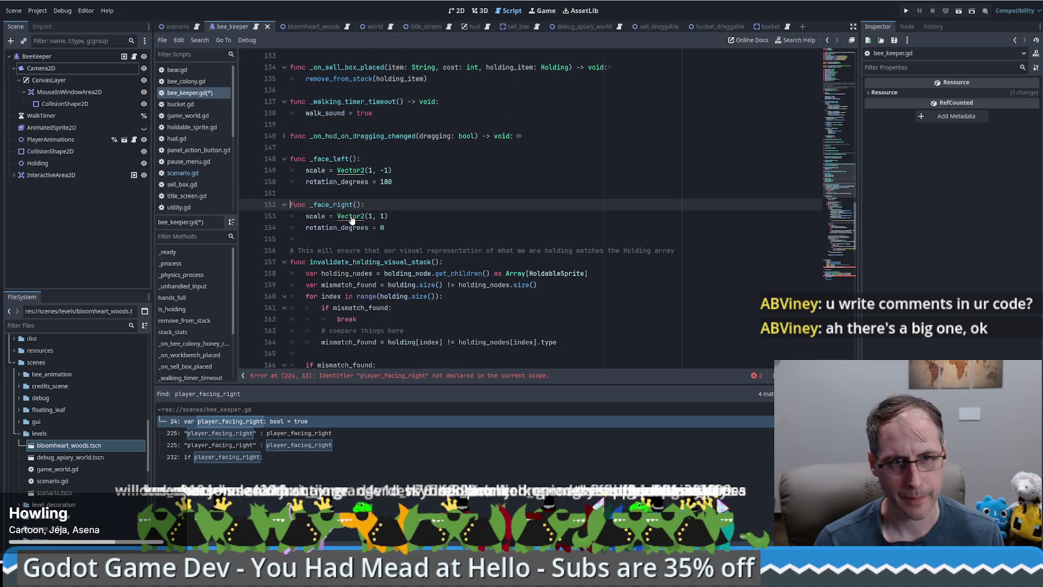
pyautogui.doubleClick(346, 183)
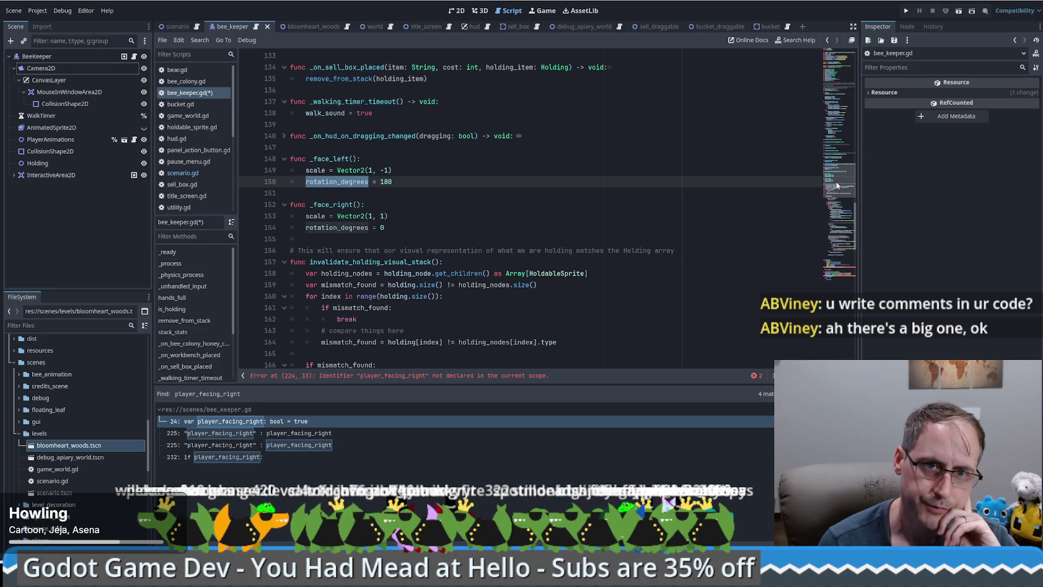
pyautogui.moveTo(836, 186); pyautogui.dragTo(834, 256)
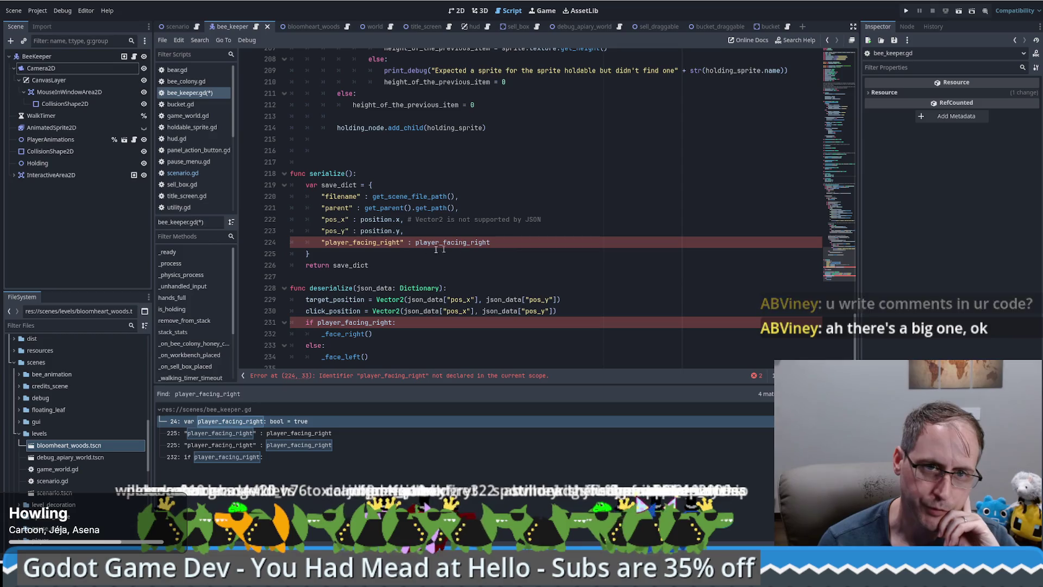
pyautogui.press('F3')
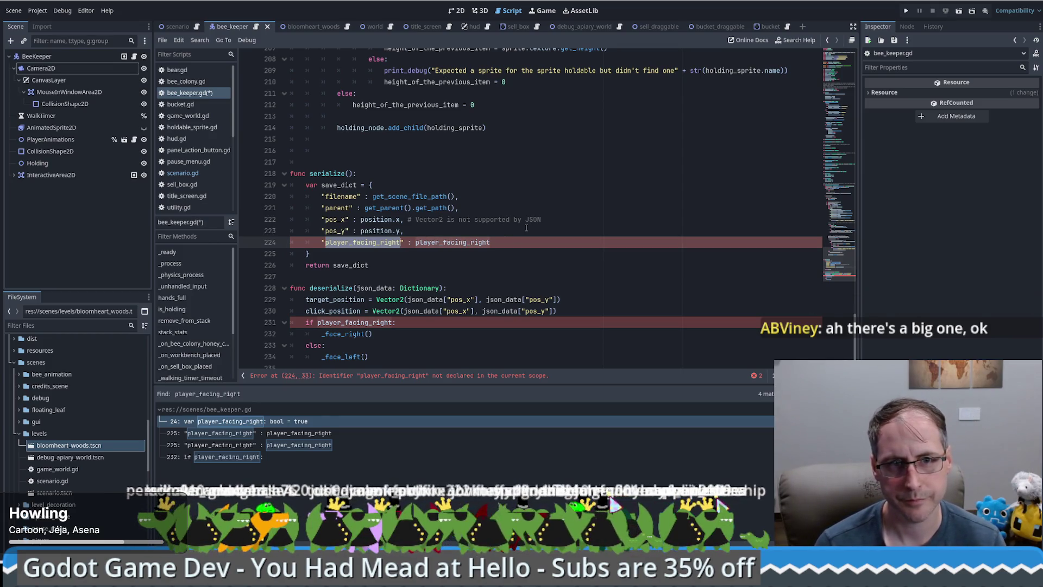
pyautogui.write('scale_x')
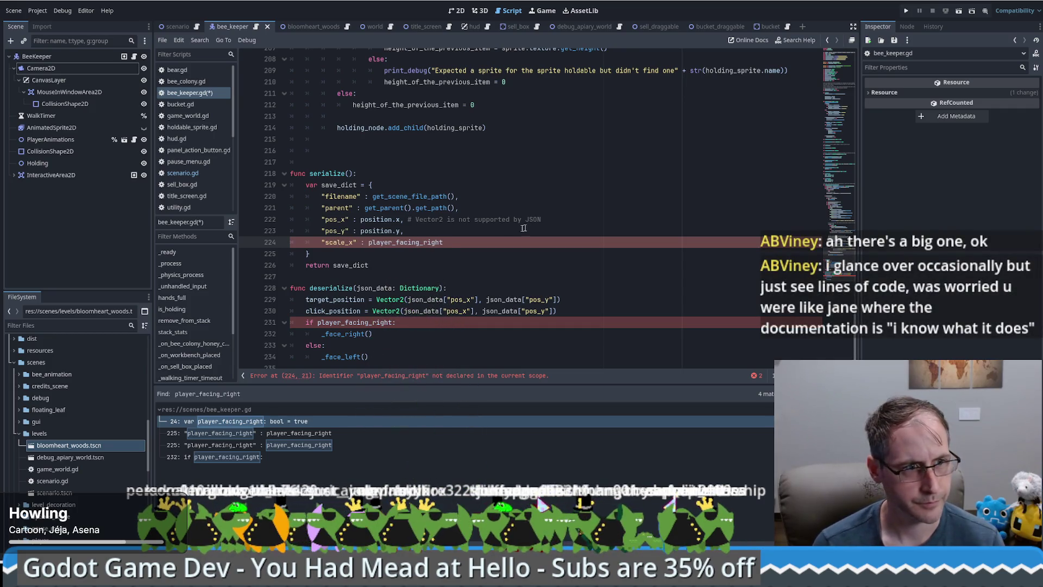